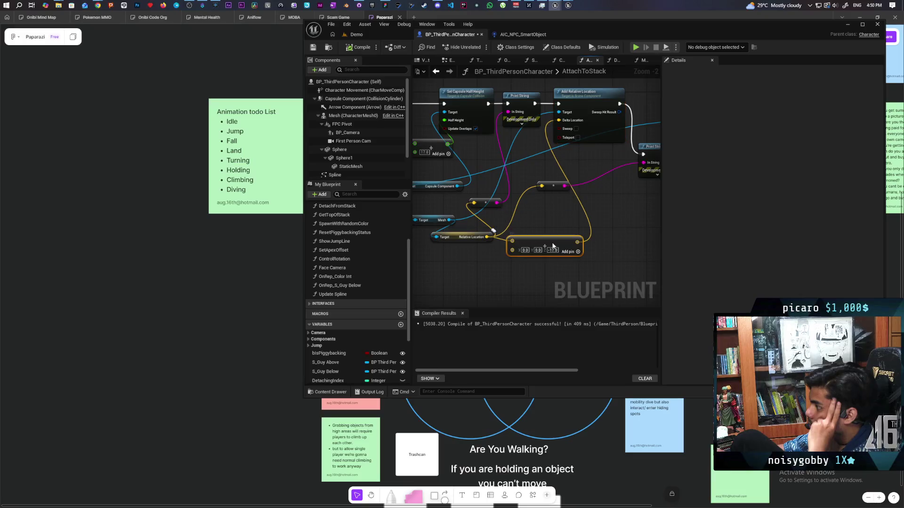
Step: Replace Add Relative Location with a Set Relative Location on the mesh, wired into the second Print String
{"action": "left_click_drag", "start_coordinate": [454, 249], "coordinate": [580, 234]}
{"action": "type", "text": "set"}
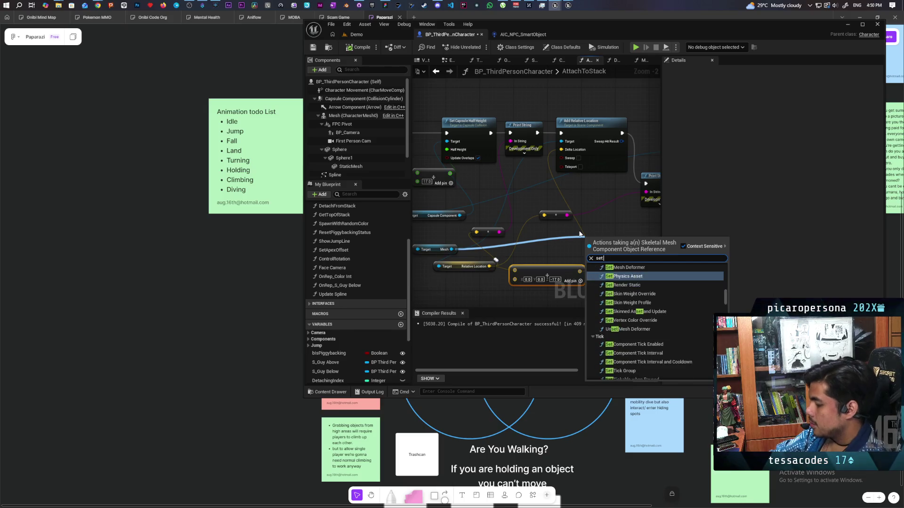
{"action": "type", "text": " relativfe"}
{"action": "key", "text": "BackSpace"}
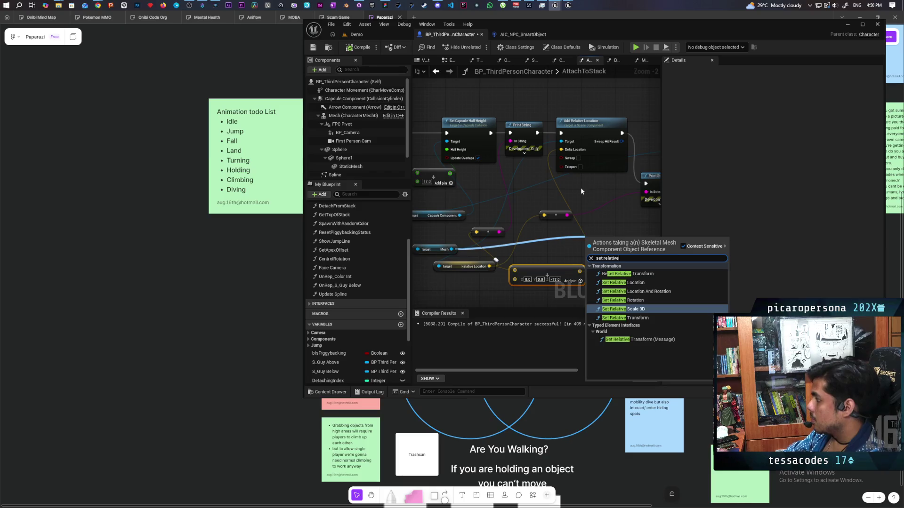
{"action": "left_click", "coordinate": [612, 283]}
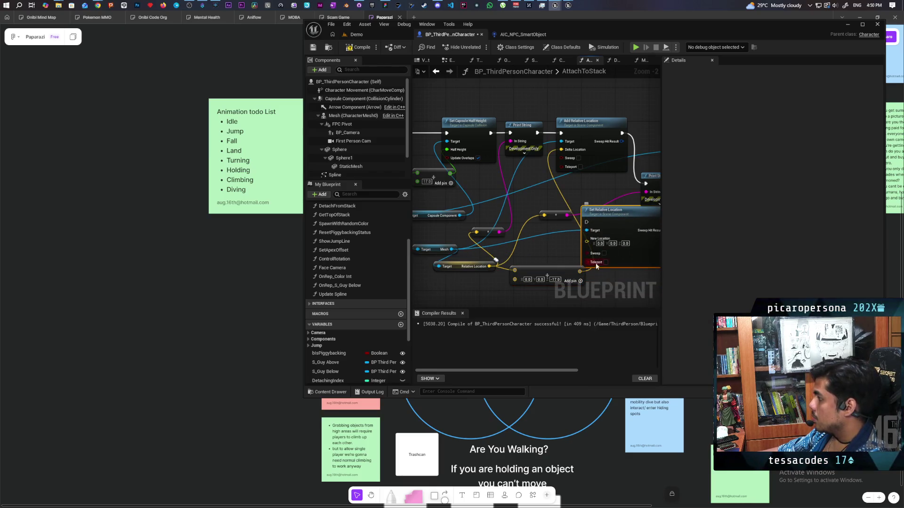
{"action": "mouse_move", "coordinate": [534, 139]}
{"action": "left_mouse_down"}
{"action": "mouse_move", "coordinate": [457, 172]}
{"action": "mouse_move", "coordinate": [510, 255]}
{"action": "left_mouse_up"}
{"action": "mouse_move", "coordinate": [569, 255]}
{"action": "left_mouse_down"}
{"action": "mouse_move", "coordinate": [576, 228]}
{"action": "mouse_move", "coordinate": [568, 216]}
{"action": "left_mouse_up"}
{"action": "left_click", "coordinate": [513, 154]}
{"action": "key", "text": "Delete"}
{"action": "left_click_drag", "start_coordinate": [537, 250], "coordinate": [518, 163]}
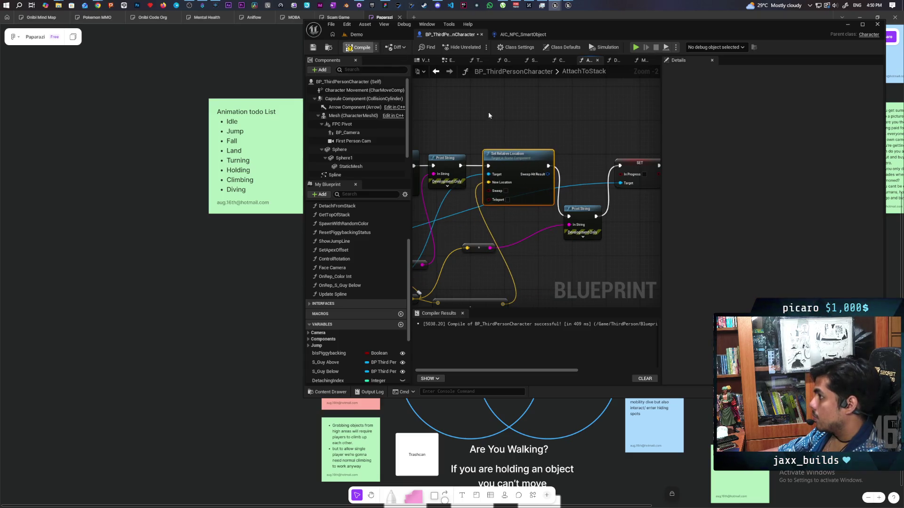
Step: Save the blueprint and start a multiplayer play session from the Demo level
{"action": "key", "text": "ctrl+s"}
{"action": "left_click", "coordinate": [372, 34]}
{"action": "left_click", "coordinate": [479, 47]}
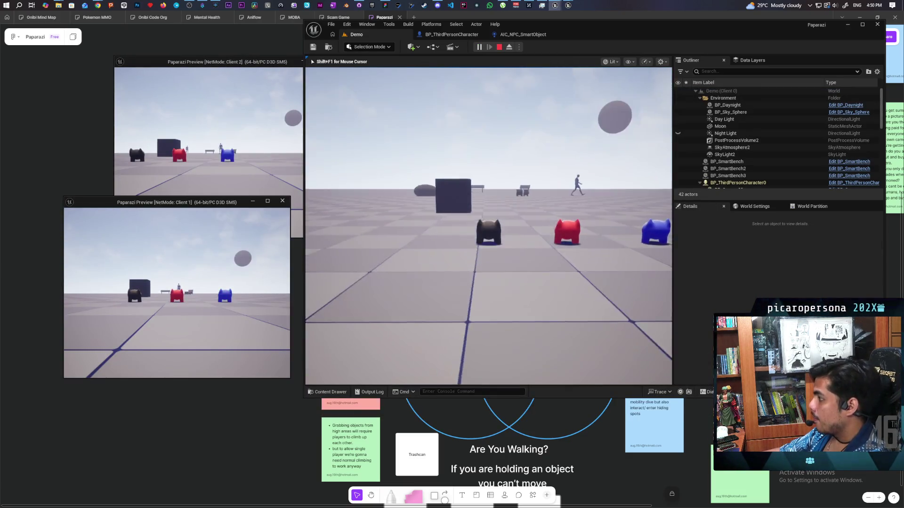
{"action": "key", "text": "w"}
{"action": "key", "text": "a"}
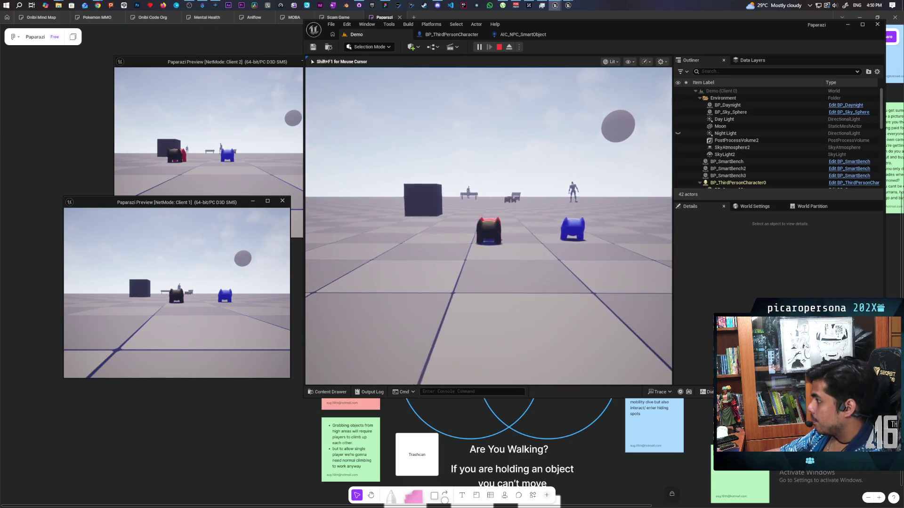
{"action": "key", "text": "e"}
{"action": "key", "text": "w"}
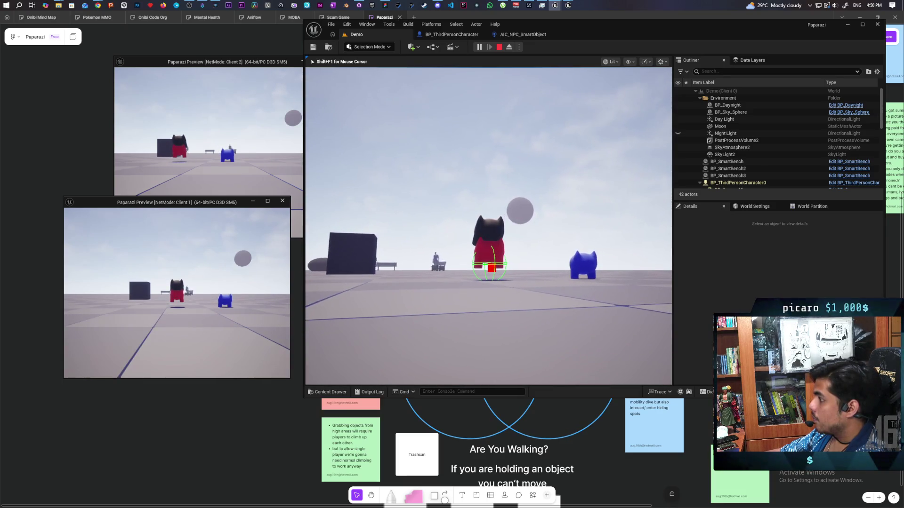
{"action": "key", "text": "Escape"}
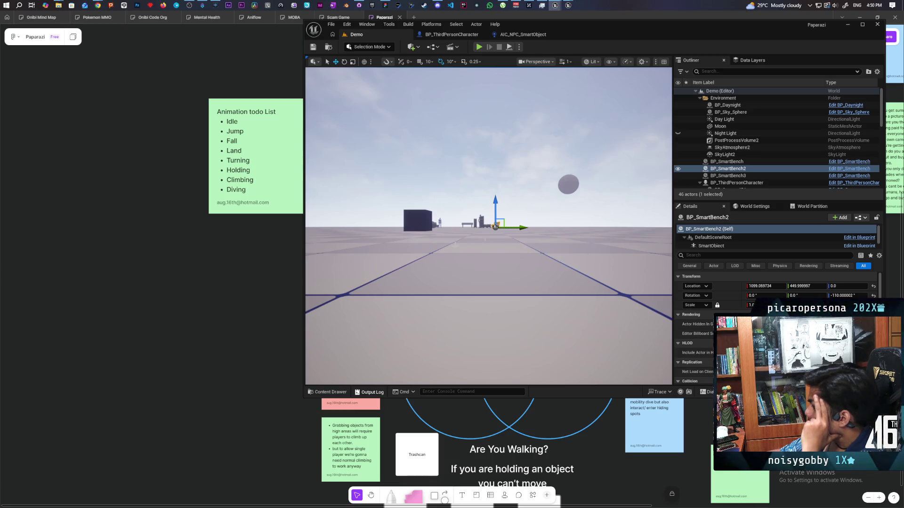
Step: Open the Output Log and scroll through the play session's messages
{"action": "key", "text": "grave"}
{"action": "key", "text": "grave"}
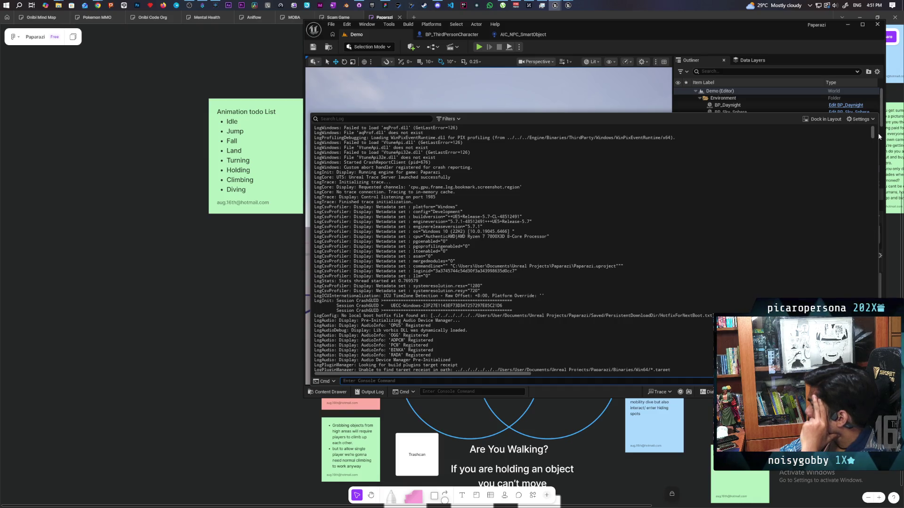
{"action": "left_click_drag", "start_coordinate": [872, 134], "coordinate": [872, 370]}
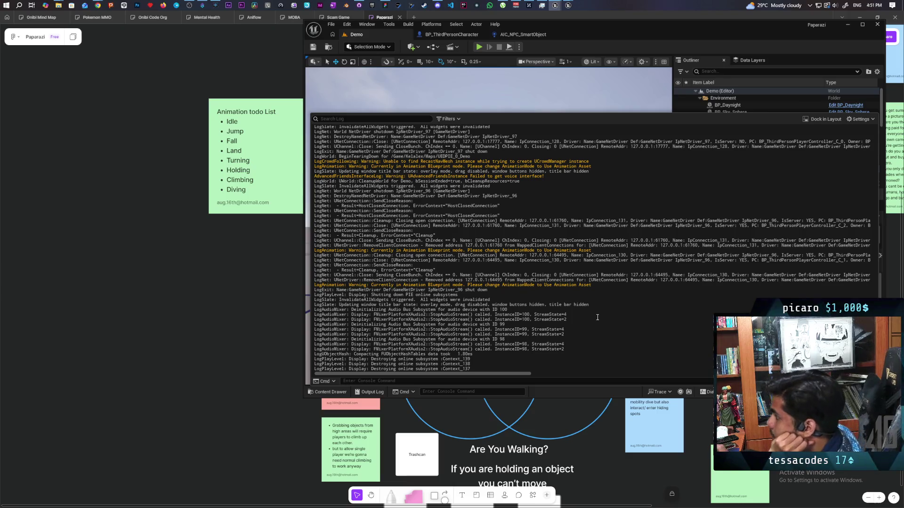
{"action": "scroll", "coordinate": [600, 319], "scroll_direction": "up", "scroll_amount": 6}
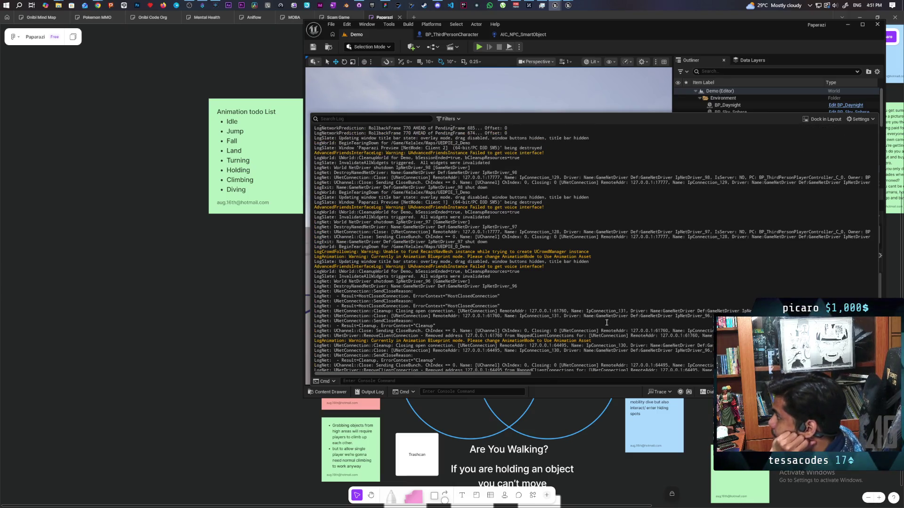
{"action": "scroll", "coordinate": [606, 322], "scroll_direction": "up", "scroll_amount": 10}
{"action": "scroll", "coordinate": [605, 319], "scroll_direction": "up", "scroll_amount": 5}
{"action": "scroll", "coordinate": [605, 319], "scroll_direction": "up", "scroll_amount": 3}
{"action": "scroll", "coordinate": [605, 319], "scroll_direction": "up", "scroll_amount": 20}
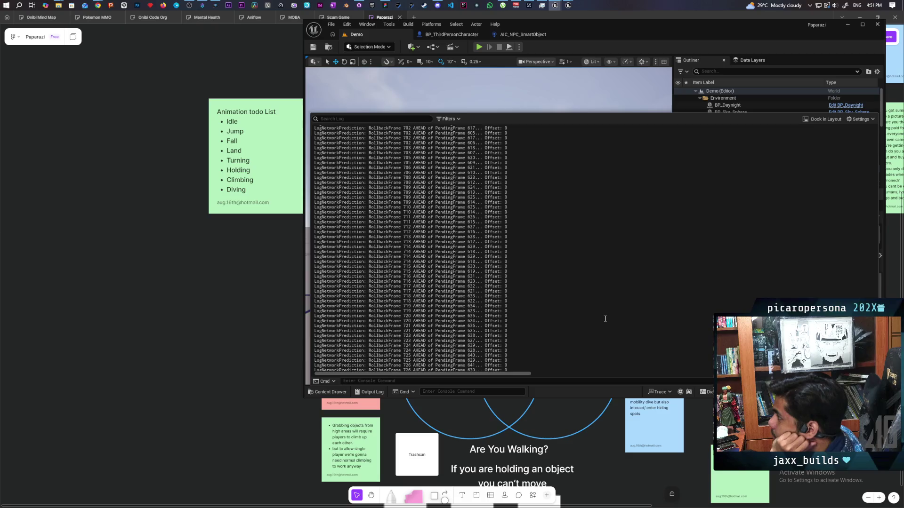
{"action": "scroll", "coordinate": [598, 316], "scroll_direction": "down", "scroll_amount": 3}
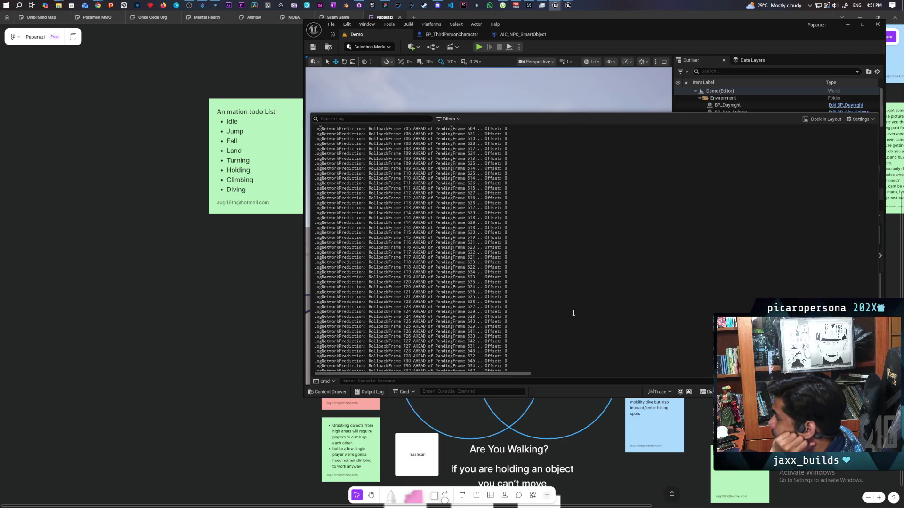
{"action": "scroll", "coordinate": [565, 311], "scroll_direction": "down", "scroll_amount": 20}
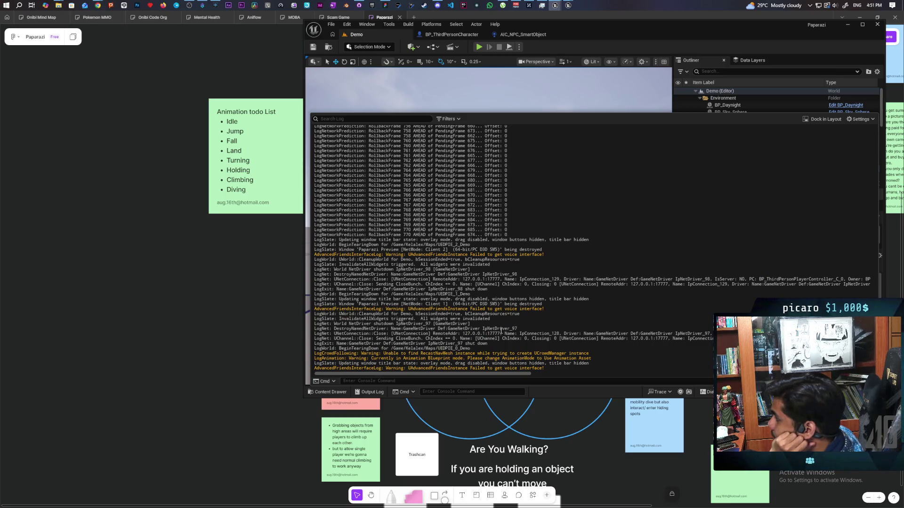
{"action": "scroll", "coordinate": [608, 256], "scroll_direction": "down", "scroll_amount": 8}
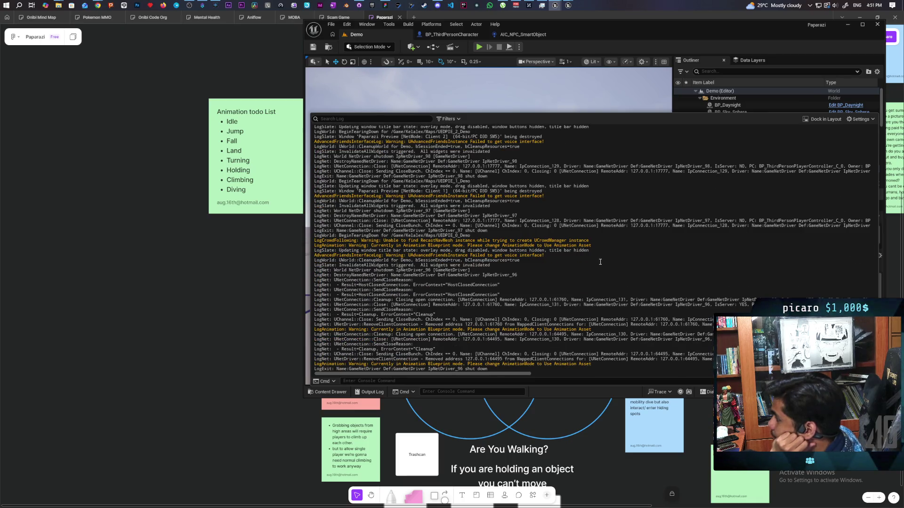
{"action": "scroll", "coordinate": [600, 262], "scroll_direction": "down", "scroll_amount": 5}
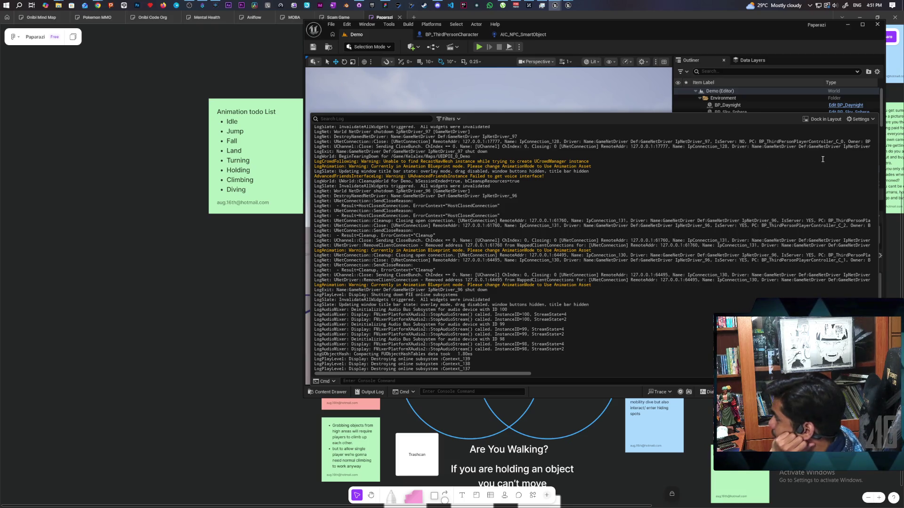
Step: Close the log and go back to the BP_ThirdPersonCharacter blueprint graph
{"action": "left_click_drag", "start_coordinate": [863, 116], "coordinate": [863, 118]}
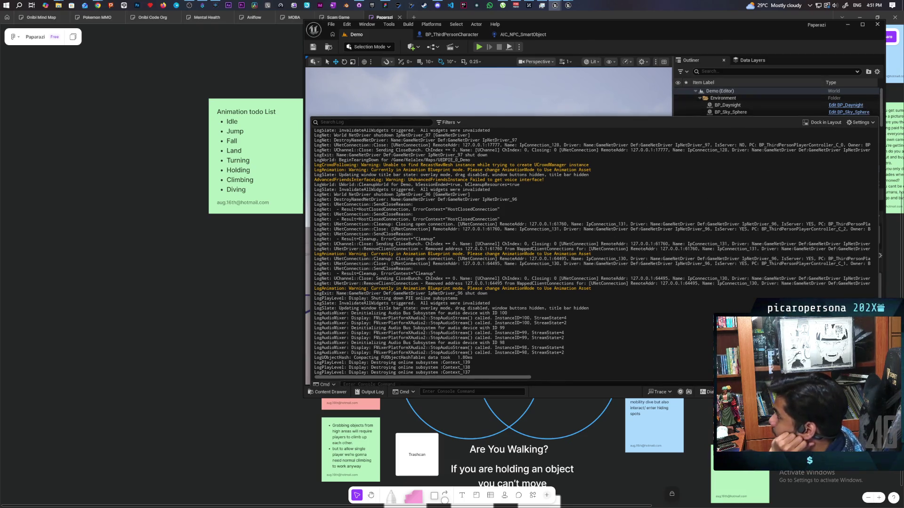
{"action": "left_click", "coordinate": [777, 112]}
{"action": "left_click", "coordinate": [429, 37]}
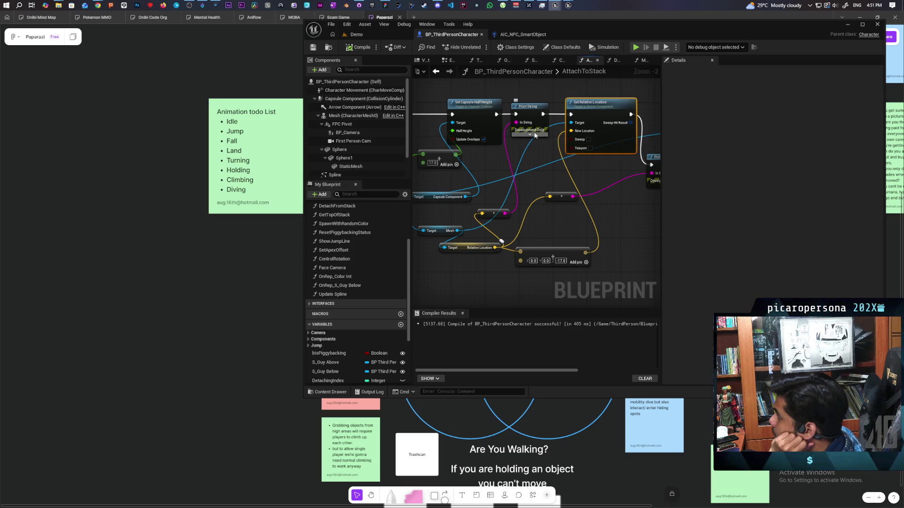
Step: Give both AttachToStack Print String nodes a 10-second Duration, then go back to the Demo level
{"action": "left_click", "coordinate": [531, 135]}
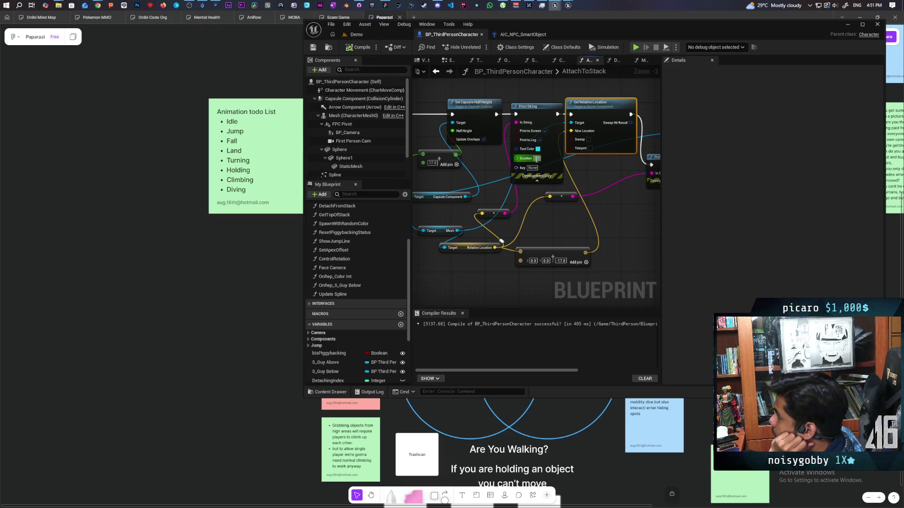
{"action": "type", "text": "10"}
{"action": "left_click", "coordinate": [617, 221]}
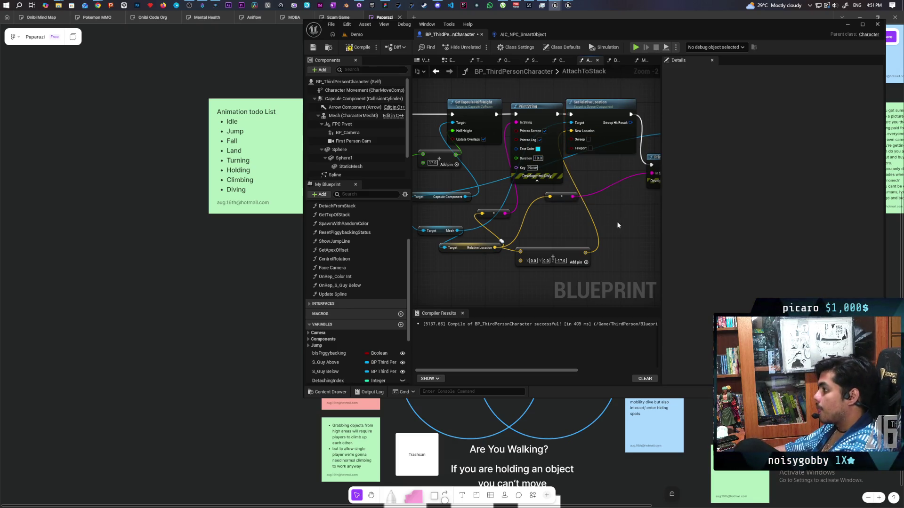
{"action": "left_click_drag", "start_coordinate": [650, 194], "coordinate": [533, 188]}
{"action": "left_click", "coordinate": [544, 181]}
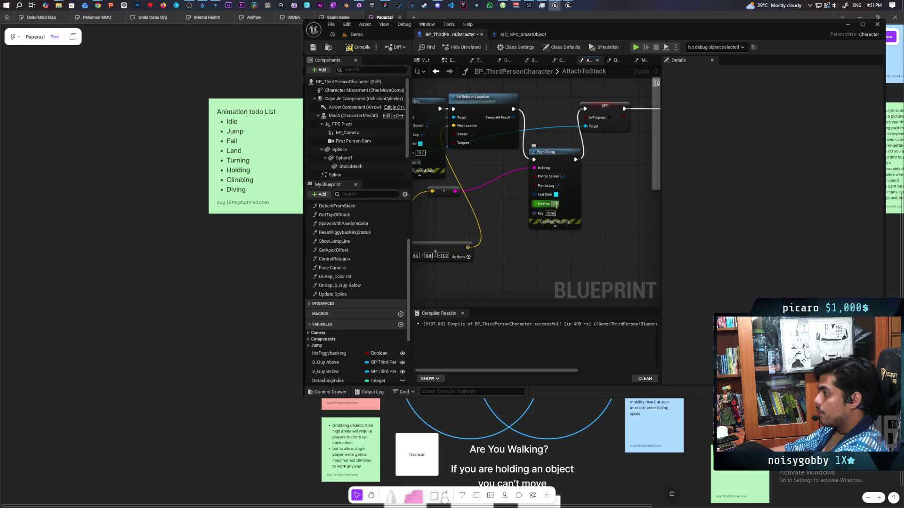
{"action": "left_click_drag", "start_coordinate": [472, 226], "coordinate": [572, 218]}
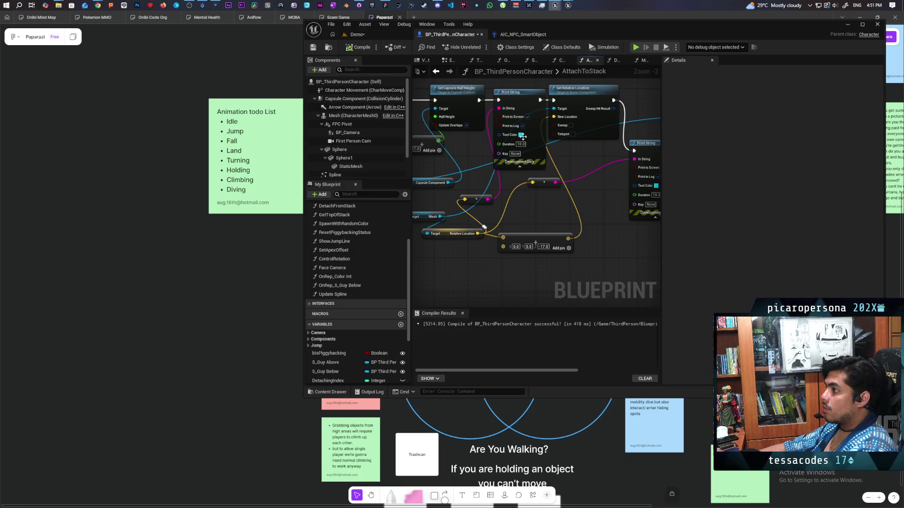
{"action": "left_click", "coordinate": [372, 35]}
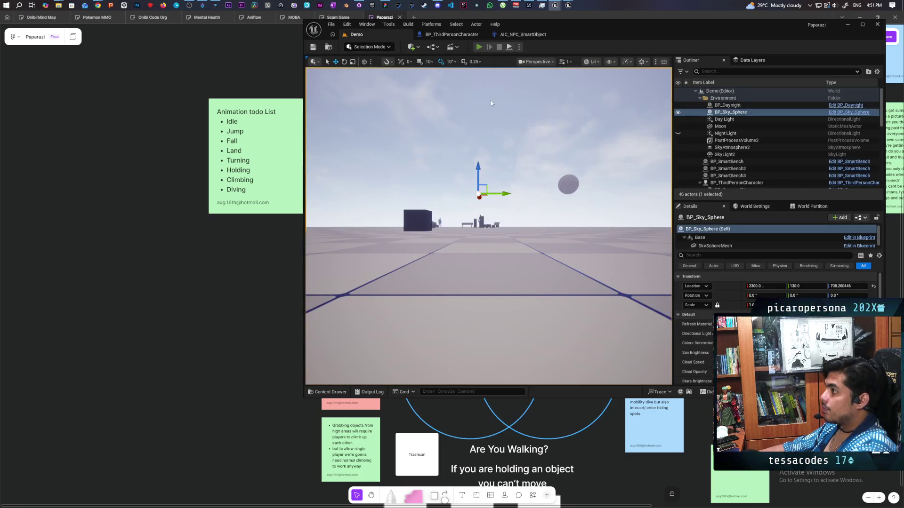
Step: Play a multiplayer session, stack the black character onto the red one, detach, restack, then stop
{"action": "key", "text": "alt+p"}
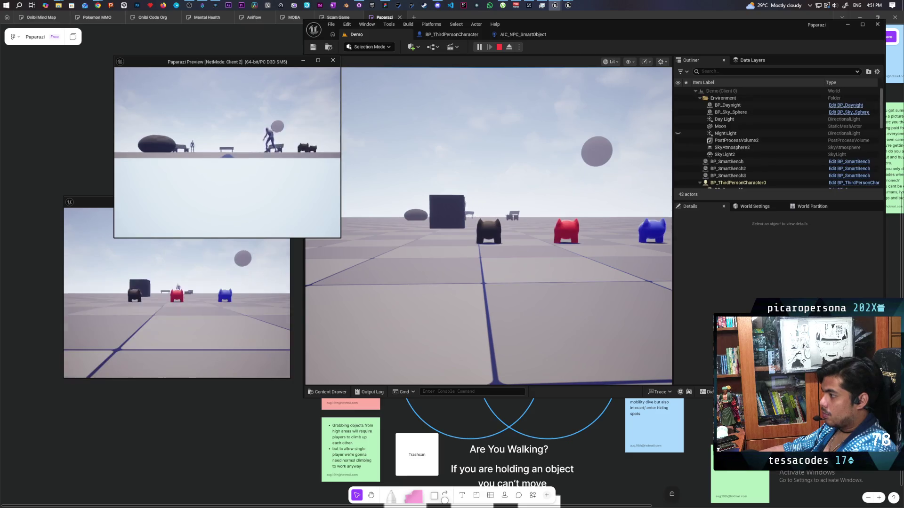
{"action": "left_click", "coordinate": [489, 225]}
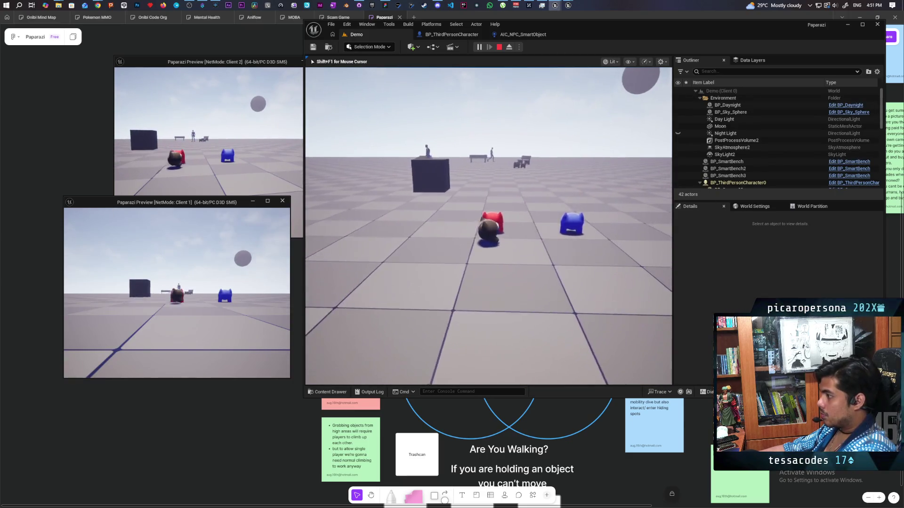
{"action": "key", "text": "e"}
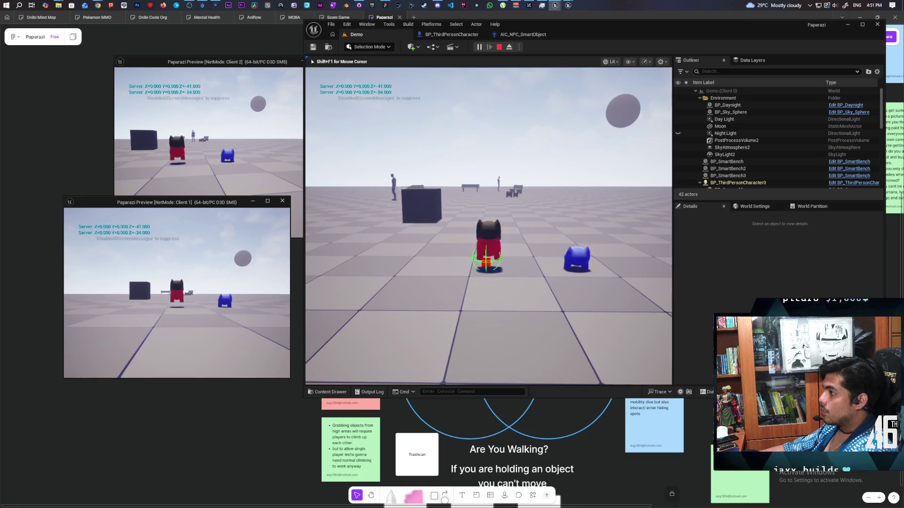
{"action": "mouse_move", "coordinate": [488, 226]}
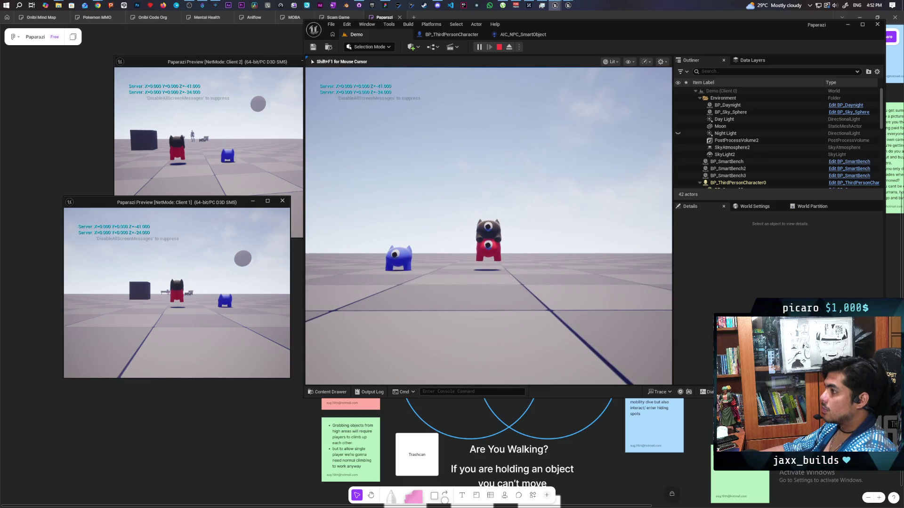
{"action": "key", "text": "w"}
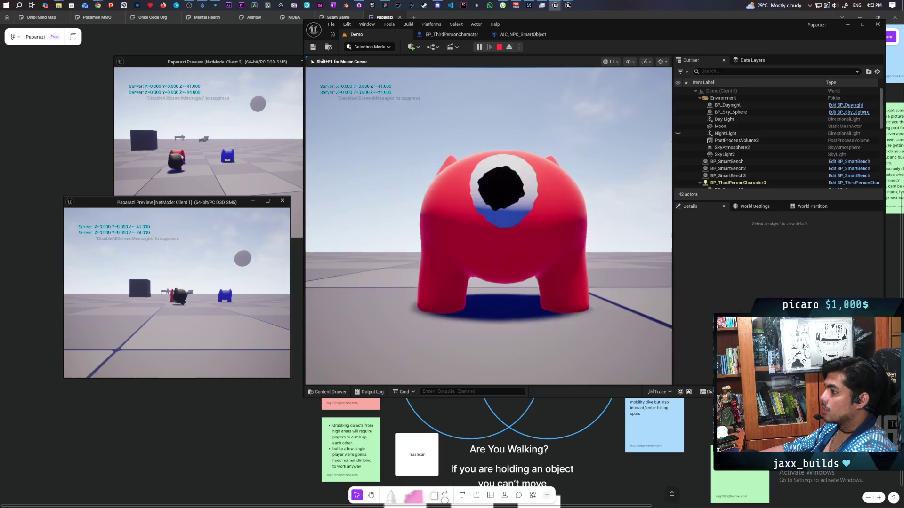
{"action": "key", "text": "s"}
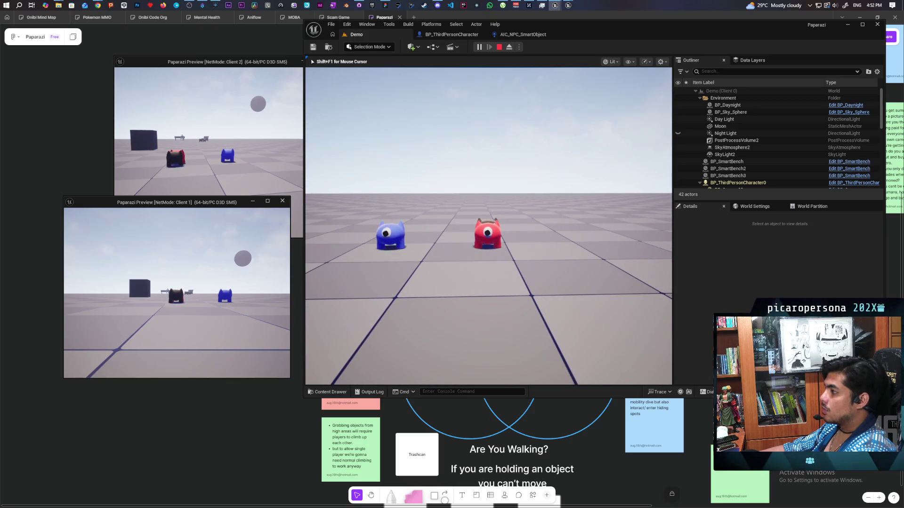
{"action": "key", "text": "e"}
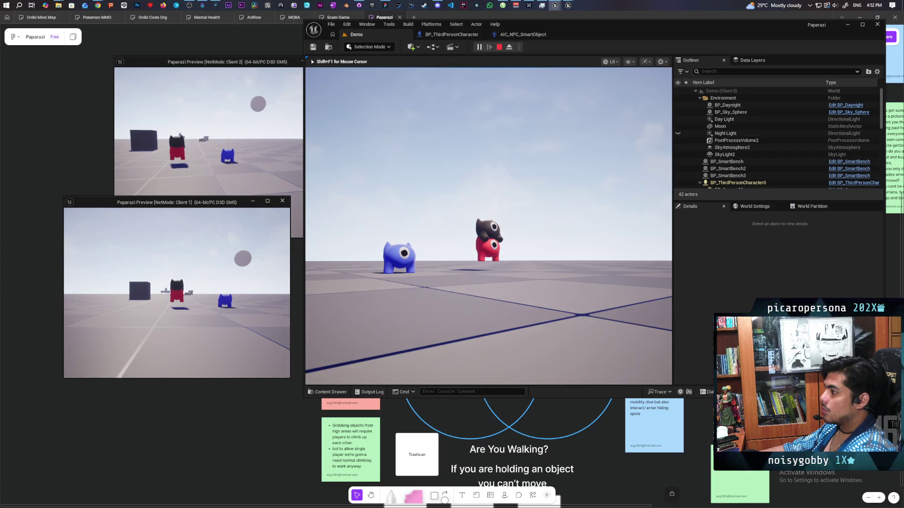
{"action": "key", "text": "Escape"}
Step: Stop the play session and change the Make Vector Z offset from -17.0 to -34.0
{"action": "left_click", "coordinate": [452, 34]}
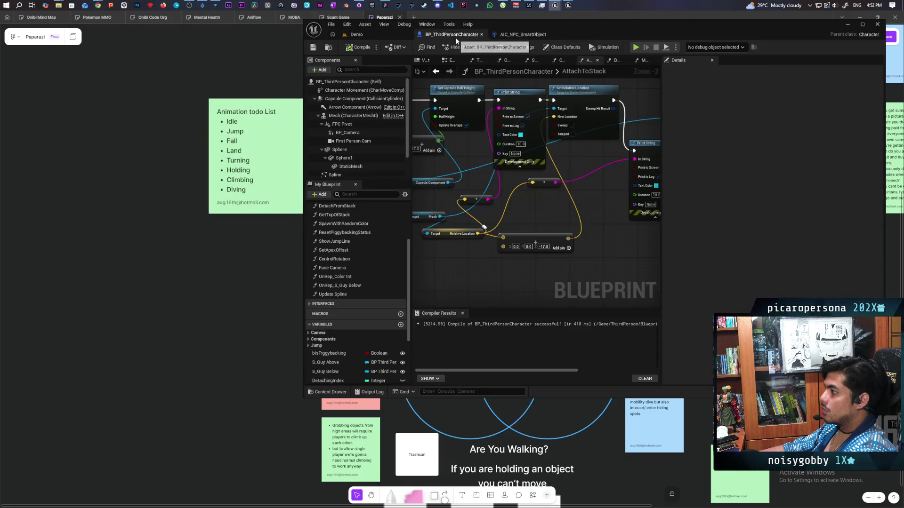
{"action": "left_click_drag", "start_coordinate": [570, 233], "coordinate": [533, 229]}
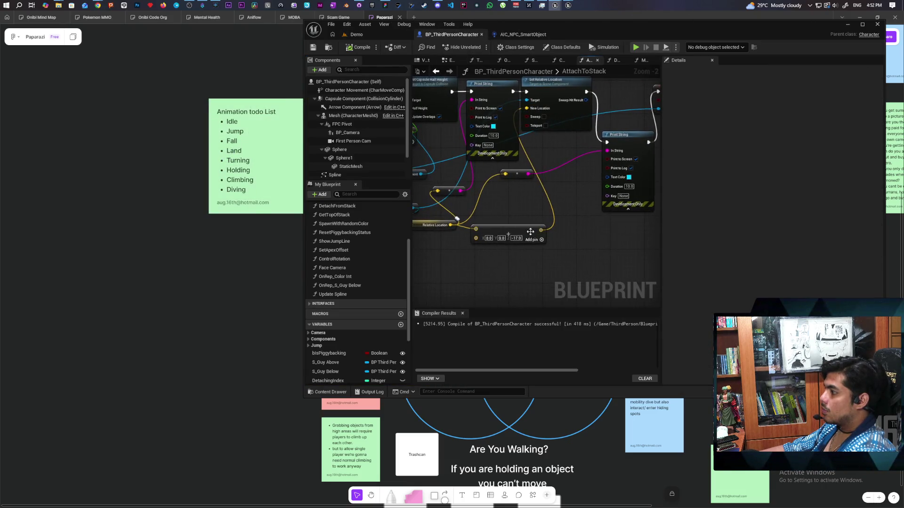
{"action": "left_click", "coordinate": [516, 239]}
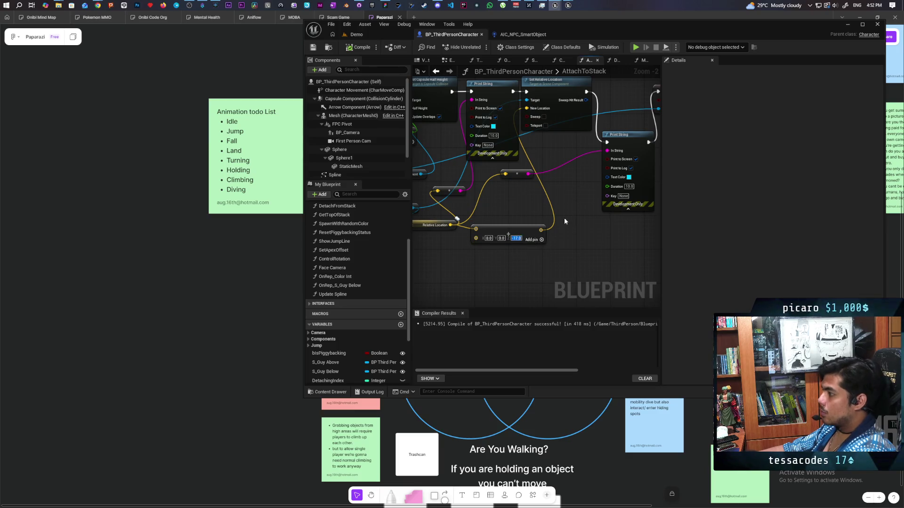
{"action": "key", "text": "End"}
{"action": "type", "text": "+2"}
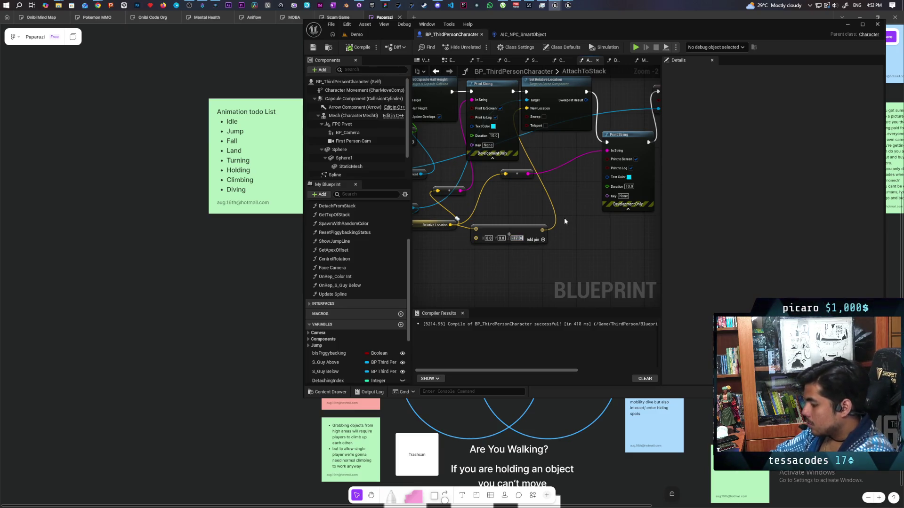
{"action": "key", "text": "Return"}
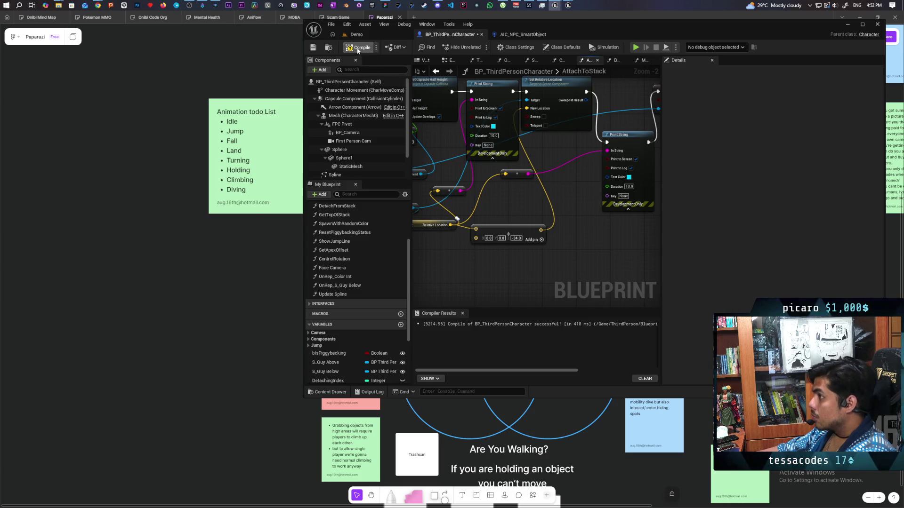
{"action": "left_click", "coordinate": [383, 31]}
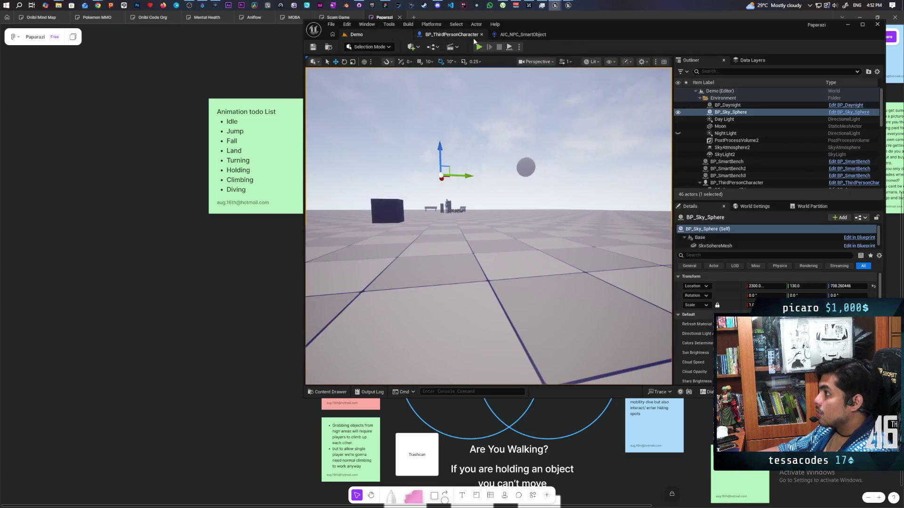
Step: Play with two clients, walk onto another character to stack and check alignment, then stop
{"action": "key", "text": "alt+p"}
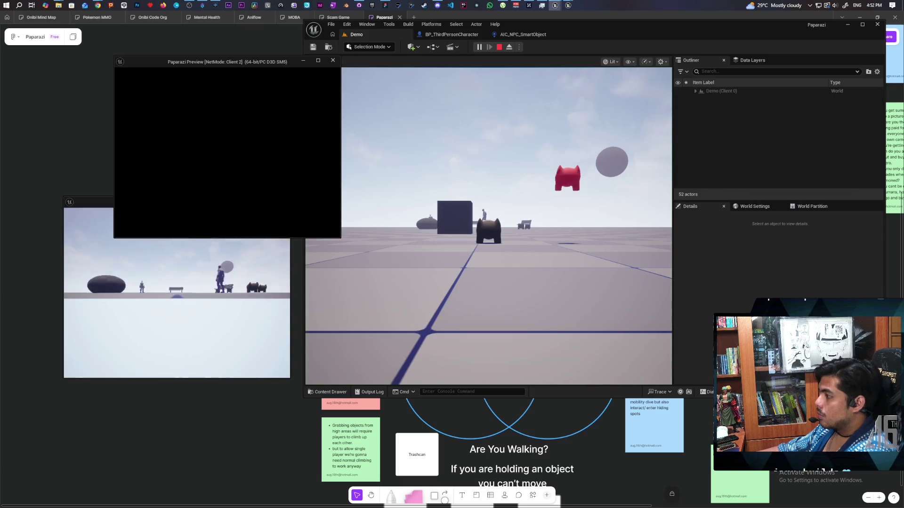
{"action": "left_click", "coordinate": [440, 154]}
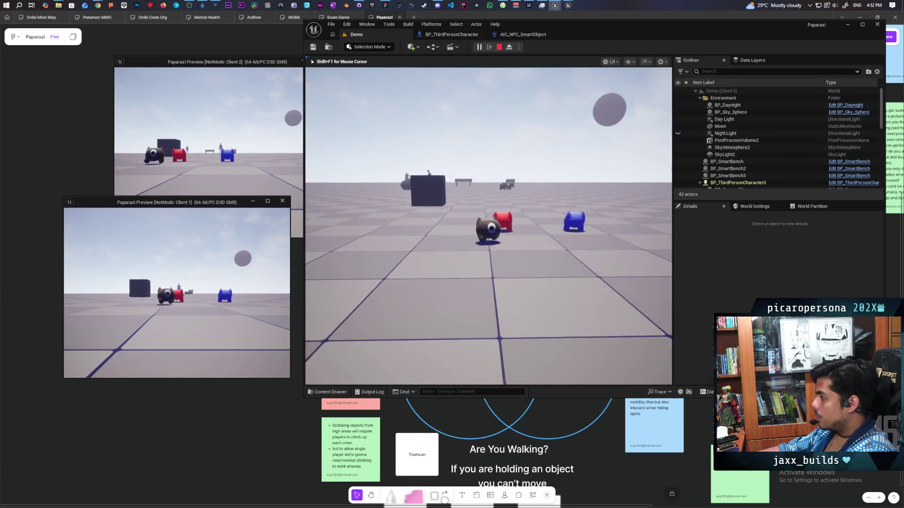
{"action": "key", "text": "w"}
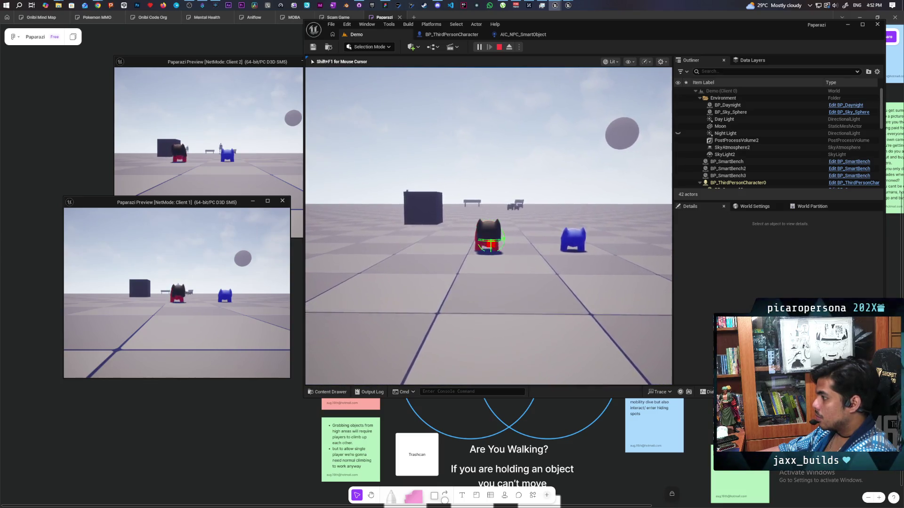
{"action": "key", "text": "e"}
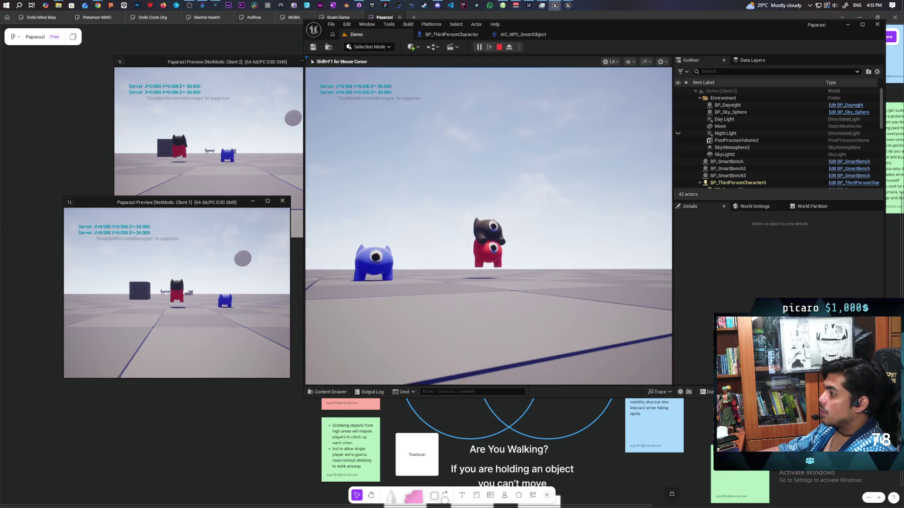
{"action": "key", "text": "Escape"}
{"action": "left_click", "coordinate": [462, 36]}
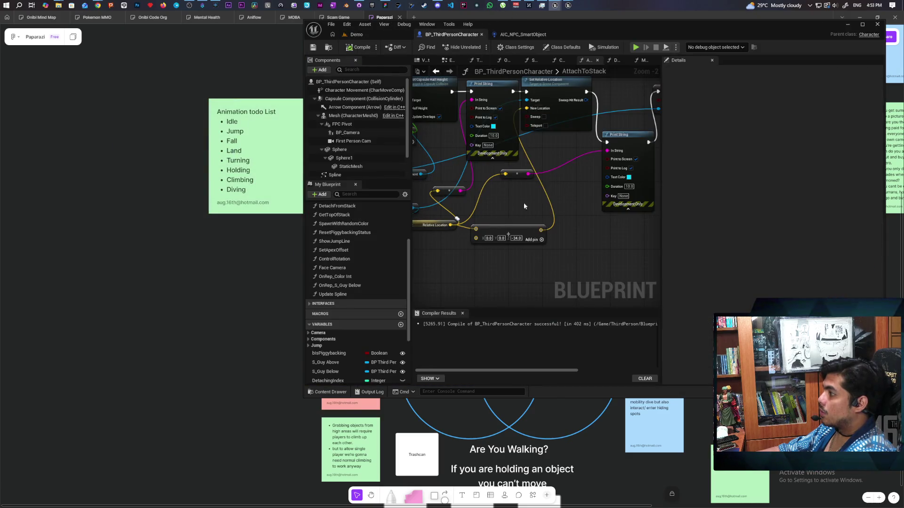
Step: Move the Attach Target getter aside and pan around the AttachToStack node network
{"action": "scroll", "coordinate": [513, 207], "scroll_direction": "down", "scroll_amount": 4}
{"action": "scroll", "coordinate": [537, 208], "scroll_direction": "up", "scroll_amount": 3}
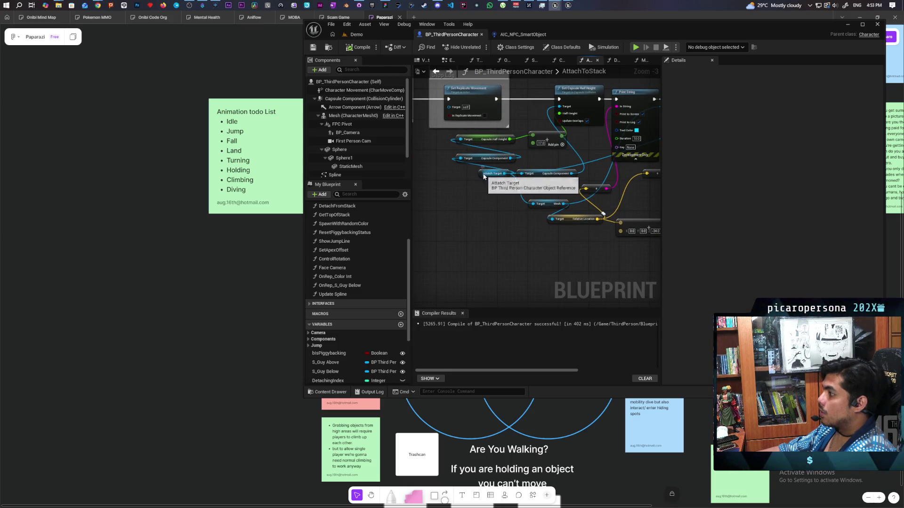
{"action": "mouse_move", "coordinate": [481, 174]}
{"action": "left_mouse_down"}
{"action": "mouse_move", "coordinate": [426, 203]}
{"action": "mouse_move", "coordinate": [454, 218]}
{"action": "mouse_move", "coordinate": [428, 220]}
{"action": "mouse_move", "coordinate": [455, 224]}
{"action": "mouse_move", "coordinate": [527, 207]}
{"action": "mouse_move", "coordinate": [567, 213]}
{"action": "mouse_move", "coordinate": [520, 220]}
{"action": "mouse_move", "coordinate": [557, 216]}
{"action": "mouse_move", "coordinate": [460, 183]}
{"action": "left_mouse_up"}
{"action": "scroll", "coordinate": [492, 216], "scroll_direction": "down", "scroll_amount": 1}
{"action": "scroll", "coordinate": [488, 202], "scroll_direction": "down", "scroll_amount": 1}
{"action": "scroll", "coordinate": [460, 183], "scroll_direction": "up", "scroll_amount": 1}
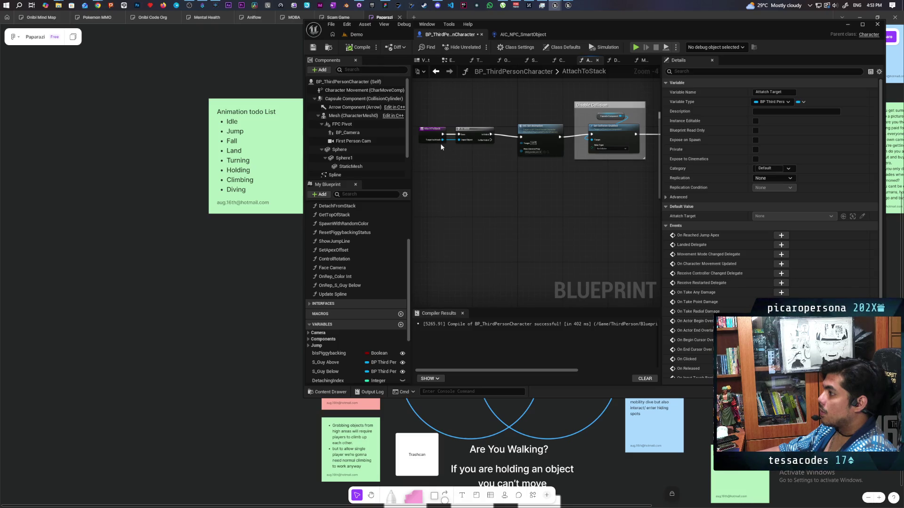
{"action": "scroll", "coordinate": [438, 146], "scroll_direction": "up", "scroll_amount": 3}
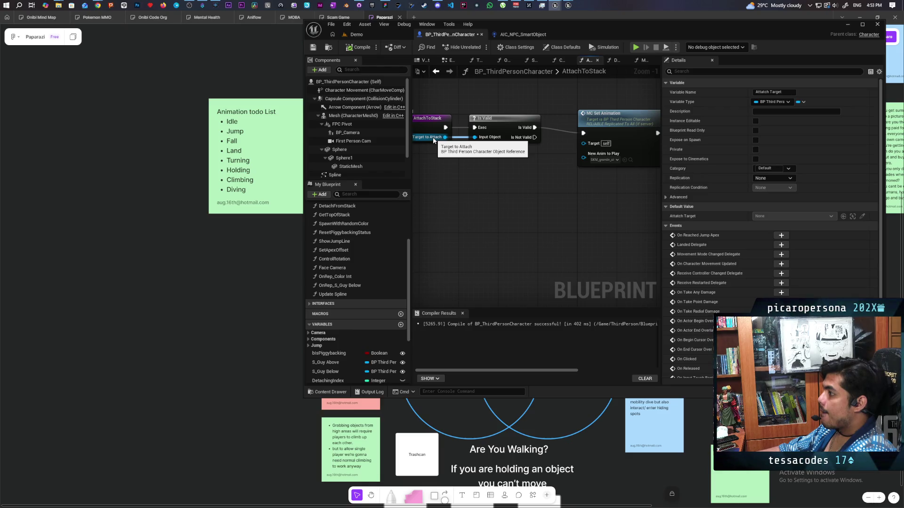
{"action": "scroll", "coordinate": [423, 150], "scroll_direction": "down", "scroll_amount": 3}
{"action": "mouse_move", "coordinate": [411, 165]}
{"action": "left_mouse_down"}
{"action": "mouse_move", "coordinate": [554, 210]}
{"action": "mouse_move", "coordinate": [517, 200]}
{"action": "mouse_move", "coordinate": [541, 217]}
{"action": "left_mouse_up"}
{"action": "scroll", "coordinate": [563, 208], "scroll_direction": "up", "scroll_amount": 2}
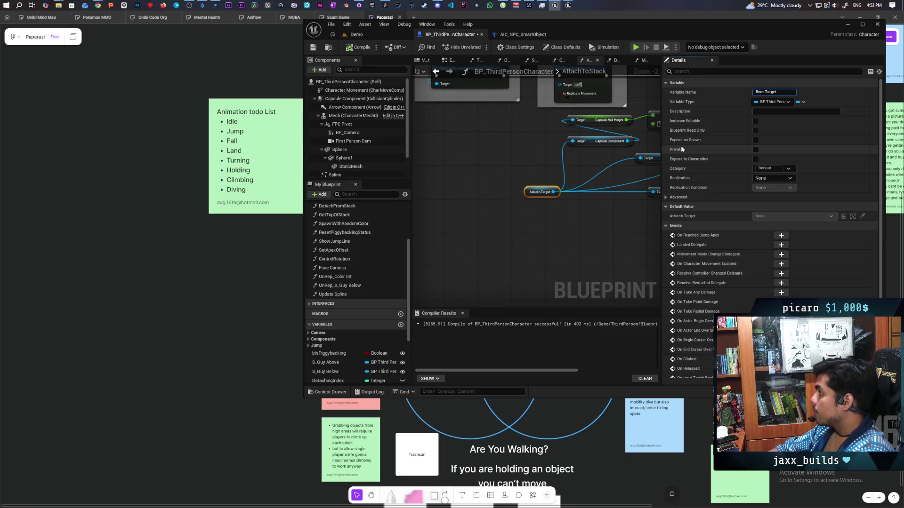
Step: Commit the Root Target rename, compile, set the Make Vector Z to -38.0, and select Set Relative Location
{"action": "key", "text": "Return"}
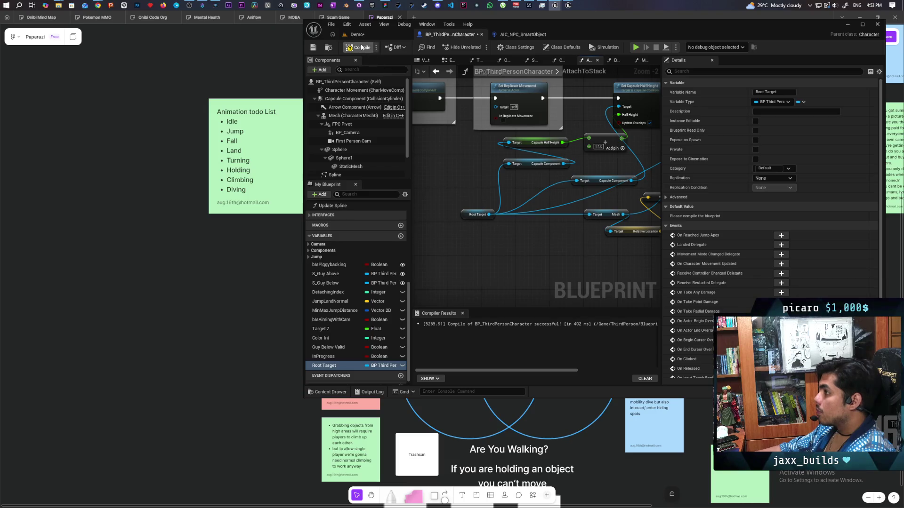
{"action": "left_click", "coordinate": [362, 47]}
{"action": "mouse_move", "coordinate": [580, 240]}
{"action": "left_mouse_down"}
{"action": "mouse_move", "coordinate": [495, 241]}
{"action": "mouse_move", "coordinate": [535, 225]}
{"action": "left_mouse_up"}
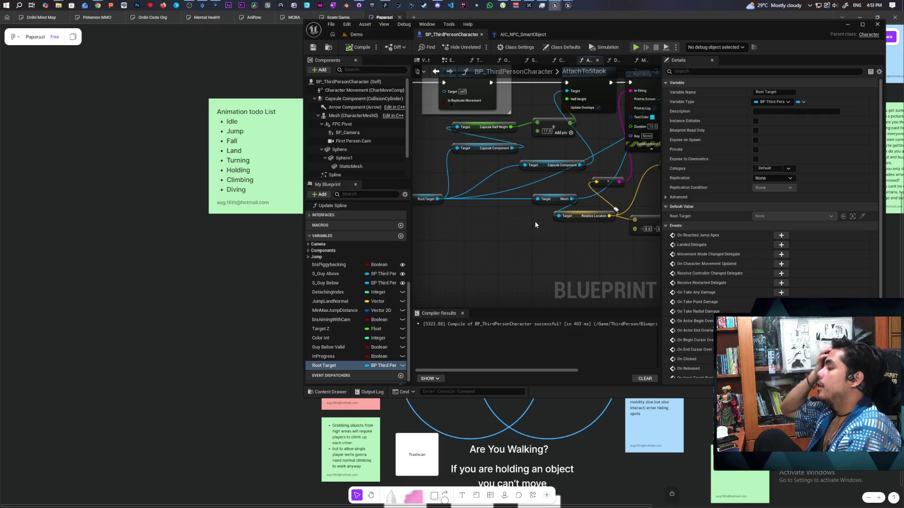
{"action": "mouse_move", "coordinate": [536, 235]}
{"action": "left_mouse_down"}
{"action": "mouse_move", "coordinate": [508, 274]}
{"action": "mouse_move", "coordinate": [490, 251]}
{"action": "left_mouse_up"}
{"action": "left_click_drag", "start_coordinate": [552, 258], "coordinate": [523, 259]}
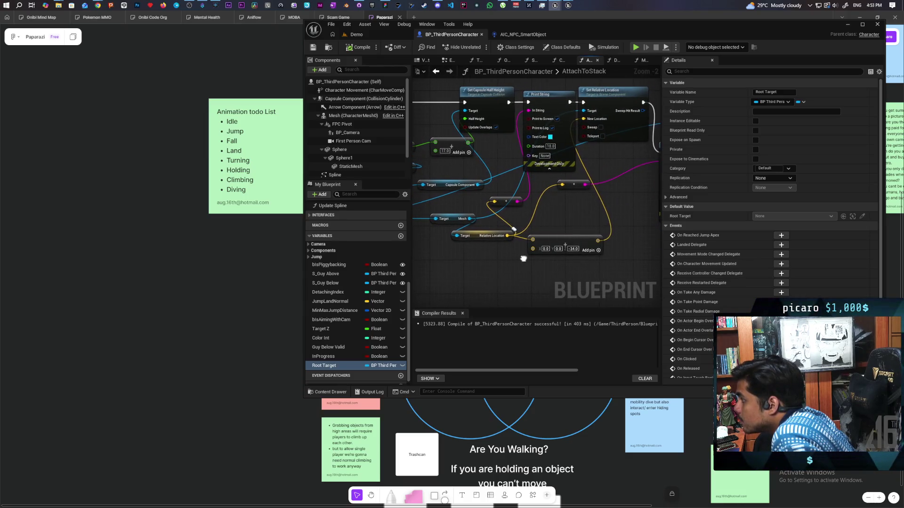
{"action": "type", "text": "38"}
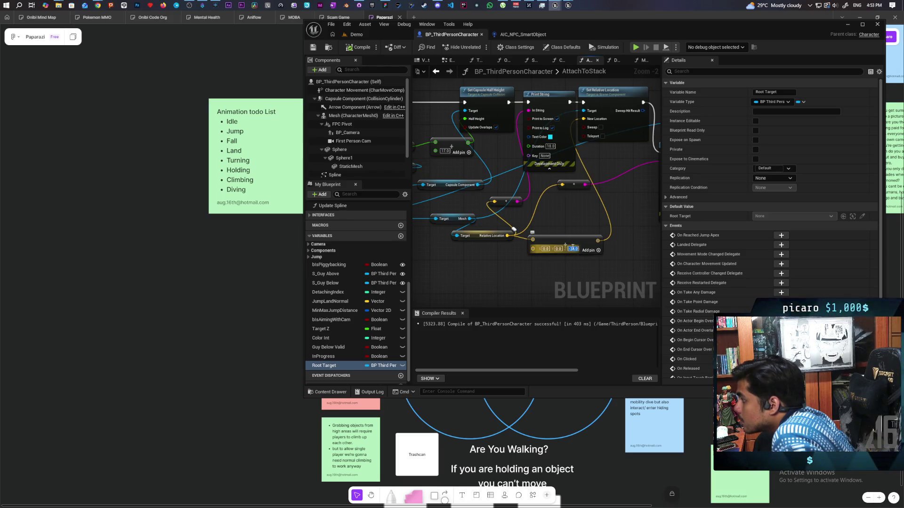
{"action": "key", "text": "Return"}
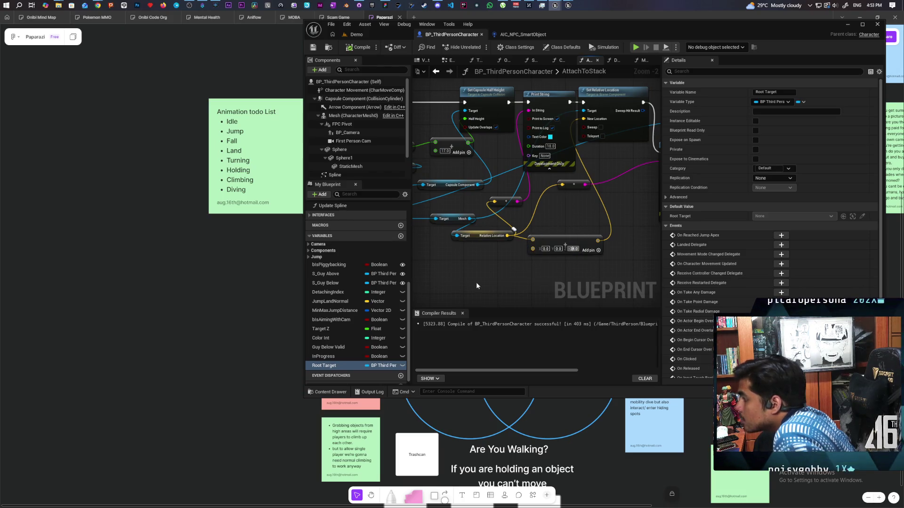
{"action": "left_click_drag", "start_coordinate": [628, 227], "coordinate": [561, 267]}
{"action": "left_click_drag", "start_coordinate": [533, 113], "coordinate": [550, 193]}
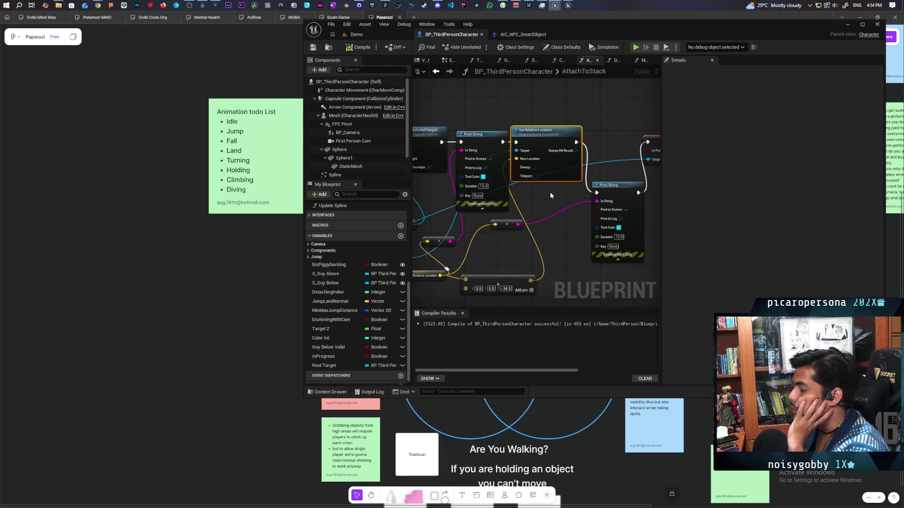
{"action": "left_click_drag", "start_coordinate": [554, 205], "coordinate": [607, 191]}
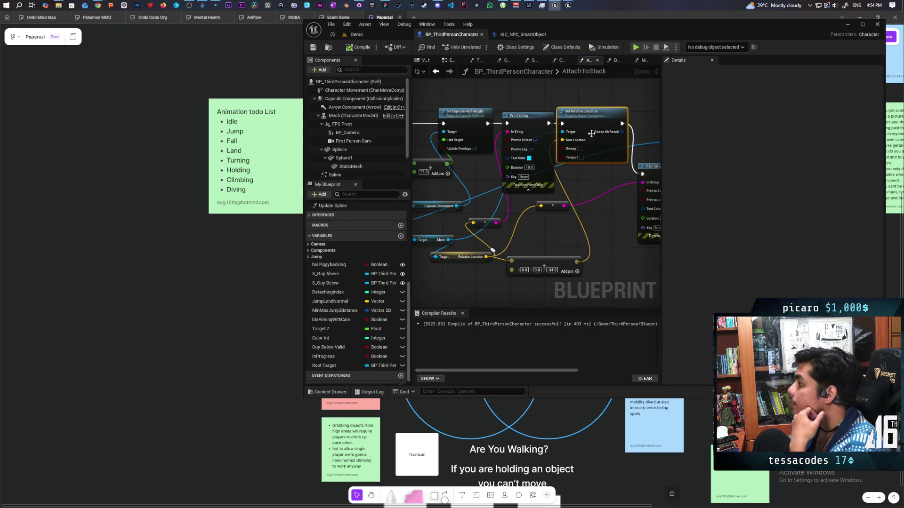
{"action": "left_click_drag", "start_coordinate": [545, 238], "coordinate": [695, 219]}
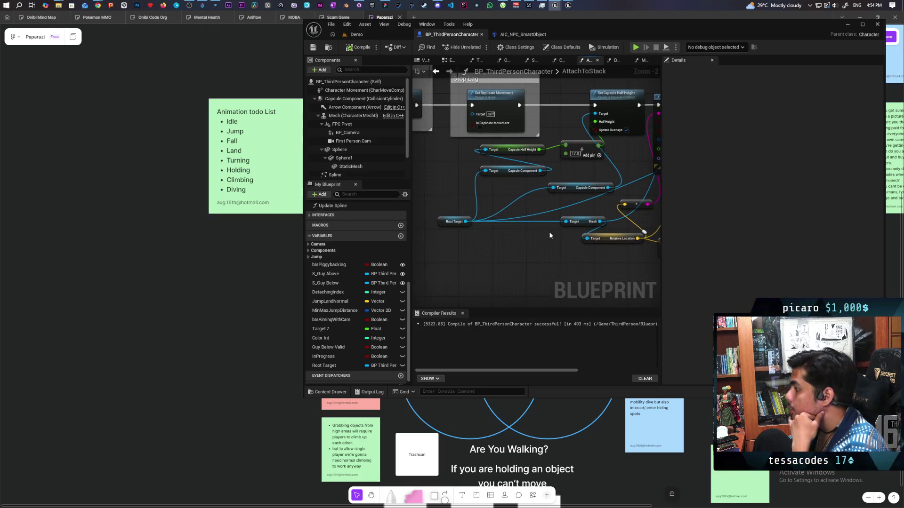
{"action": "left_click", "coordinate": [580, 225]}
{"action": "left_click_drag", "start_coordinate": [580, 225], "coordinate": [534, 225]}
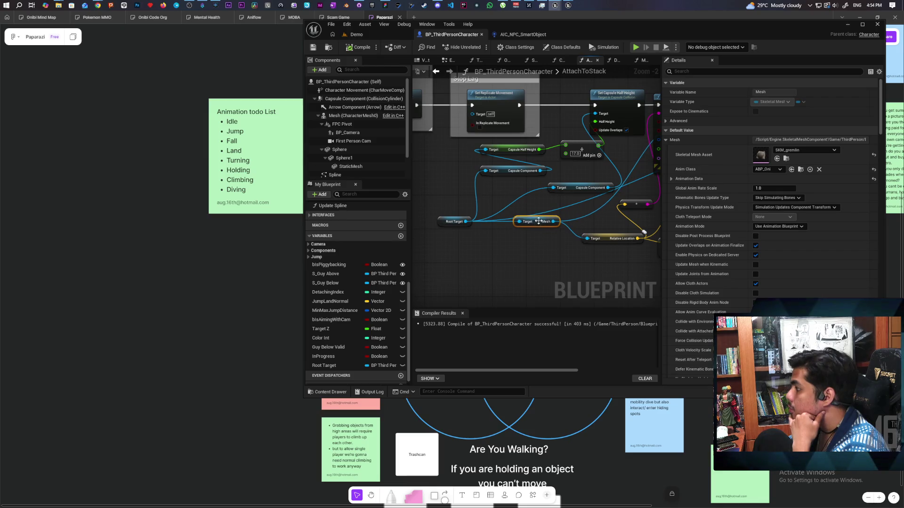
{"action": "left_click_drag", "start_coordinate": [442, 223], "coordinate": [441, 228]}
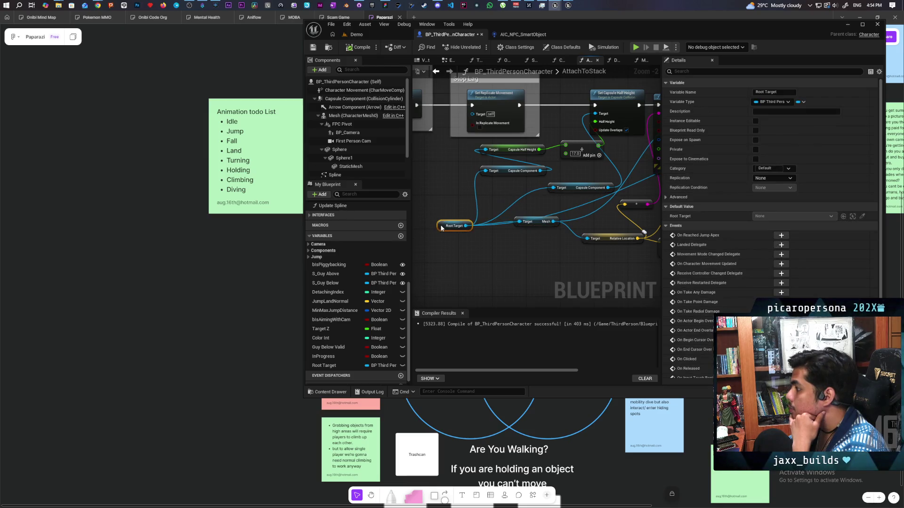
{"action": "left_click", "coordinate": [479, 244]}
{"action": "scroll", "coordinate": [490, 247], "scroll_direction": "down", "scroll_amount": 6}
{"action": "scroll", "coordinate": [498, 246], "scroll_direction": "up", "scroll_amount": 2}
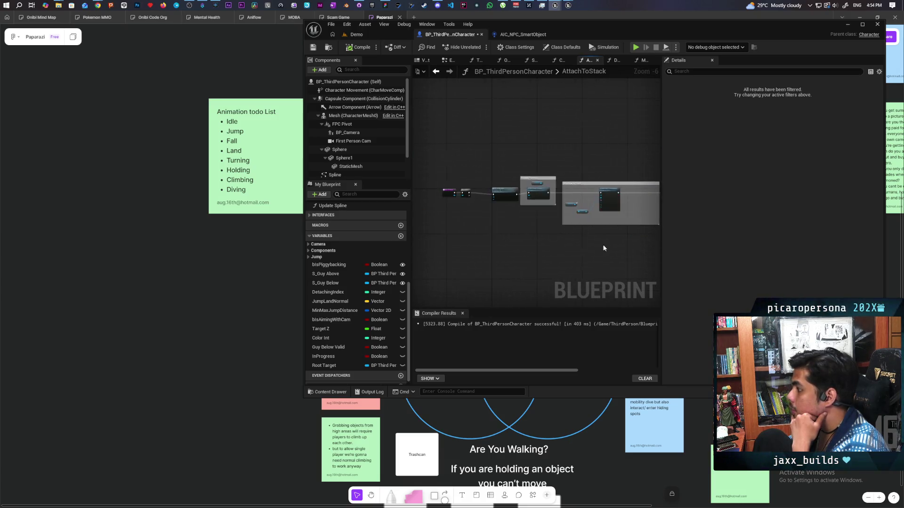
{"action": "scroll", "coordinate": [555, 238], "scroll_direction": "up", "scroll_amount": 2}
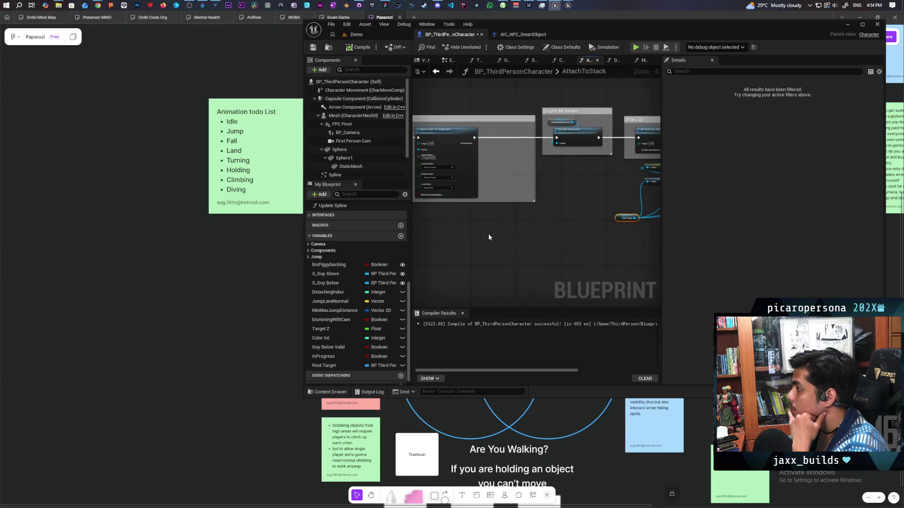
{"action": "left_click_drag", "start_coordinate": [487, 234], "coordinate": [384, 240]}
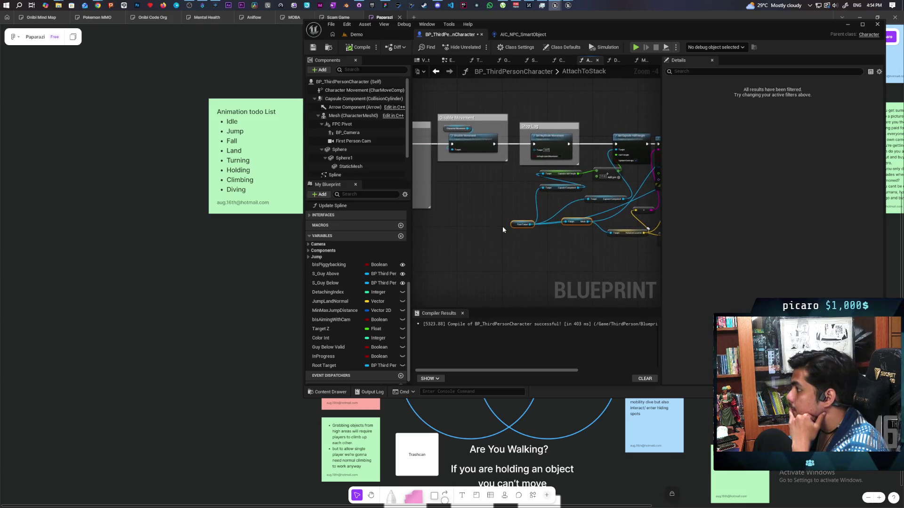
{"action": "mouse_move", "coordinate": [504, 228]}
{"action": "left_mouse_down"}
{"action": "mouse_move", "coordinate": [503, 246]}
{"action": "mouse_move", "coordinate": [438, 243]}
{"action": "mouse_move", "coordinate": [525, 250]}
{"action": "mouse_move", "coordinate": [436, 249]}
{"action": "left_mouse_up"}
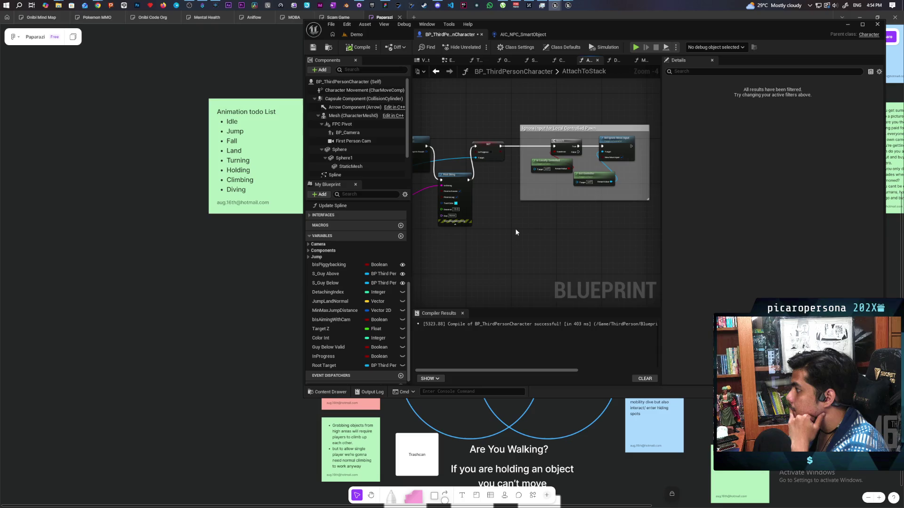
{"action": "left_click_drag", "start_coordinate": [500, 239], "coordinate": [580, 235]}
{"action": "scroll", "coordinate": [579, 234], "scroll_direction": "up", "scroll_amount": 1}
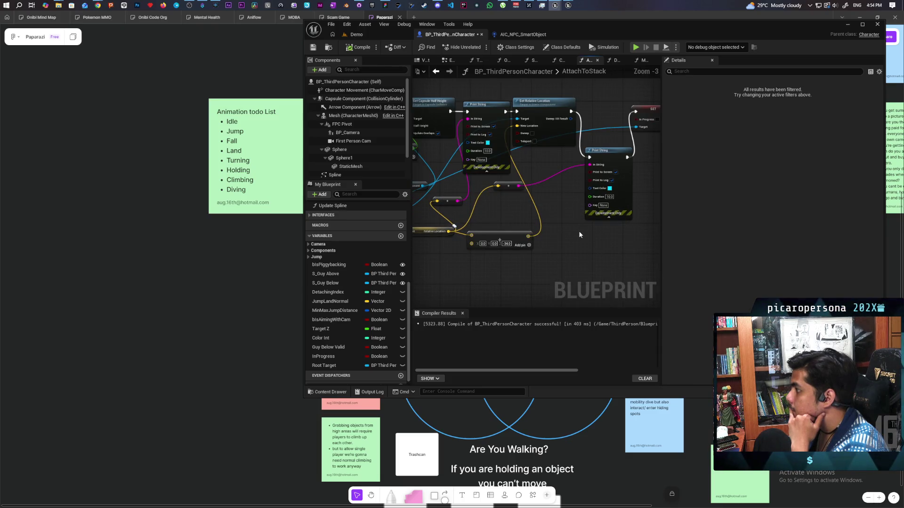
{"action": "left_click_drag", "start_coordinate": [577, 227], "coordinate": [606, 238]}
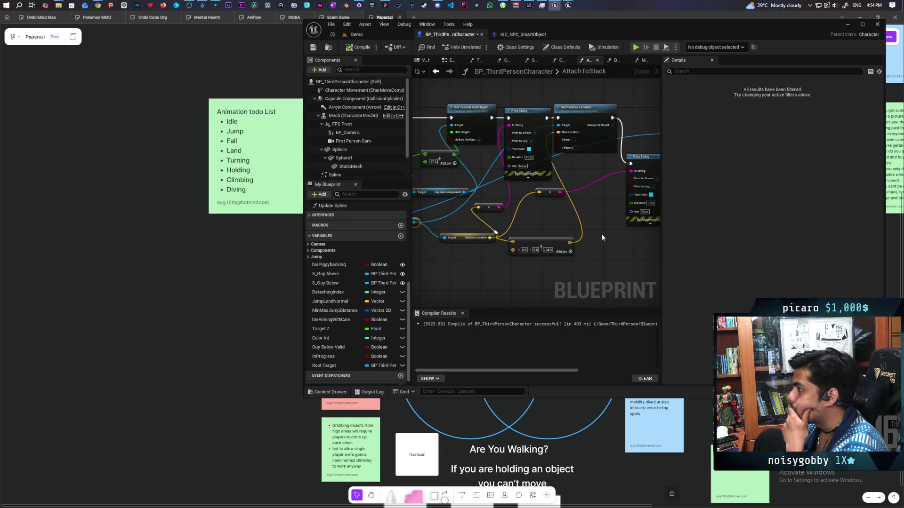
{"action": "left_click_drag", "start_coordinate": [601, 234], "coordinate": [445, 245]}
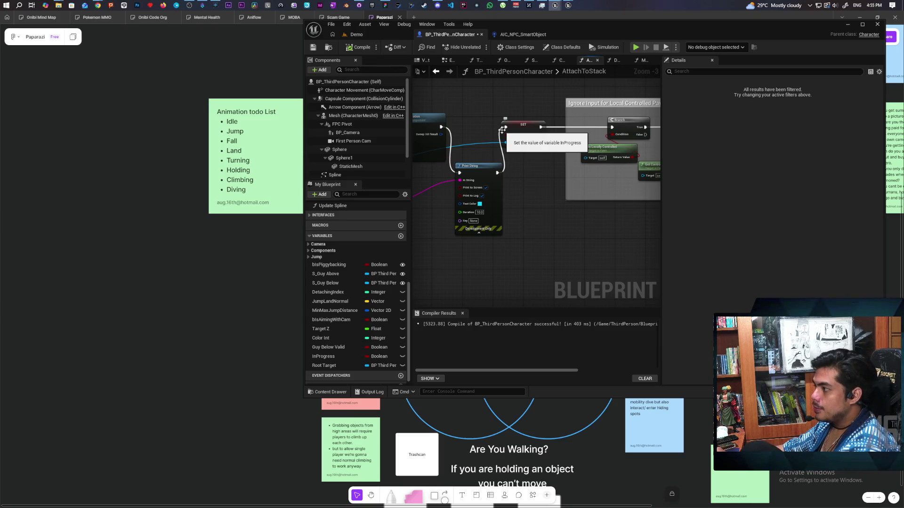
{"action": "mouse_move", "coordinate": [501, 130]}
{"action": "left_mouse_down"}
{"action": "mouse_move", "coordinate": [523, 197]}
{"action": "mouse_move", "coordinate": [545, 211]}
{"action": "mouse_move", "coordinate": [587, 203]}
{"action": "mouse_move", "coordinate": [578, 204]}
{"action": "left_mouse_up"}
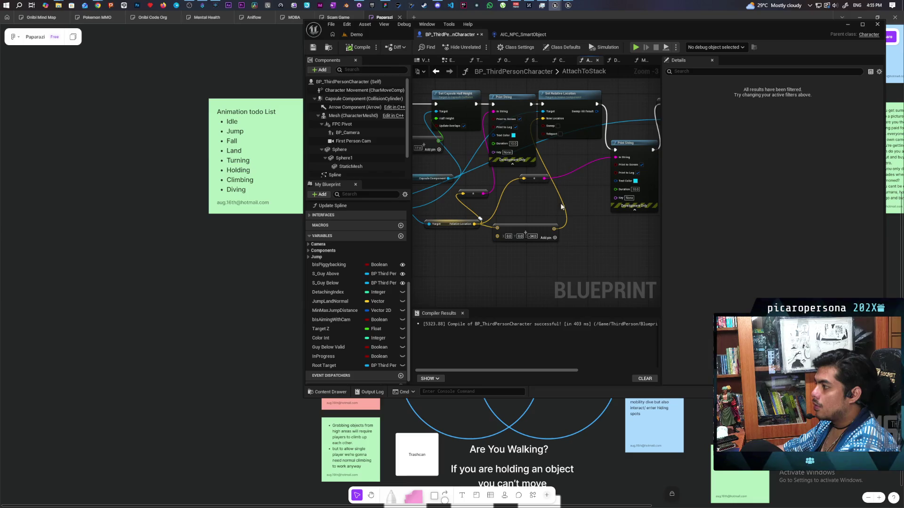
{"action": "scroll", "coordinate": [490, 259], "scroll_direction": "up", "scroll_amount": 3}
{"action": "scroll", "coordinate": [491, 257], "scroll_direction": "down", "scroll_amount": 5}
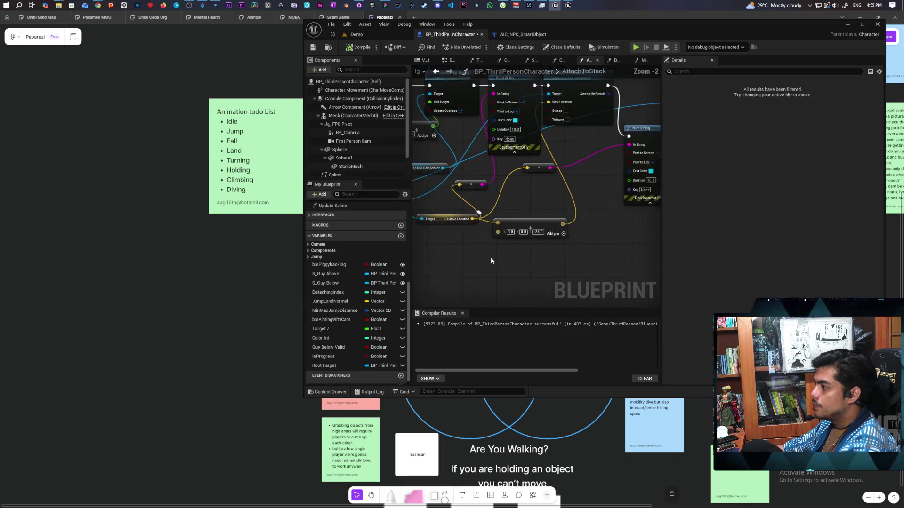
{"action": "scroll", "coordinate": [489, 255], "scroll_direction": "up", "scroll_amount": 3}
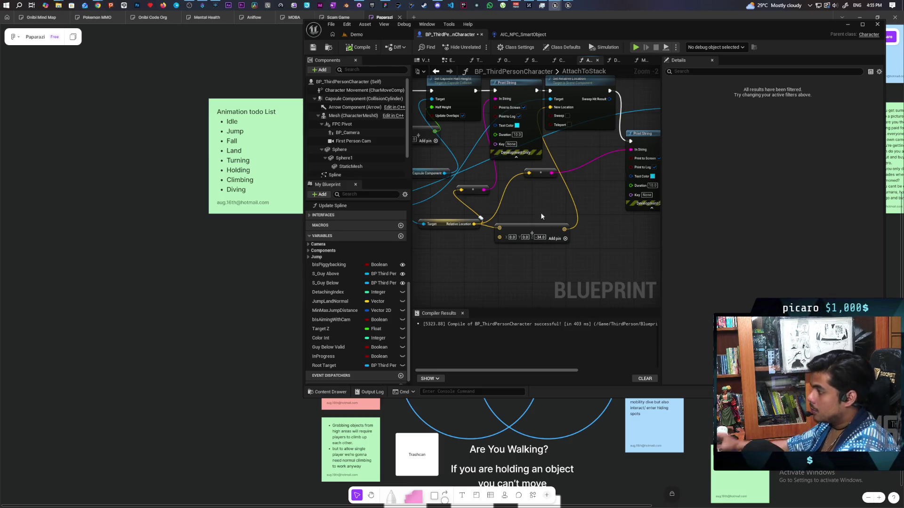
{"action": "double_click", "coordinate": [653, 27]}
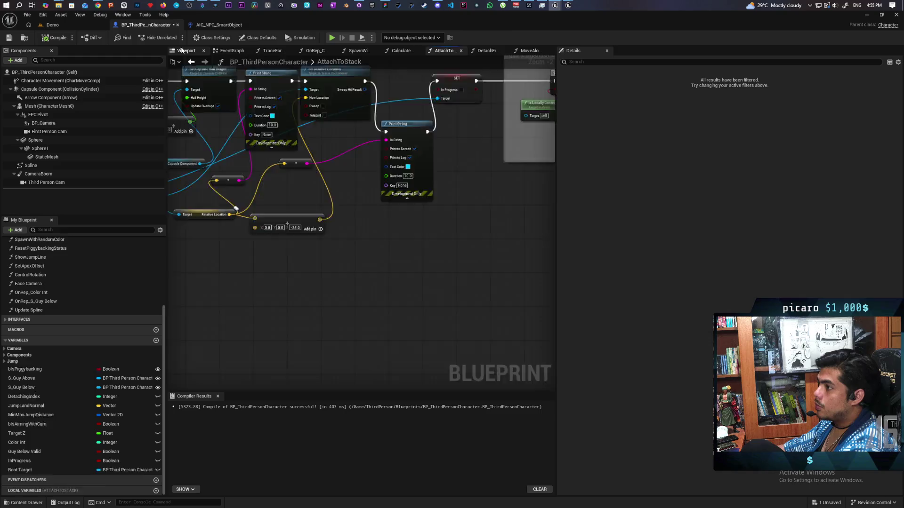
Step: Open the character's 3D viewport preview and set the capsule half height to 38
{"action": "left_click", "coordinate": [186, 50]}
{"action": "left_click", "coordinate": [246, 235]}
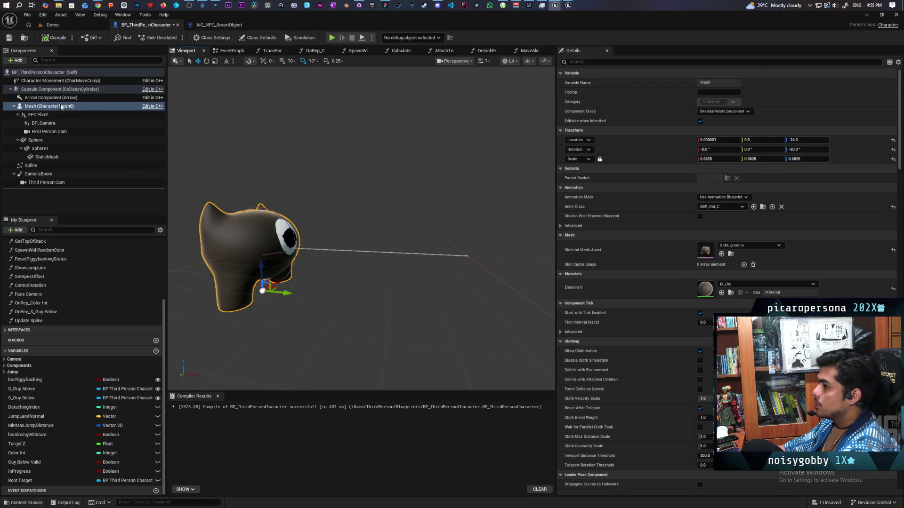
{"action": "left_click", "coordinate": [56, 89]}
{"action": "left_click", "coordinate": [725, 187]}
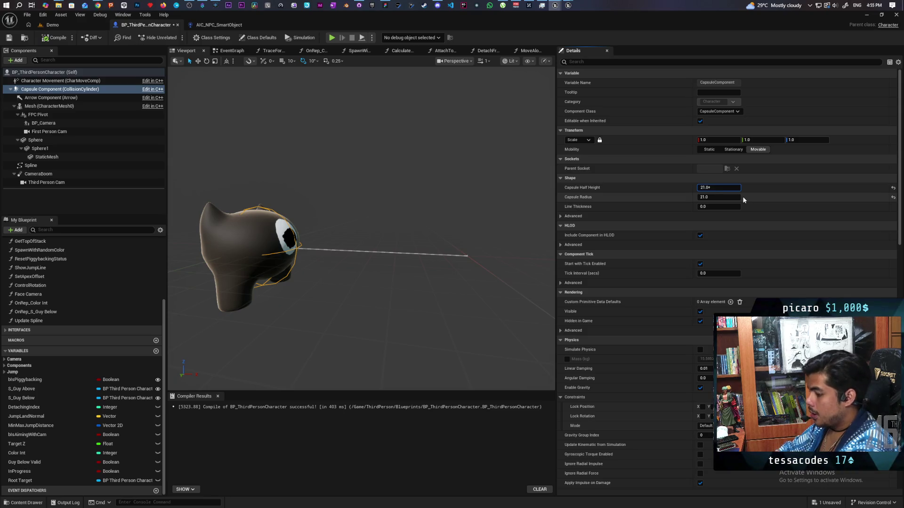
{"action": "type", "text": "7"}
{"action": "key", "text": "Return"}
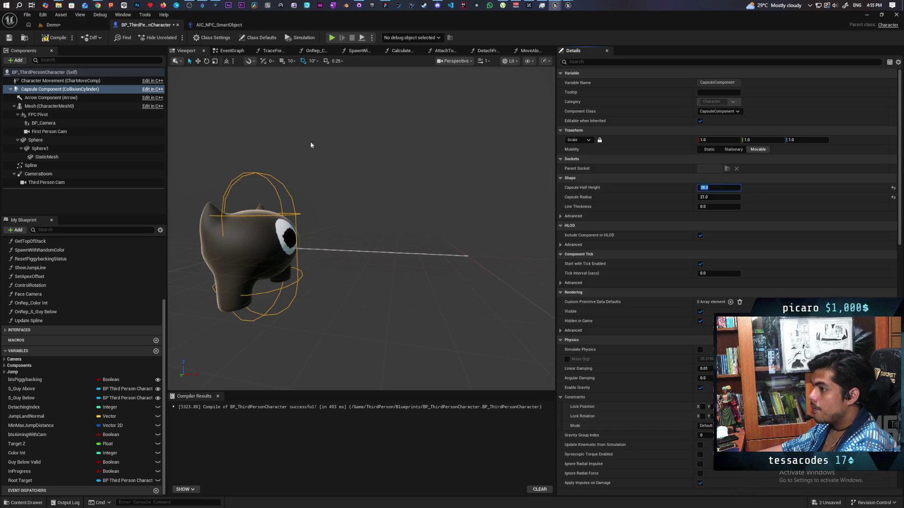
Step: Lower the mesh Location Z to -41, then undo both changes and recompile
{"action": "left_click", "coordinate": [60, 80]}
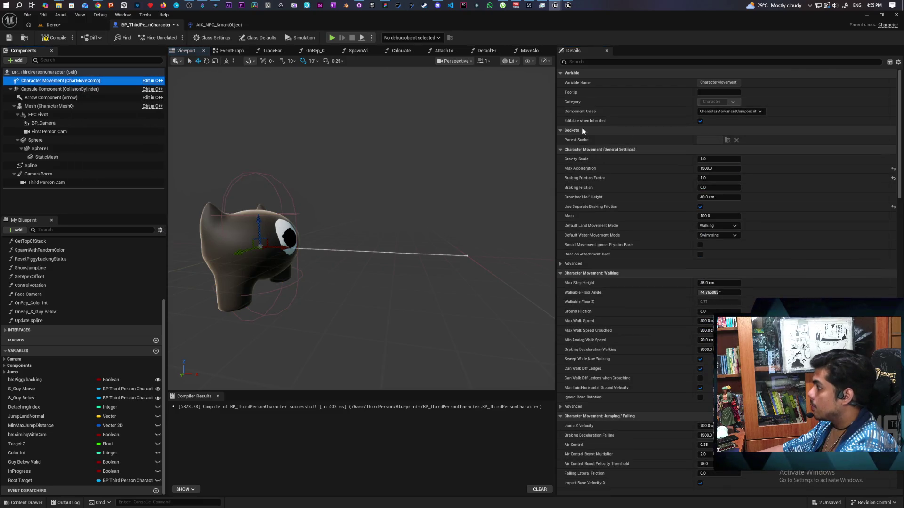
{"action": "left_click", "coordinate": [43, 107]}
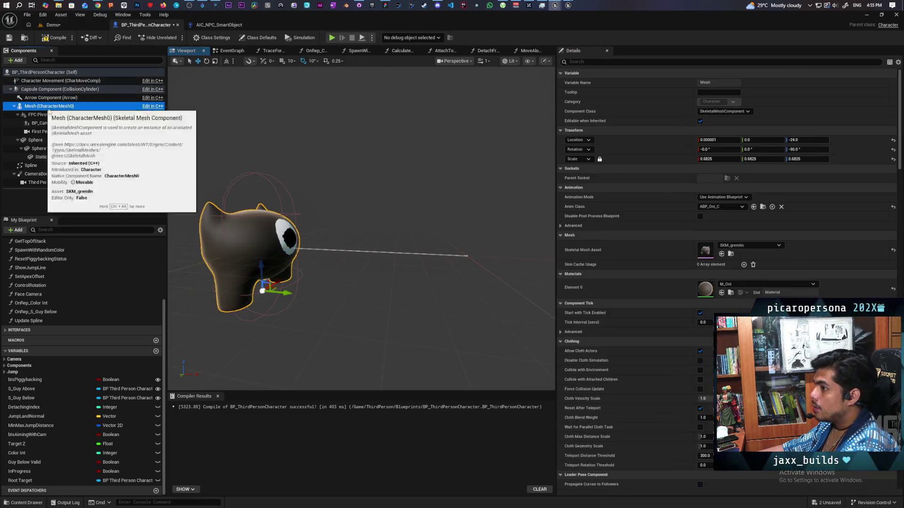
{"action": "left_click", "coordinate": [817, 141]}
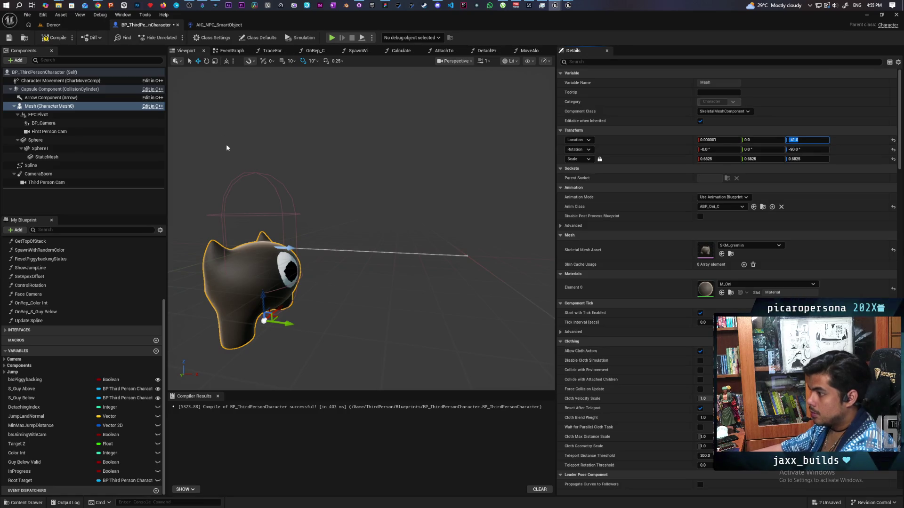
{"action": "key", "text": "Return"}
{"action": "mouse_move", "coordinate": [361, 226]}
{"action": "left_mouse_down"}
{"action": "mouse_move", "coordinate": [279, 206]}
{"action": "mouse_move", "coordinate": [404, 221]}
{"action": "left_mouse_up"}
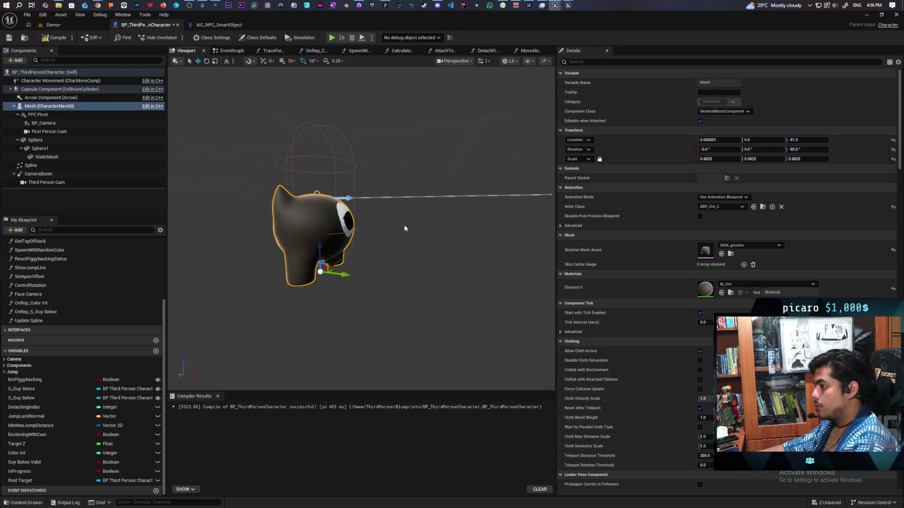
{"action": "key", "text": "ctrl+z"}
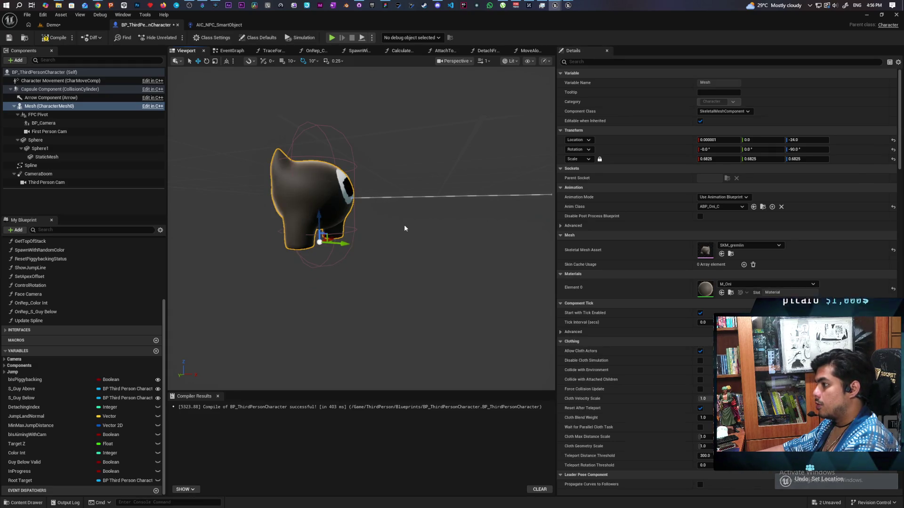
{"action": "key", "text": "ctrl+z"}
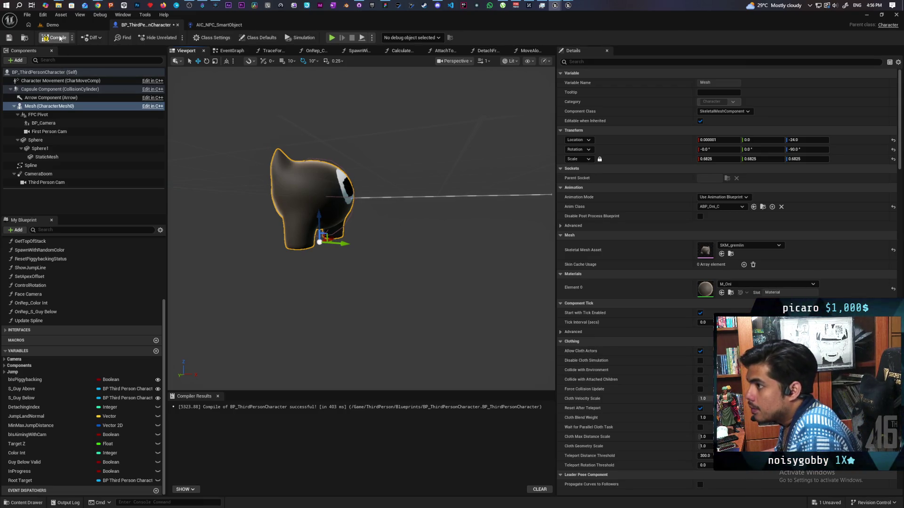
{"action": "left_click", "coordinate": [46, 38]}
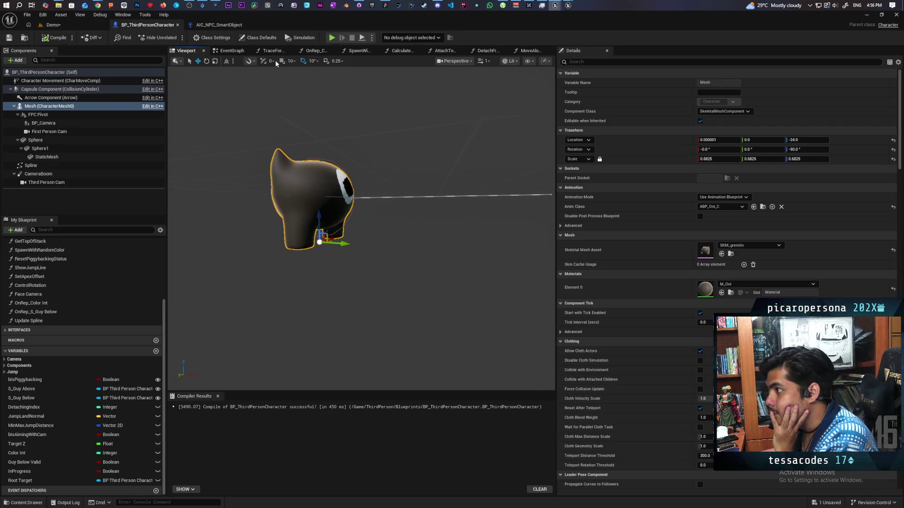
Step: Return to the AttachToStack graph, save the blueprint, and restore the editor window
{"action": "left_click", "coordinate": [445, 50]}
{"action": "mouse_move", "coordinate": [384, 219]}
{"action": "left_mouse_down"}
{"action": "mouse_move", "coordinate": [394, 288]}
{"action": "mouse_move", "coordinate": [453, 292]}
{"action": "left_mouse_up"}
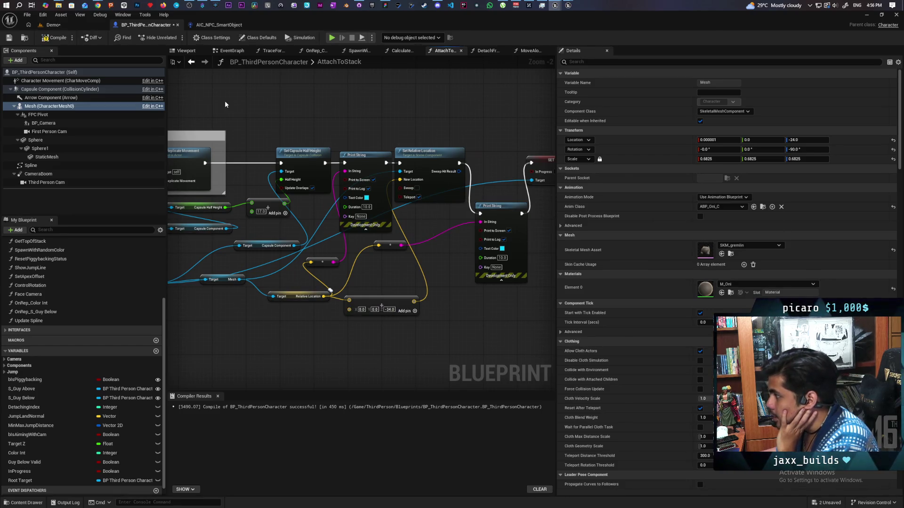
{"action": "left_click", "coordinate": [9, 37]}
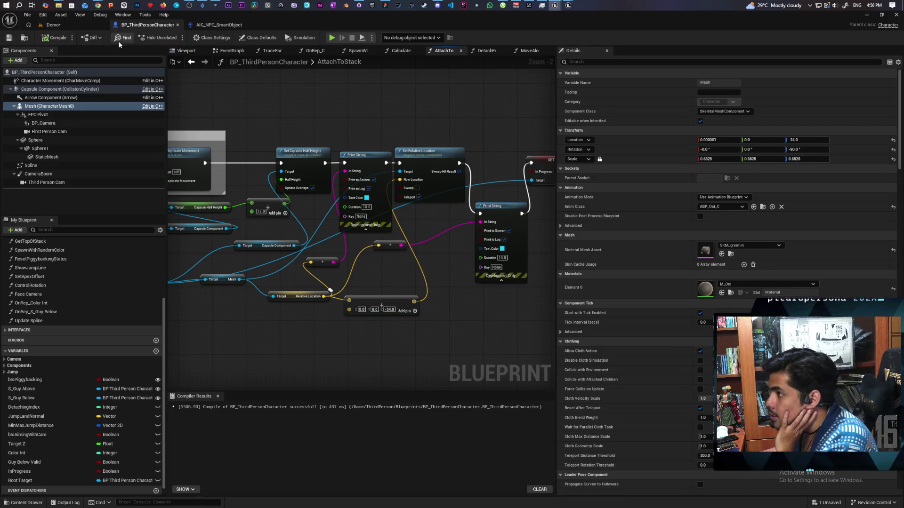
{"action": "mouse_move", "coordinate": [188, 15]}
{"action": "left_mouse_down"}
{"action": "mouse_move", "coordinate": [248, 60]}
{"action": "mouse_move", "coordinate": [369, 30]}
{"action": "mouse_move", "coordinate": [359, 26]}
{"action": "left_mouse_up"}
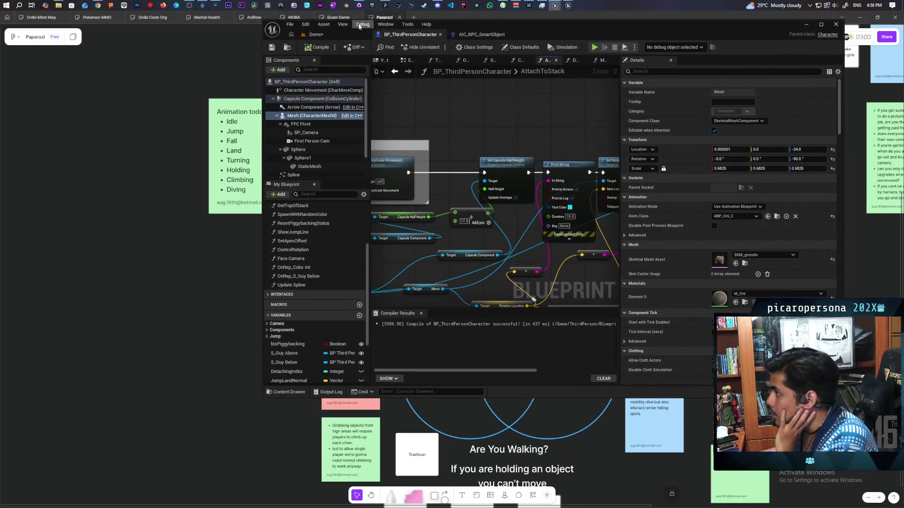
Step: Save the level, playtest stacking the black character onto the red one, then return to BP_ThirdPersonCharacter
{"action": "left_click", "coordinate": [273, 47]}
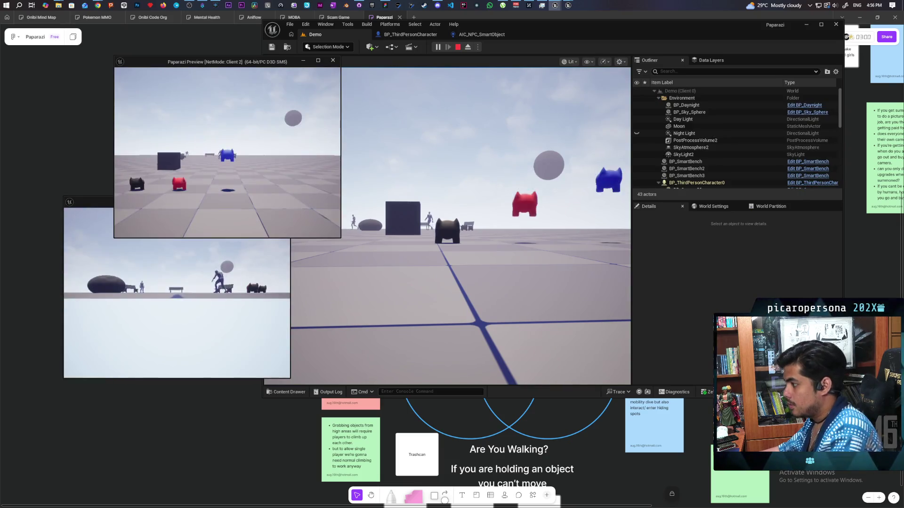
{"action": "left_click", "coordinate": [401, 179]}
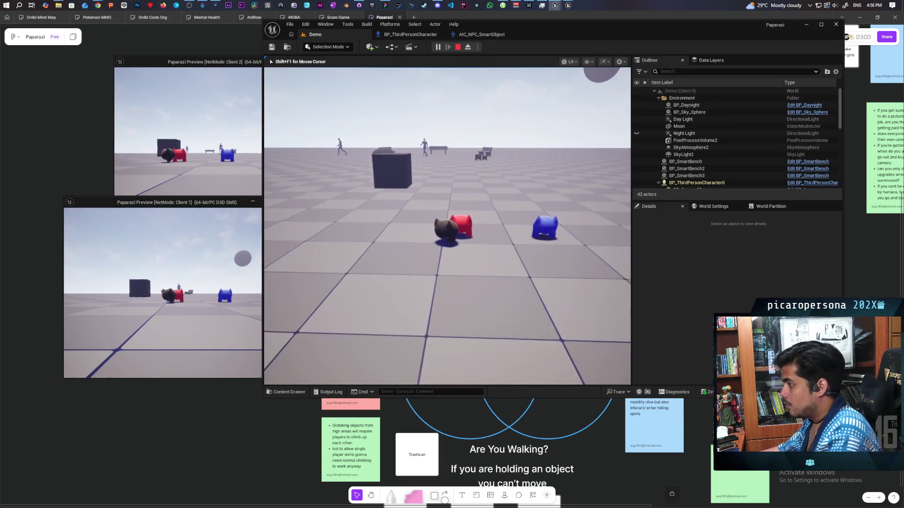
{"action": "key", "text": "e"}
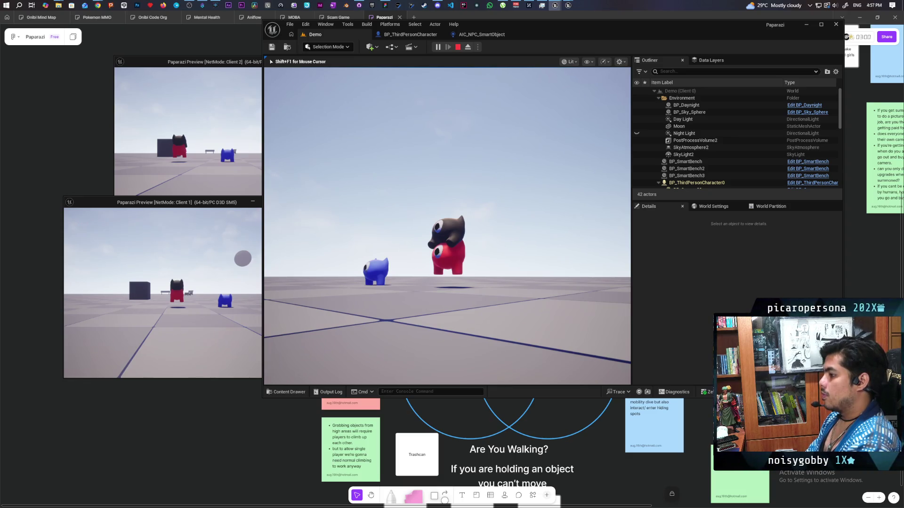
{"action": "key", "text": "Escape"}
{"action": "left_click", "coordinate": [414, 34]}
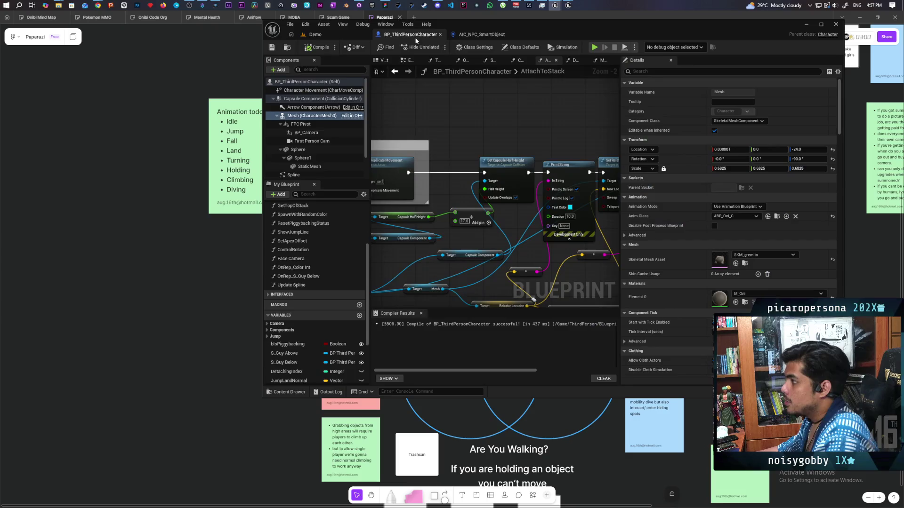
Step: Change the AttachToStack Make Vector Z offset to -17, then recompile and save the character blueprint
{"action": "left_click_drag", "start_coordinate": [509, 214], "coordinate": [471, 186]}
{"action": "left_click_drag", "start_coordinate": [518, 221], "coordinate": [480, 193]}
{"action": "left_click_drag", "start_coordinate": [519, 265], "coordinate": [481, 239]}
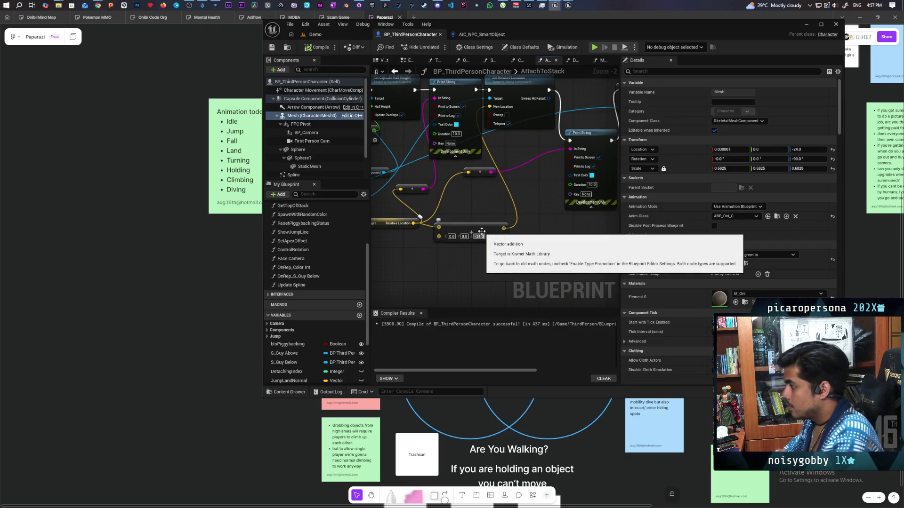
{"action": "type", "text": "-17"}
{"action": "key", "text": "Return"}
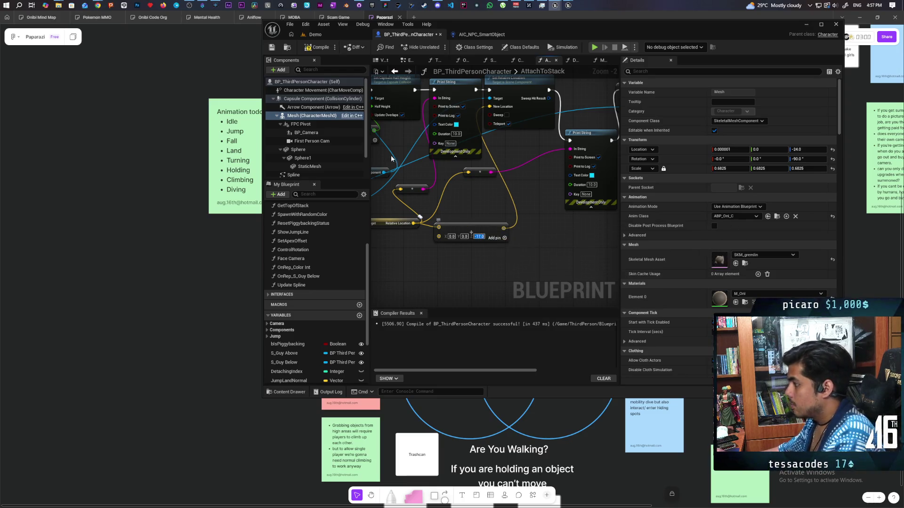
{"action": "key", "text": "F7"}
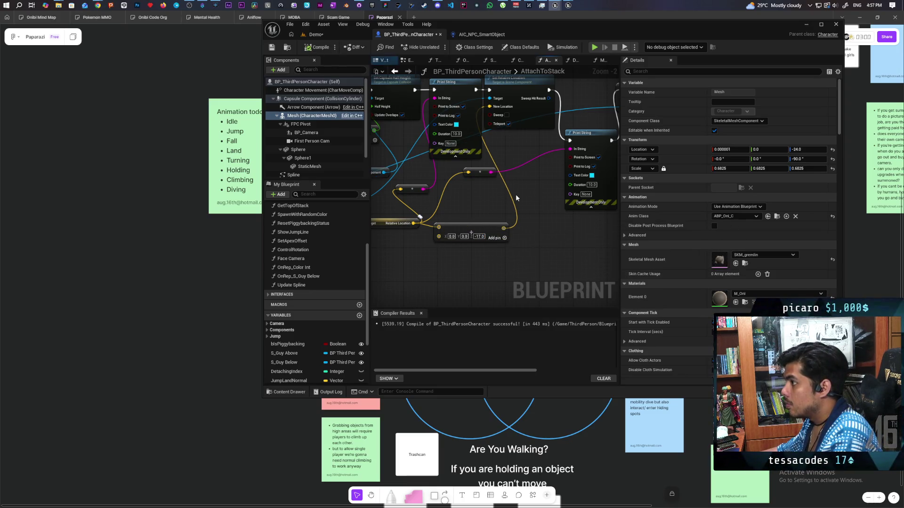
{"action": "scroll", "coordinate": [528, 191], "scroll_direction": "down", "scroll_amount": 1}
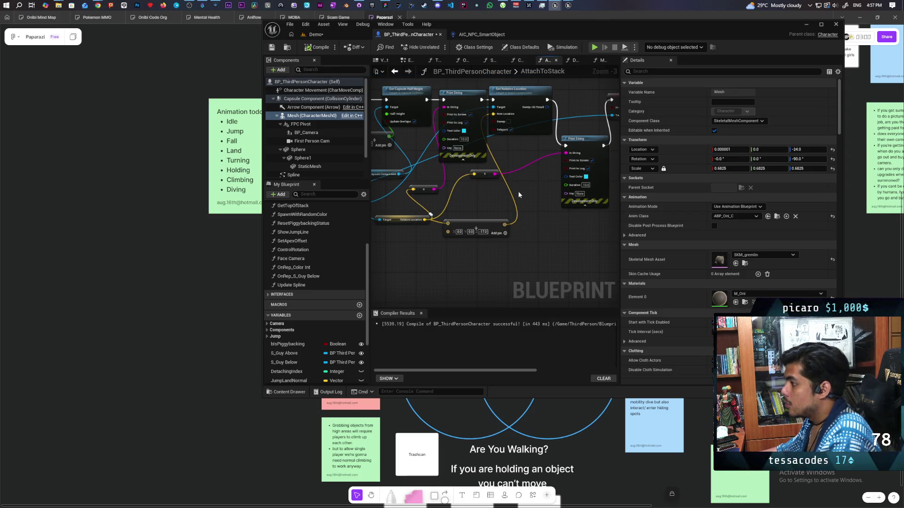
{"action": "key", "text": "ctrl+s"}
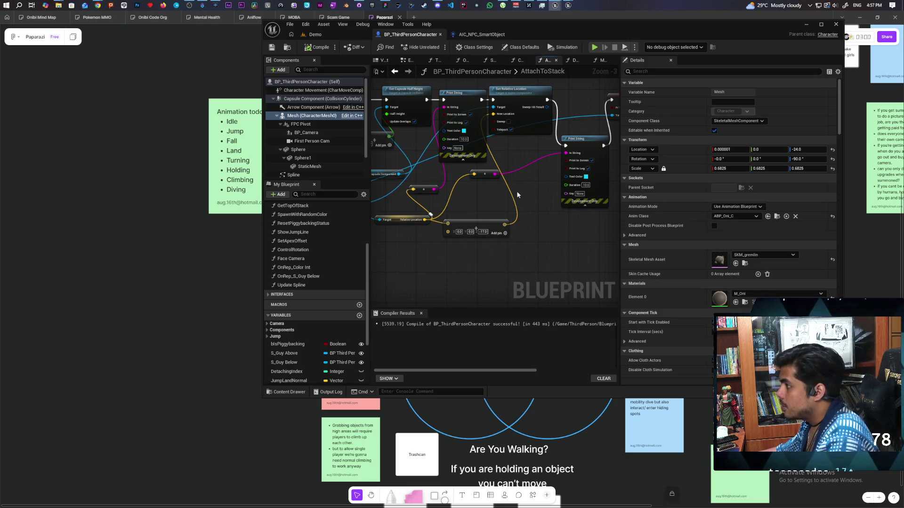
{"action": "double_click", "coordinate": [628, 34]}
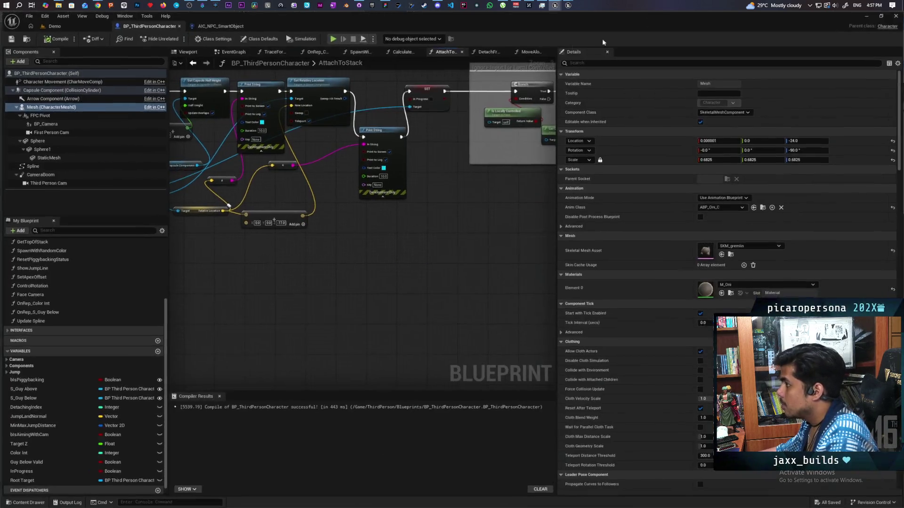
Step: Add a keyboard event to the EventGraph and rebind it to the Up key
{"action": "left_click", "coordinate": [183, 51]}
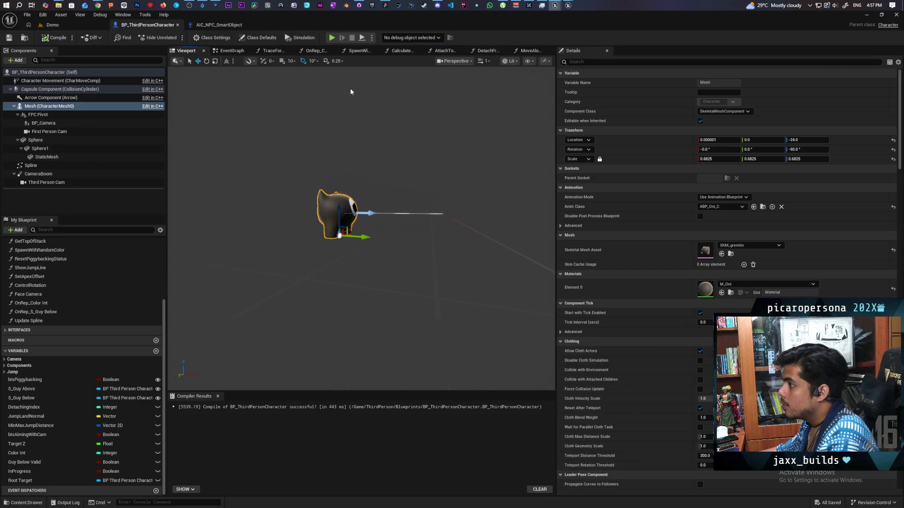
{"action": "left_click", "coordinate": [232, 51]}
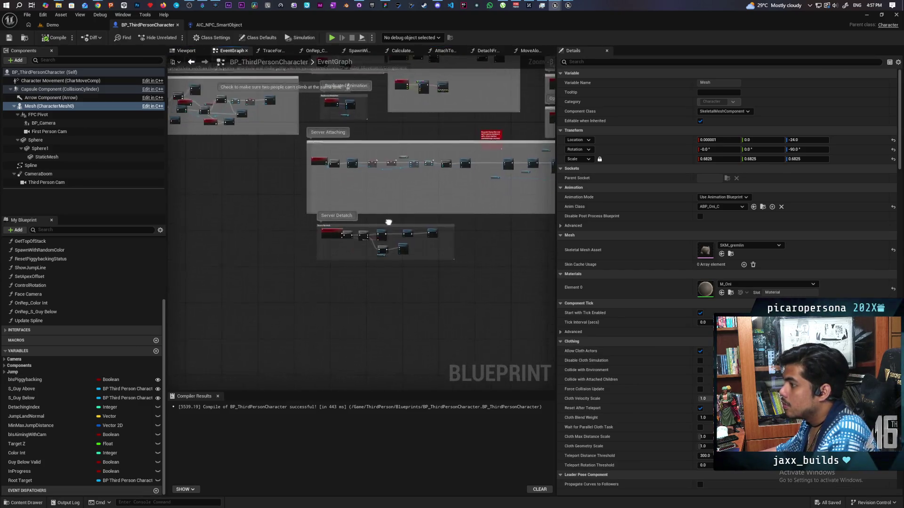
{"action": "right_click", "coordinate": [349, 246]}
{"action": "type", "text": "key"}
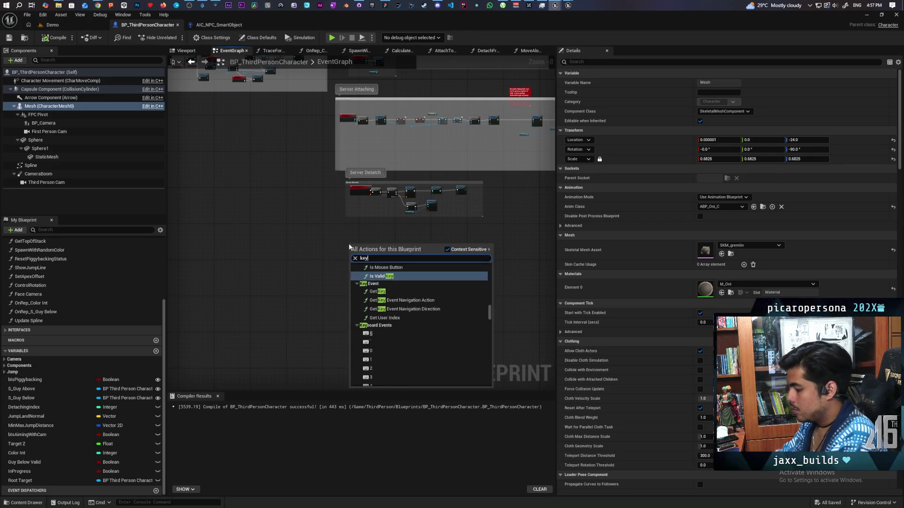
{"action": "left_click", "coordinate": [371, 368]}
{"action": "scroll", "coordinate": [343, 286], "scroll_direction": "up", "scroll_amount": 7}
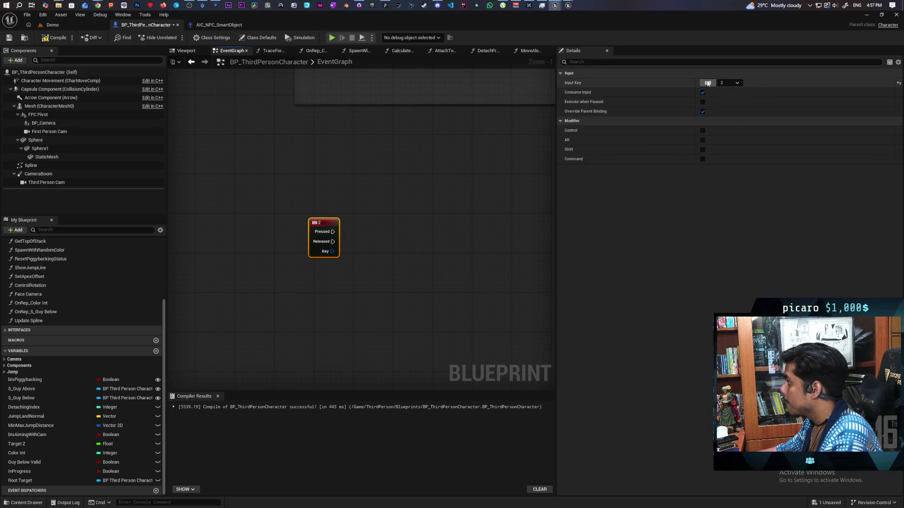
{"action": "left_click", "coordinate": [708, 83]}
{"action": "key", "text": "Up"}
{"action": "left_click", "coordinate": [364, 221]}
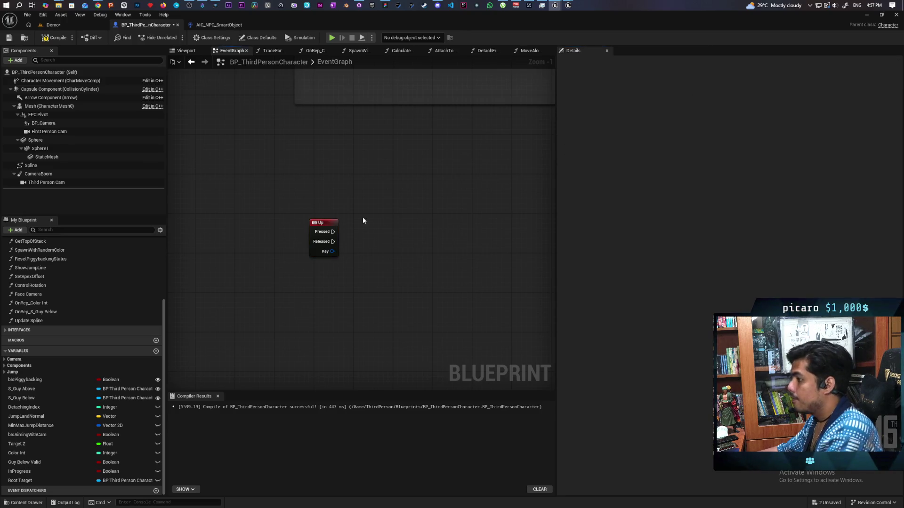
Step: Duplicate the Up key event and bind the copy to the Down key
{"action": "left_click", "coordinate": [339, 226]}
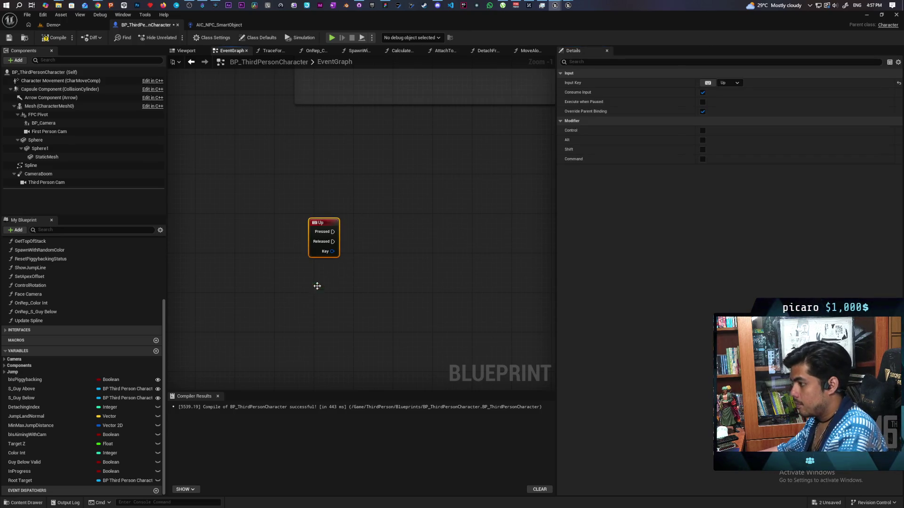
{"action": "key", "text": "ctrl+c"}
{"action": "key", "text": "ctrl+v"}
{"action": "key", "text": "Down"}
{"action": "left_click", "coordinate": [391, 278]}
{"action": "left_click_drag", "start_coordinate": [390, 278], "coordinate": [407, 254]}
Step: Add an Add Relative Location node targeting Mesh, fired by Up's Pressed
{"action": "left_click_drag", "start_coordinate": [48, 108], "coordinate": [305, 172]}
{"action": "left_click_drag", "start_coordinate": [377, 181], "coordinate": [384, 189]}
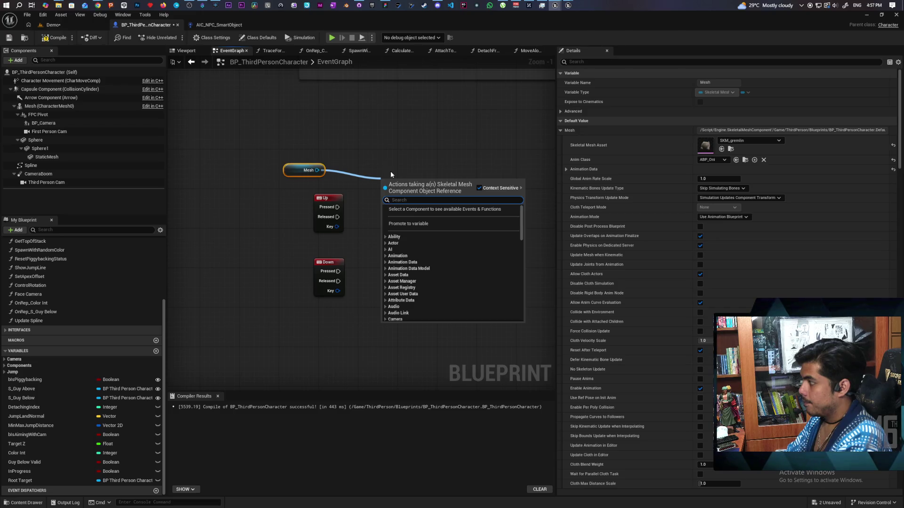
{"action": "type", "text": "add"}
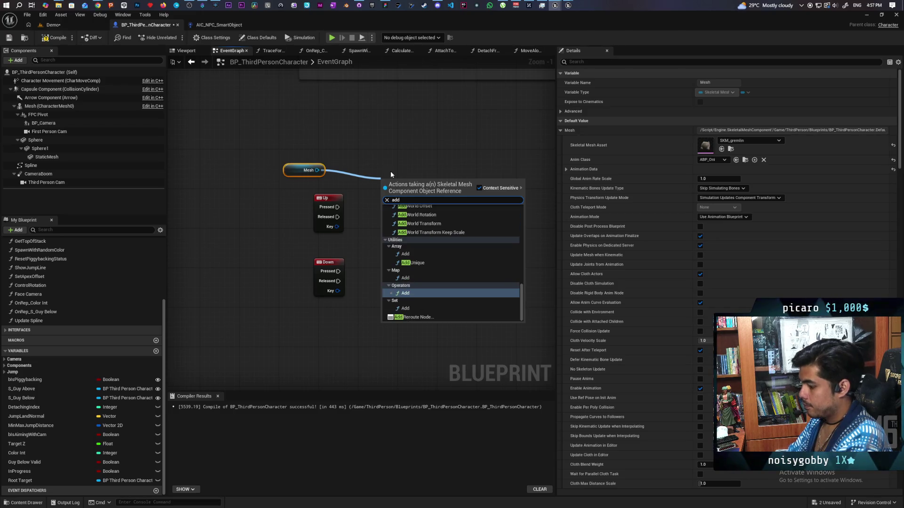
{"action": "type", "text": " relativ"}
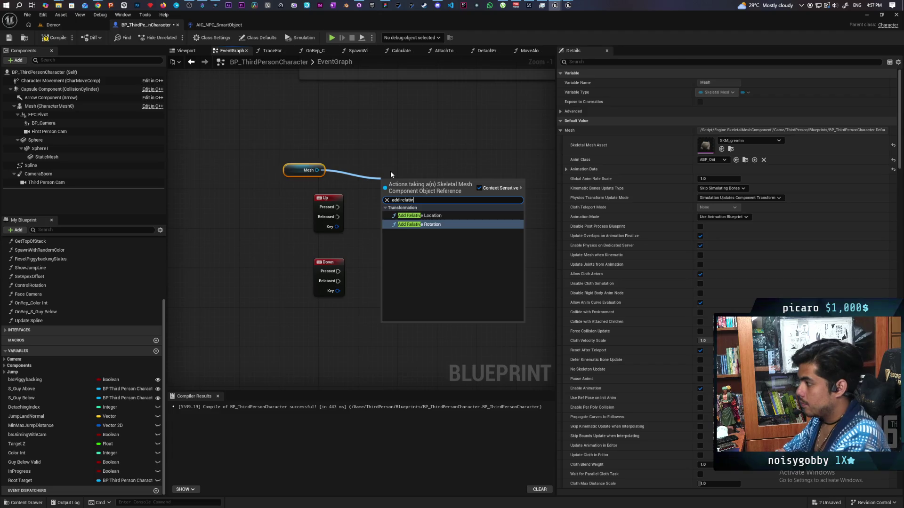
{"action": "key", "text": "Up"}
{"action": "key", "text": "Return"}
{"action": "left_click_drag", "start_coordinate": [345, 207], "coordinate": [337, 207]}
{"action": "left_click_drag", "start_coordinate": [427, 193], "coordinate": [446, 209]}
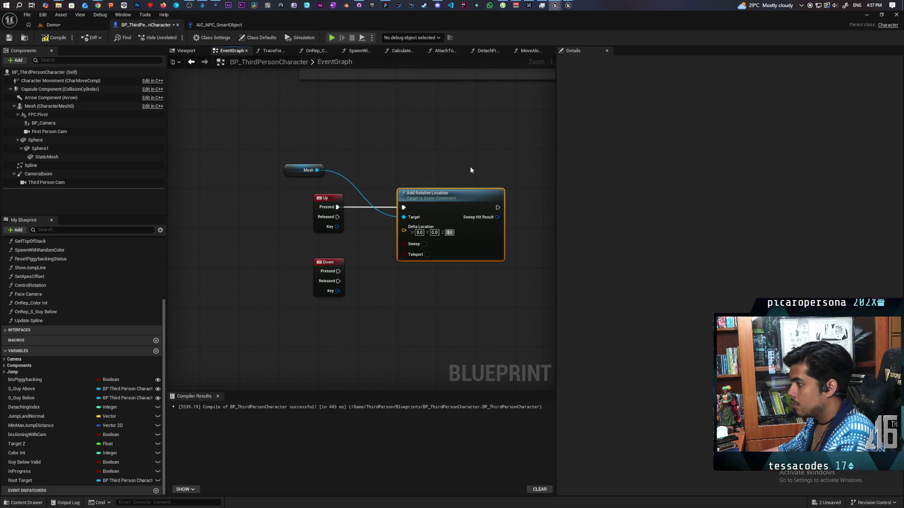
Step: Set the Delta Location Z to 1.0, and duplicate the node for Down's Pressed targeting Mesh
{"action": "left_click", "coordinate": [449, 232]}
{"action": "type", "text": "1"}
{"action": "key", "text": "Return"}
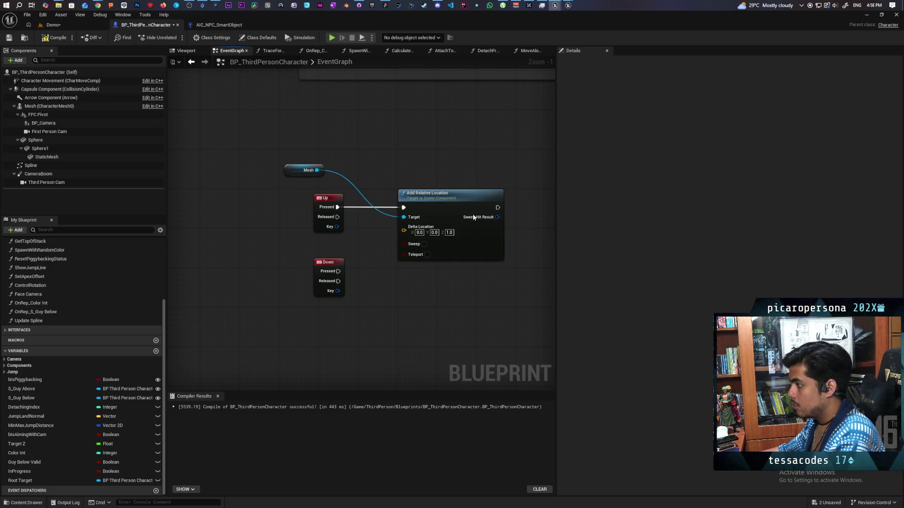
{"action": "key", "text": "ctrl+c"}
{"action": "key", "text": "ctrl+v"}
{"action": "mouse_move", "coordinate": [338, 271]}
{"action": "left_mouse_down"}
{"action": "mouse_move", "coordinate": [419, 305]}
{"action": "mouse_move", "coordinate": [435, 280]}
{"action": "left_mouse_up"}
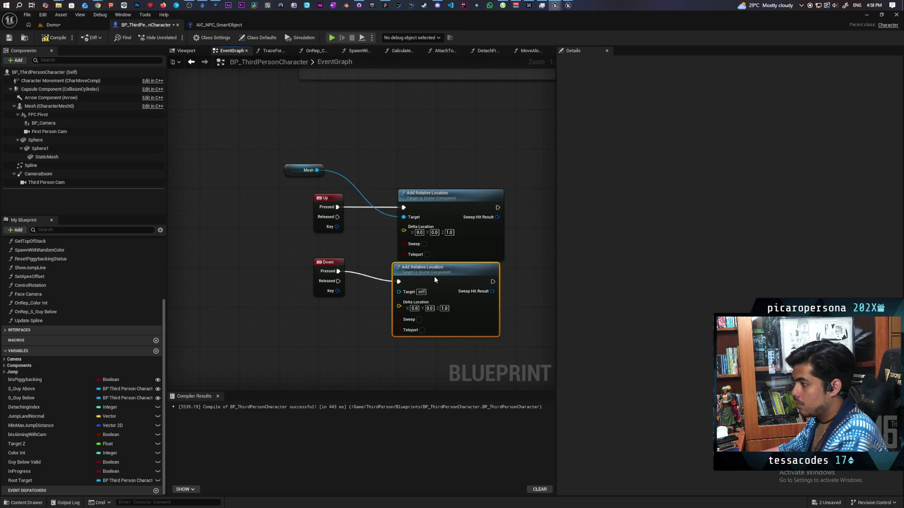
{"action": "left_click_drag", "start_coordinate": [315, 279], "coordinate": [314, 283]}
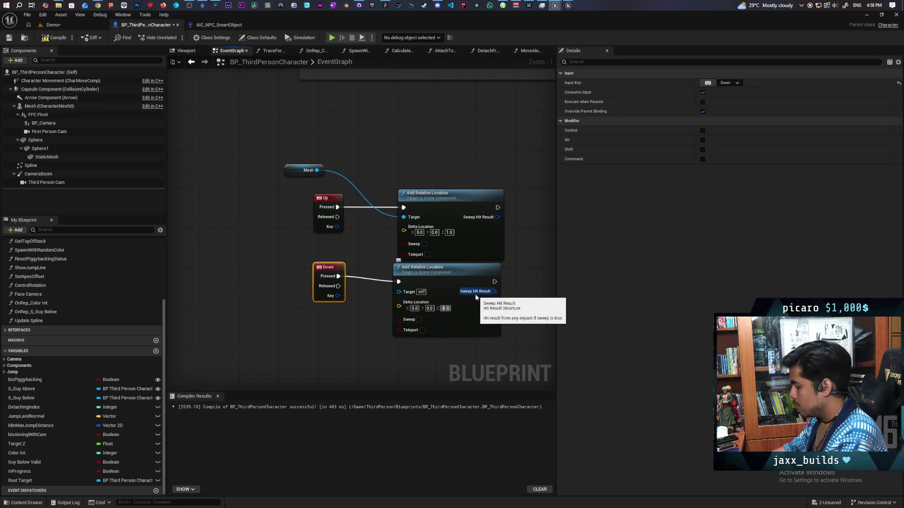
{"action": "type", "text": "-1"}
{"action": "left_click", "coordinate": [358, 293]}
{"action": "left_click_drag", "start_coordinate": [322, 276], "coordinate": [321, 281]}
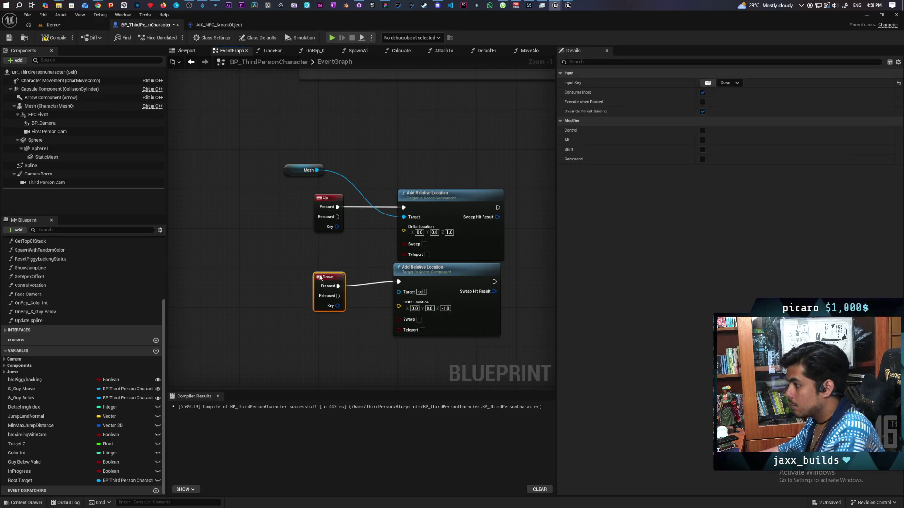
{"action": "mouse_move", "coordinate": [317, 170]}
{"action": "left_mouse_down"}
{"action": "mouse_move", "coordinate": [351, 250]}
{"action": "mouse_move", "coordinate": [401, 292]}
{"action": "left_mouse_up"}
Step: Add a Get Relative Location node for the Mesh
{"action": "mouse_move", "coordinate": [317, 170]}
{"action": "left_mouse_down"}
{"action": "mouse_move", "coordinate": [442, 180]}
{"action": "mouse_move", "coordinate": [444, 169]}
{"action": "left_mouse_up"}
{"action": "type", "text": "get relt"}
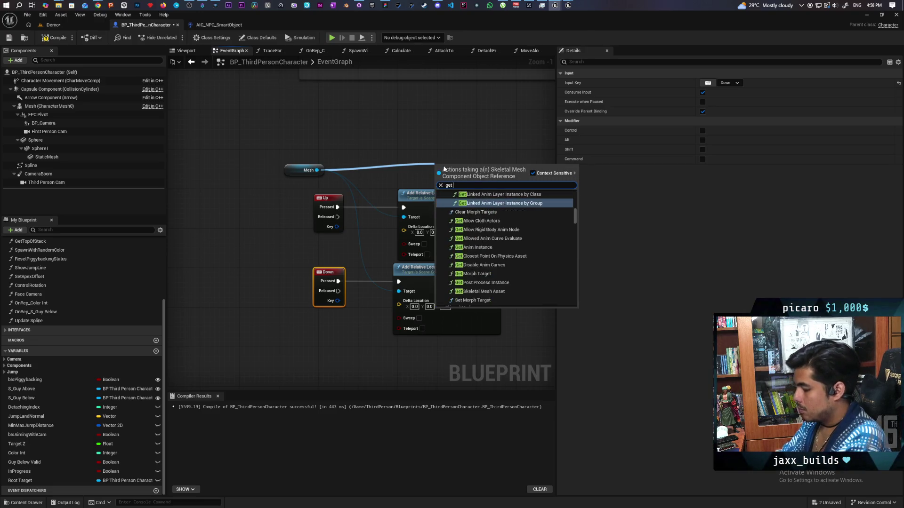
{"action": "key", "text": "BackSpace"}
{"action": "type", "text": "atif"}
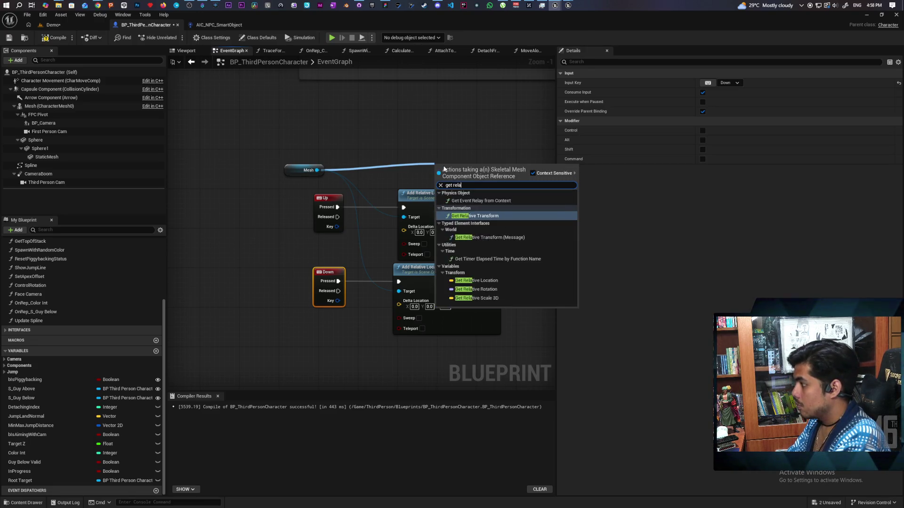
{"action": "key", "text": "BackSpace"}
{"action": "key", "text": "BackSpace"}
{"action": "key", "text": "BackSpace"}
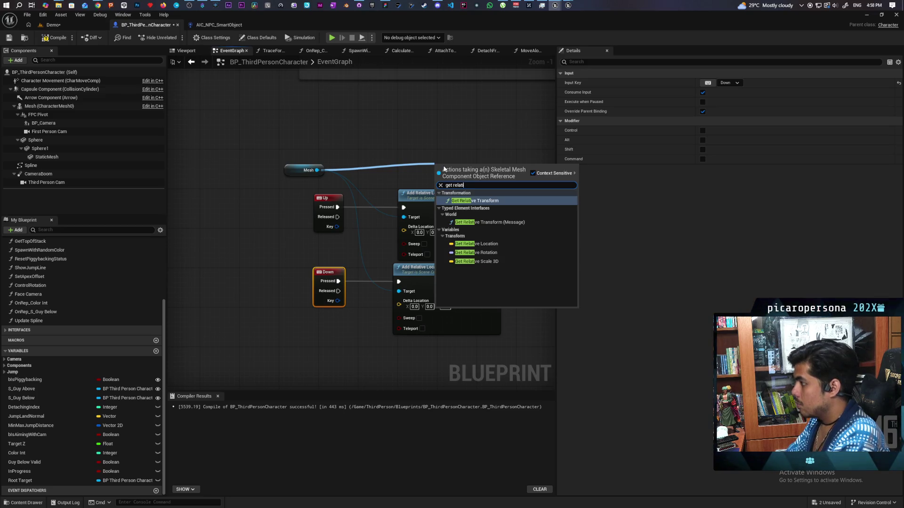
{"action": "left_click", "coordinate": [515, 243]}
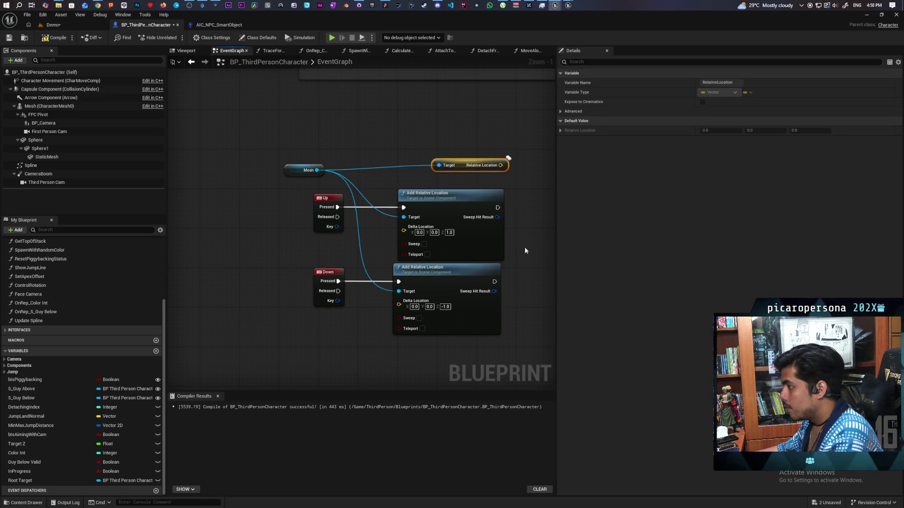
Step: Print the Mesh's relative location after both the Up and Down offsets
{"action": "key", "text": "ctrl+v"}
{"action": "left_click_drag", "start_coordinate": [347, 182], "coordinate": [529, 246]}
{"action": "mouse_move", "coordinate": [312, 204]}
{"action": "left_mouse_down"}
{"action": "mouse_move", "coordinate": [370, 243]}
{"action": "mouse_move", "coordinate": [404, 244]}
{"action": "left_mouse_up"}
{"action": "mouse_move", "coordinate": [308, 278]}
{"action": "left_mouse_down"}
{"action": "mouse_move", "coordinate": [356, 280]}
{"action": "mouse_move", "coordinate": [407, 246]}
{"action": "left_mouse_up"}
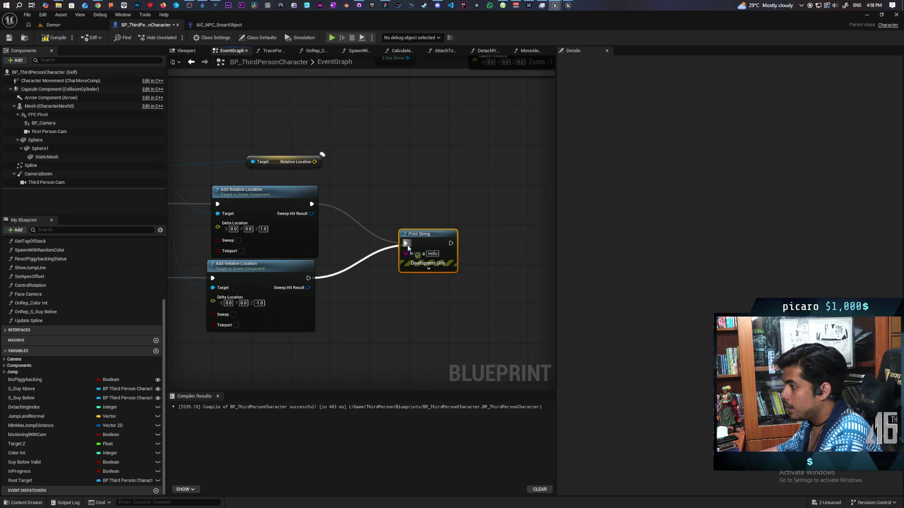
{"action": "mouse_move", "coordinate": [315, 161]}
{"action": "left_mouse_down"}
{"action": "mouse_move", "coordinate": [410, 262]}
{"action": "mouse_move", "coordinate": [405, 253]}
{"action": "left_mouse_up"}
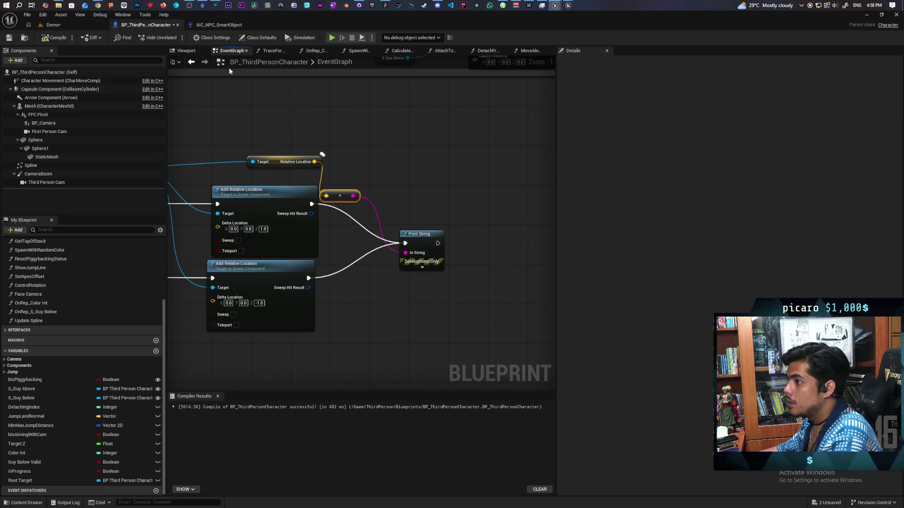
{"action": "left_click", "coordinate": [52, 24]}
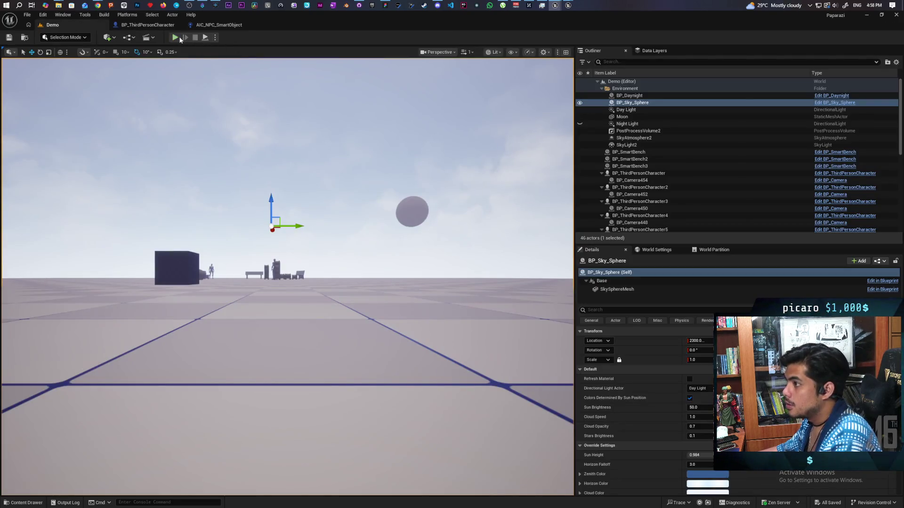
Step: Start a two-client play session and move the player onto the red character
{"action": "key", "text": "alt+p"}
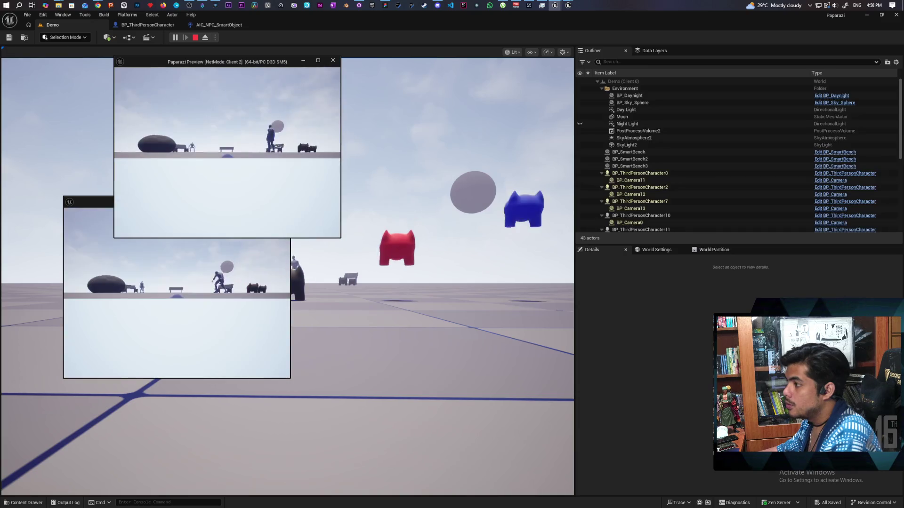
{"action": "mouse_move", "coordinate": [357, 14]}
{"action": "left_mouse_down"}
{"action": "mouse_move", "coordinate": [450, 61]}
{"action": "mouse_move", "coordinate": [491, 61]}
{"action": "left_mouse_up"}
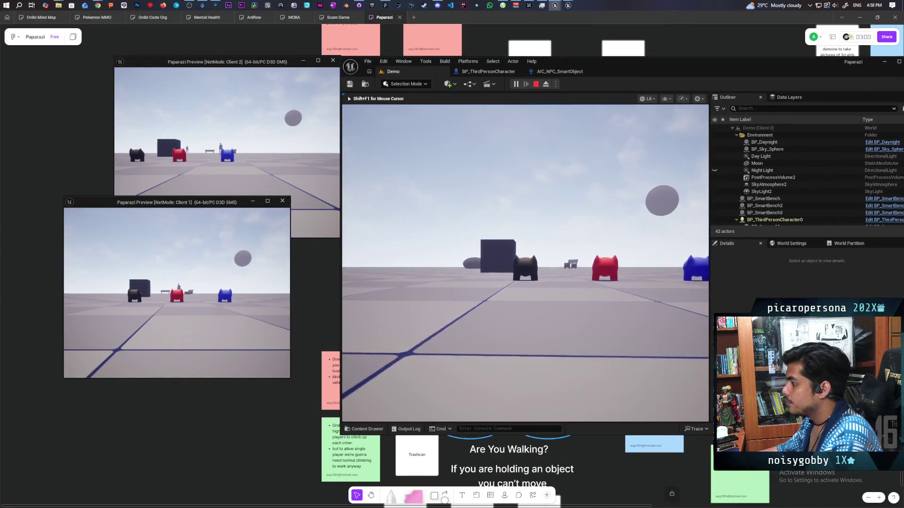
{"action": "left_click", "coordinate": [525, 264]}
{"action": "key", "text": "d"}
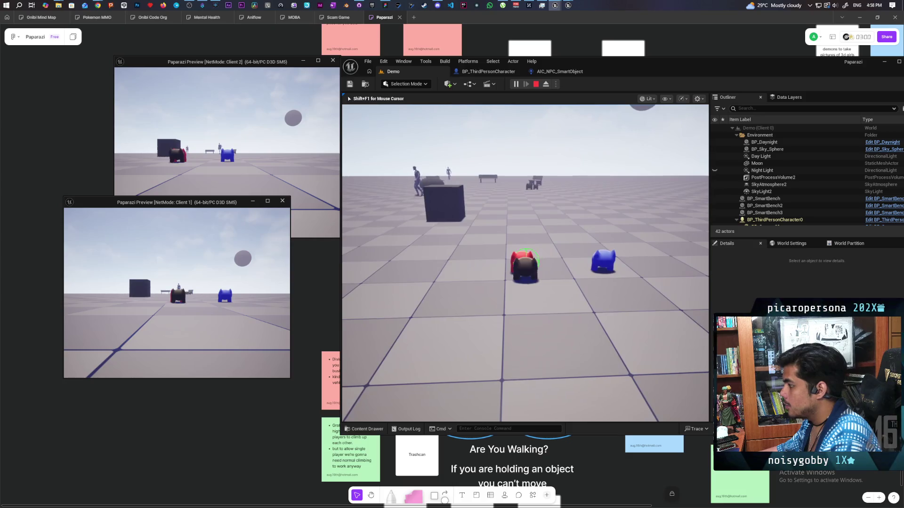
{"action": "key", "text": "e"}
{"action": "key", "text": "alt+Tab"}
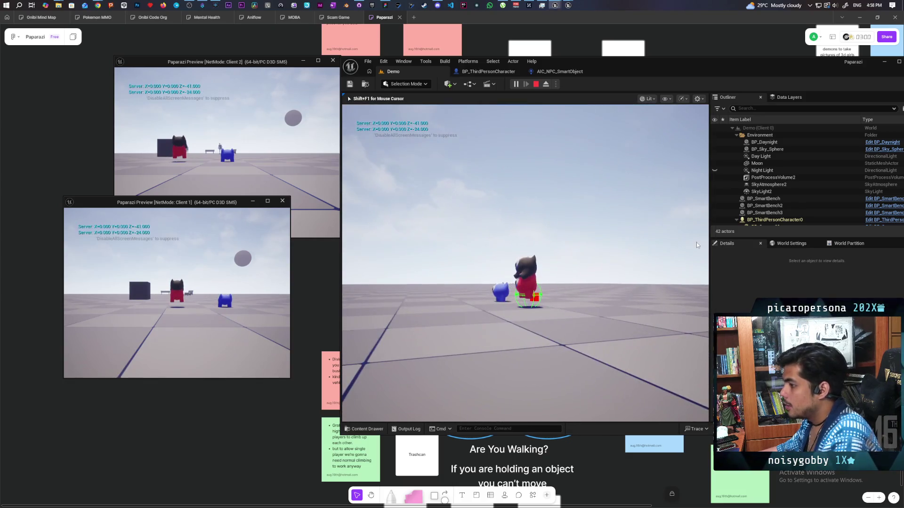
Step: Repeatedly lower the Client 1 mesh, watching the printed Z go from -55 to -52, then stop
{"action": "key", "text": "w"}
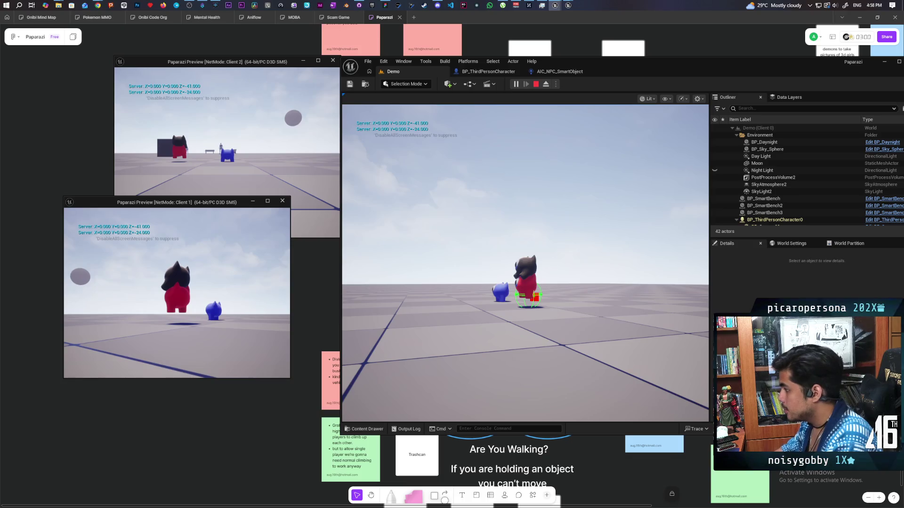
{"action": "key", "text": "e"}
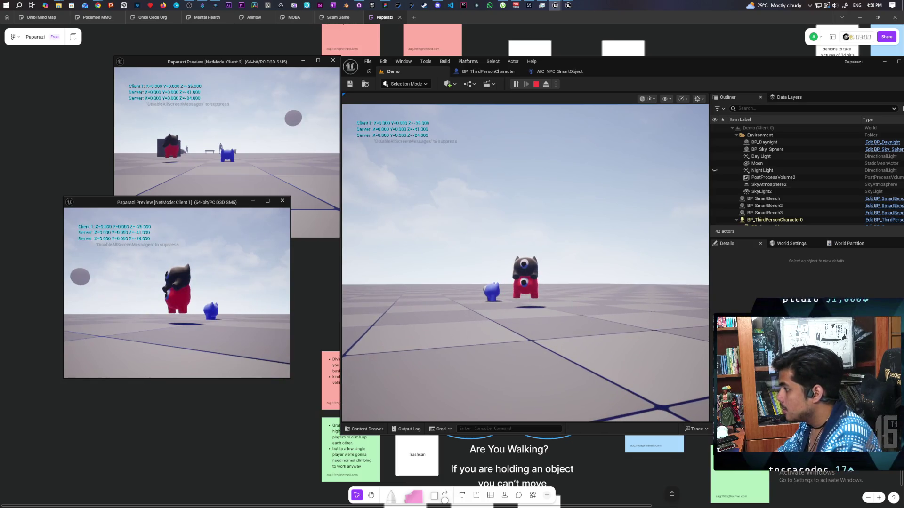
{"action": "key", "text": "e"}
{"action": "key", "text": "e"}
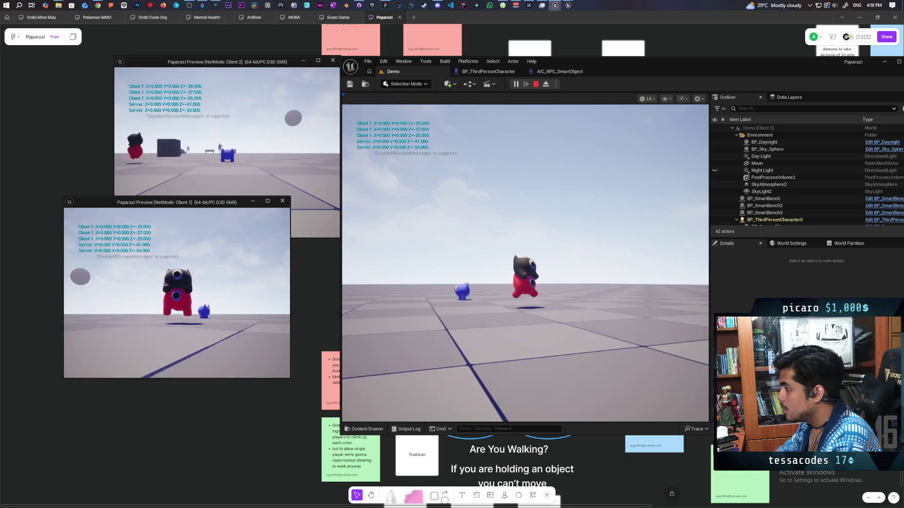
{"action": "key", "text": "e"}
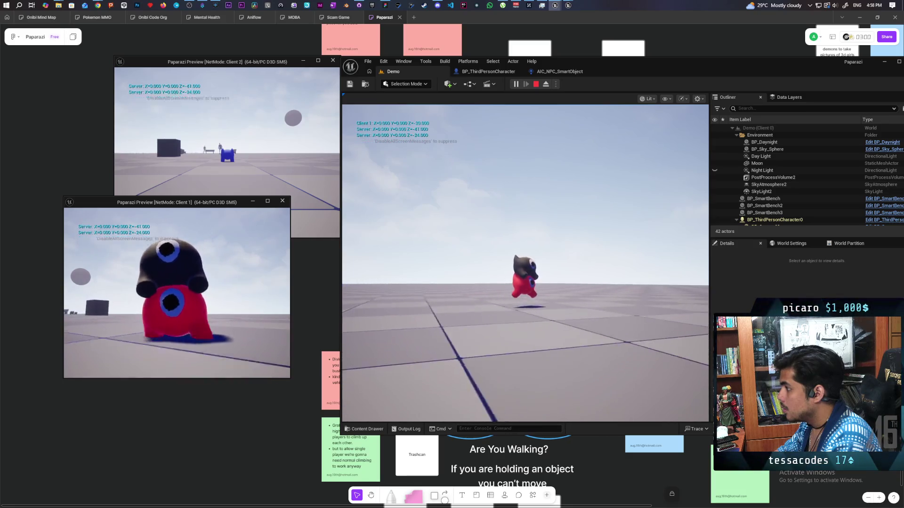
{"action": "key", "text": "e"}
{"action": "key", "text": "e"}
{"action": "key", "text": "e"}
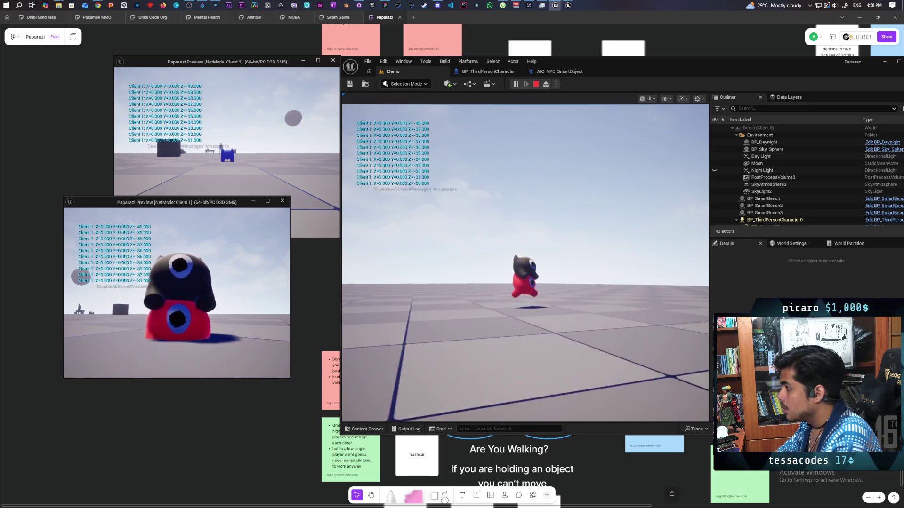
{"action": "key", "text": "e"}
{"action": "key", "text": "e"}
{"action": "key", "text": "e"}
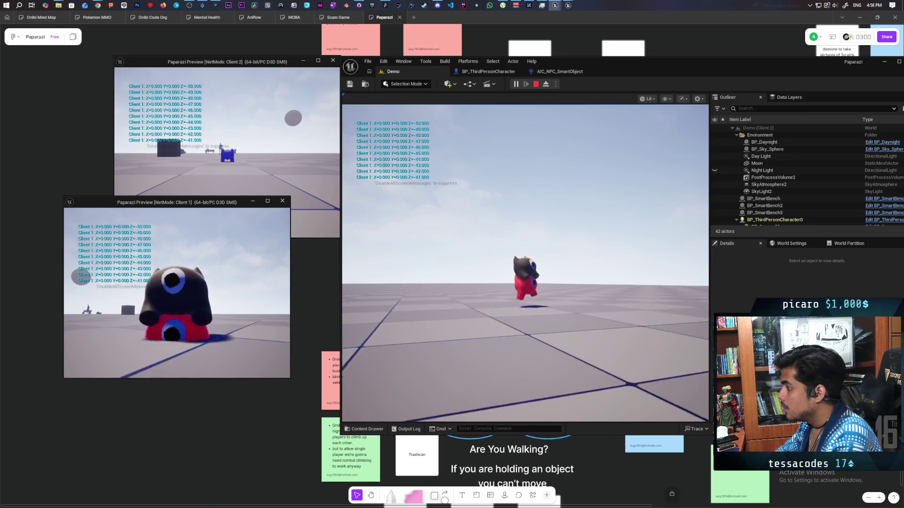
{"action": "key", "text": "e"}
{"action": "key", "text": "e"}
{"action": "key", "text": "e"}
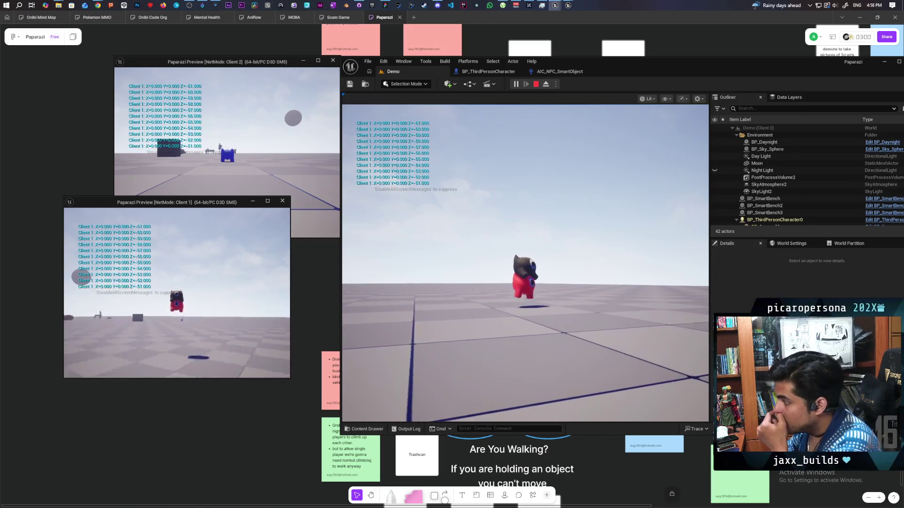
{"action": "key", "text": "e"}
{"action": "key", "text": "e"}
{"action": "key", "text": "e"}
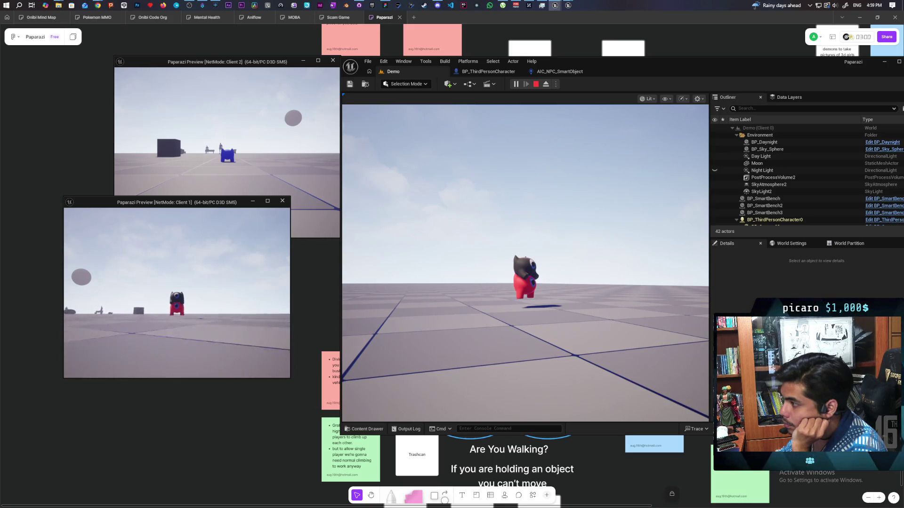
{"action": "key", "text": "Escape"}
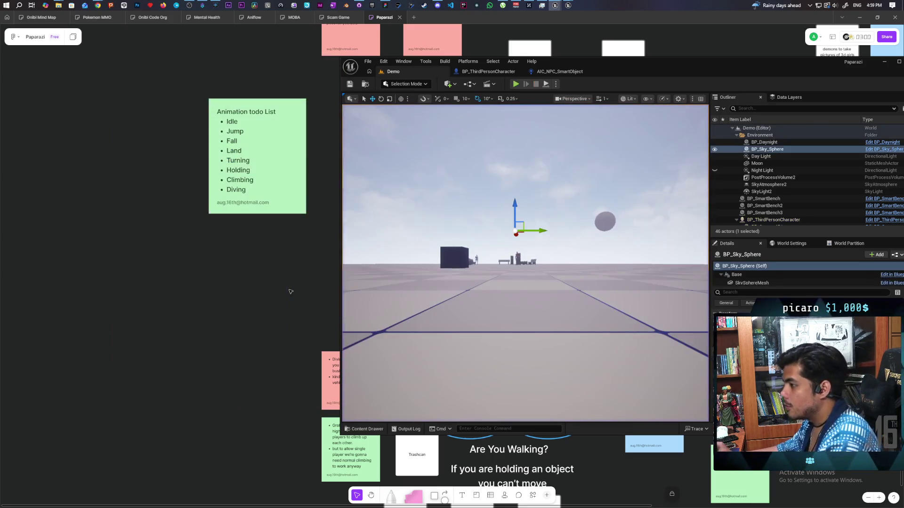
Step: Start another multiplayer session and walk the player toward the red cat
{"action": "left_click", "coordinate": [515, 84]}
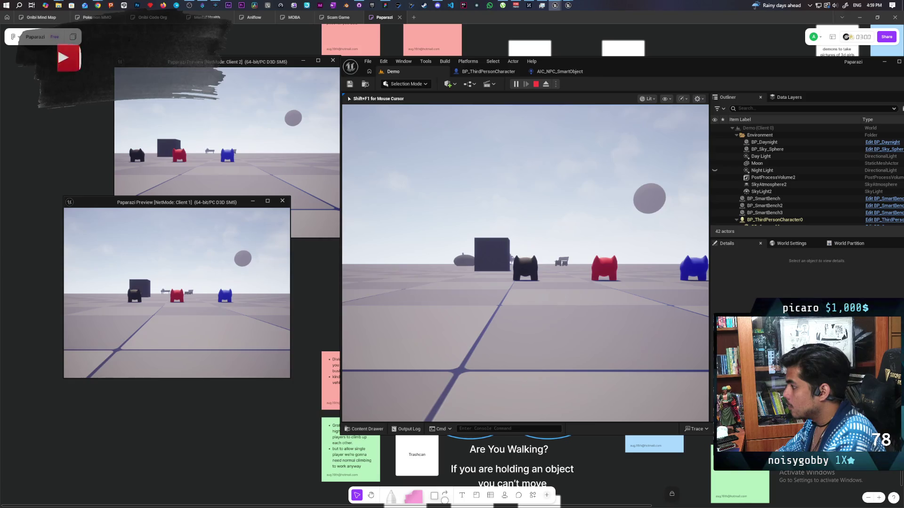
{"action": "key", "text": "w"}
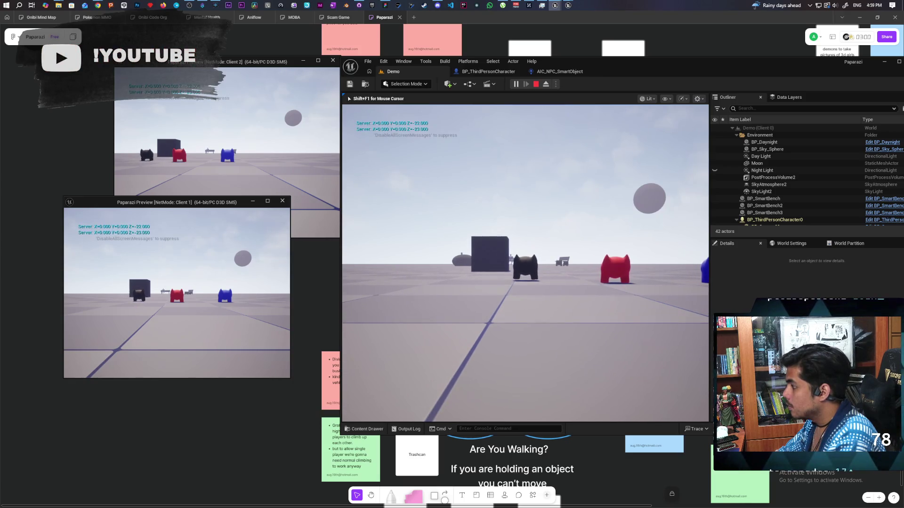
{"action": "key", "text": "w"}
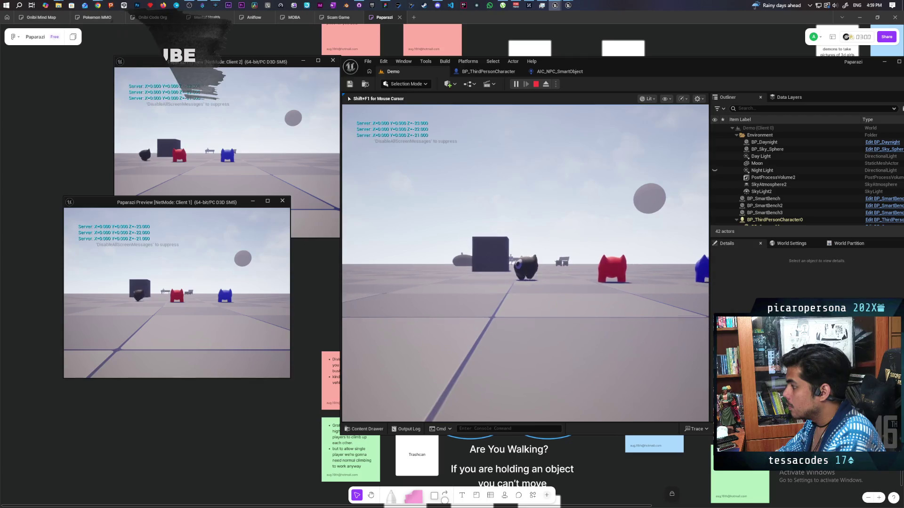
{"action": "key", "text": "w"}
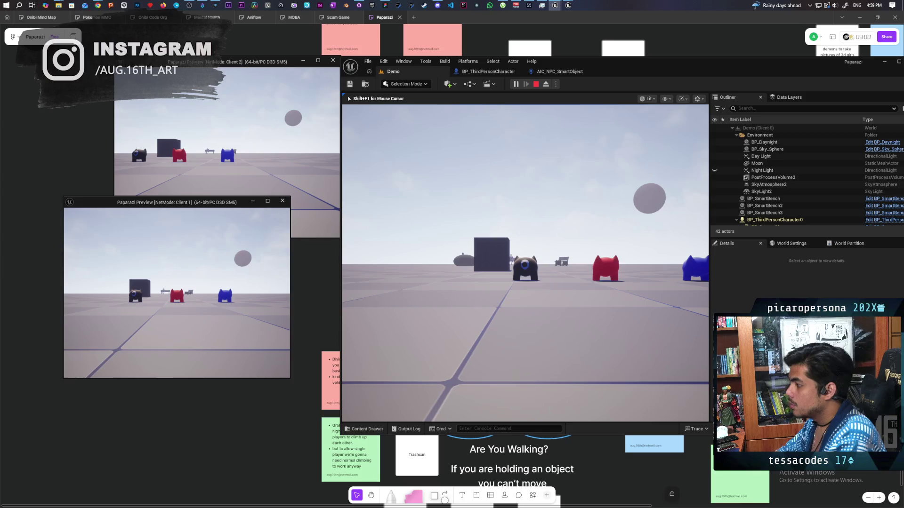
{"action": "key", "text": "shift+F1"}
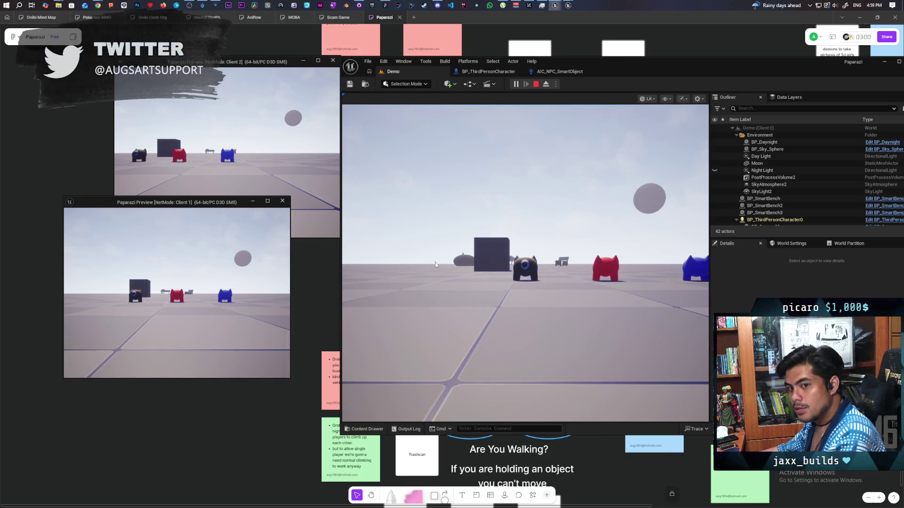
Step: Climb the black cat onto the red cat's head, then drop it off and back away
{"action": "left_click", "coordinate": [512, 317]}
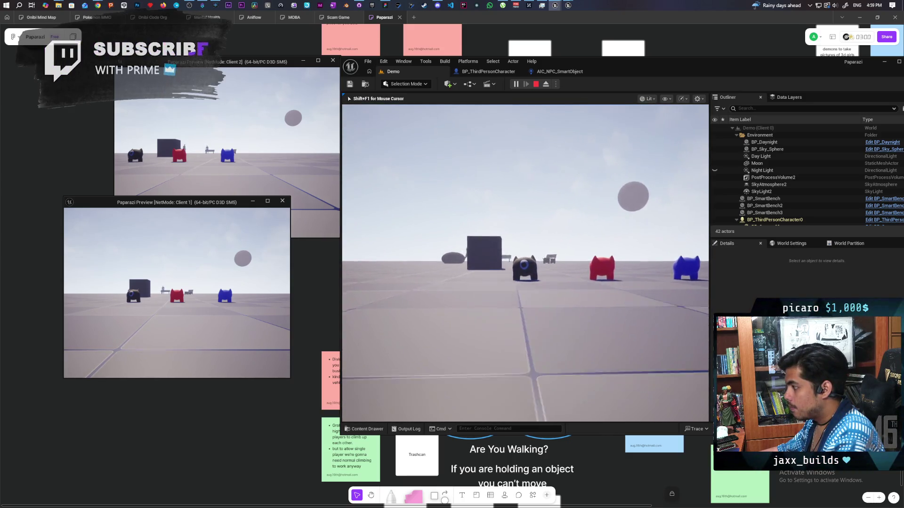
{"action": "key", "text": "d"}
{"action": "key", "text": "w"}
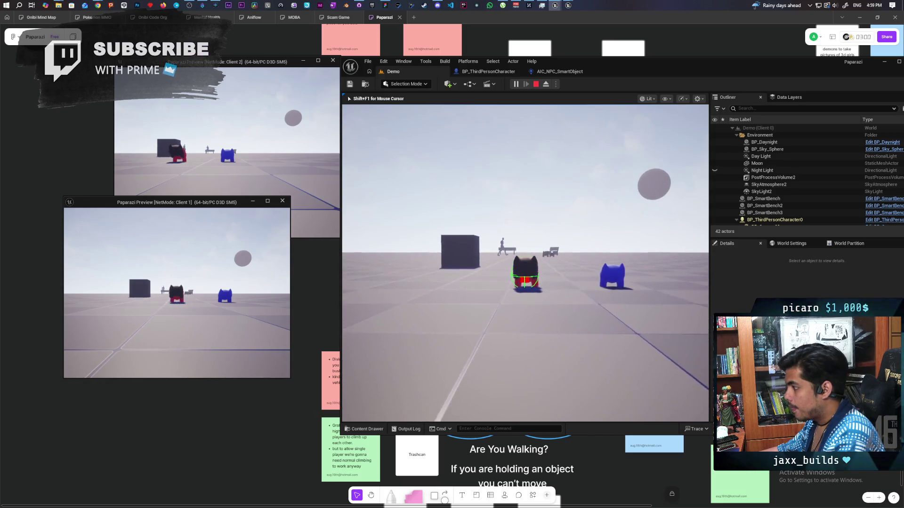
{"action": "key", "text": "e"}
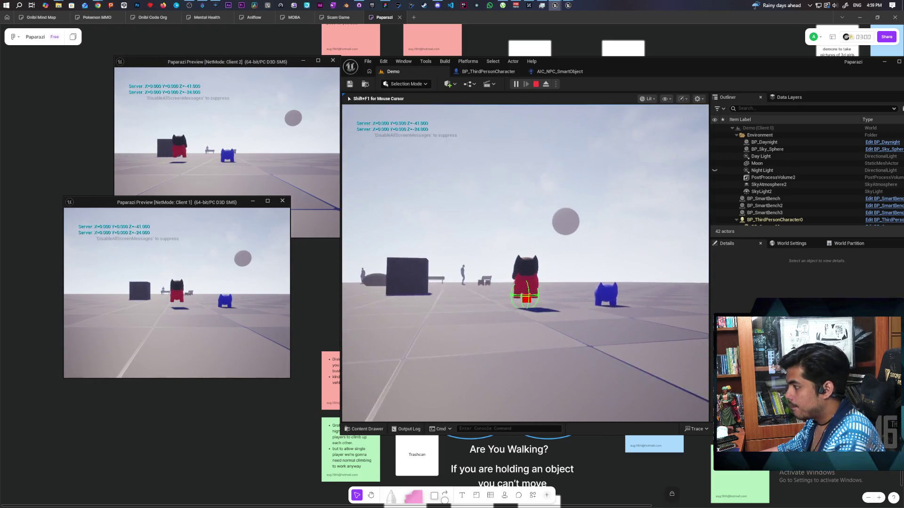
{"action": "key", "text": "e"}
{"action": "key", "text": "s"}
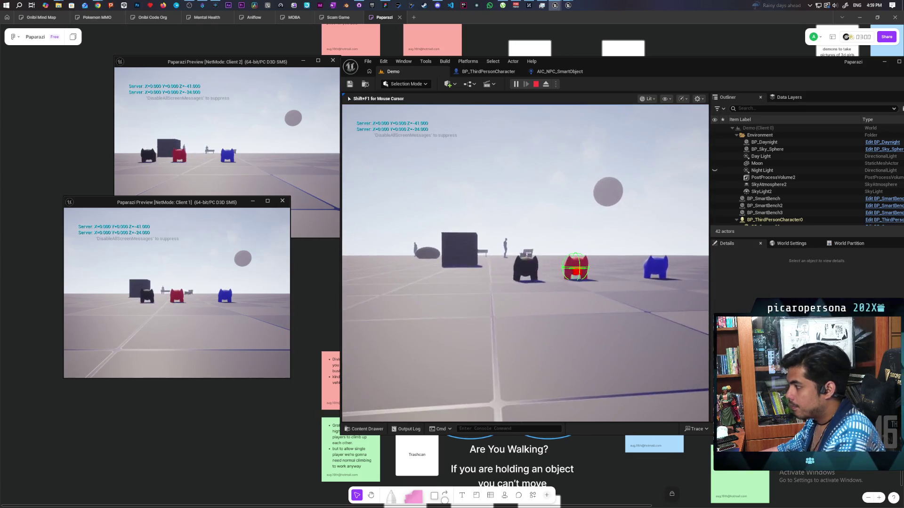
Step: In Client 2, walk the blue cat over and stack it on the black cat
{"action": "key", "text": "shift+F1"}
{"action": "left_click", "coordinate": [334, 214]}
{"action": "key", "text": "w"}
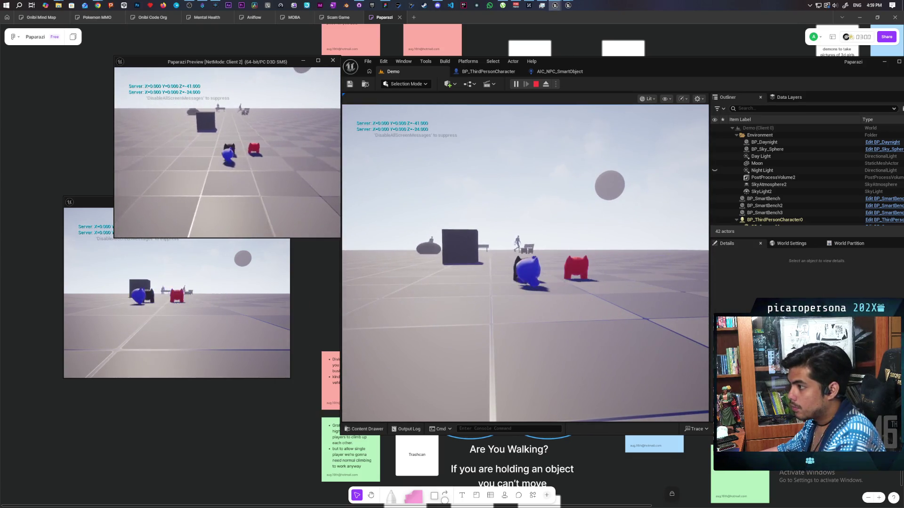
{"action": "key", "text": "e"}
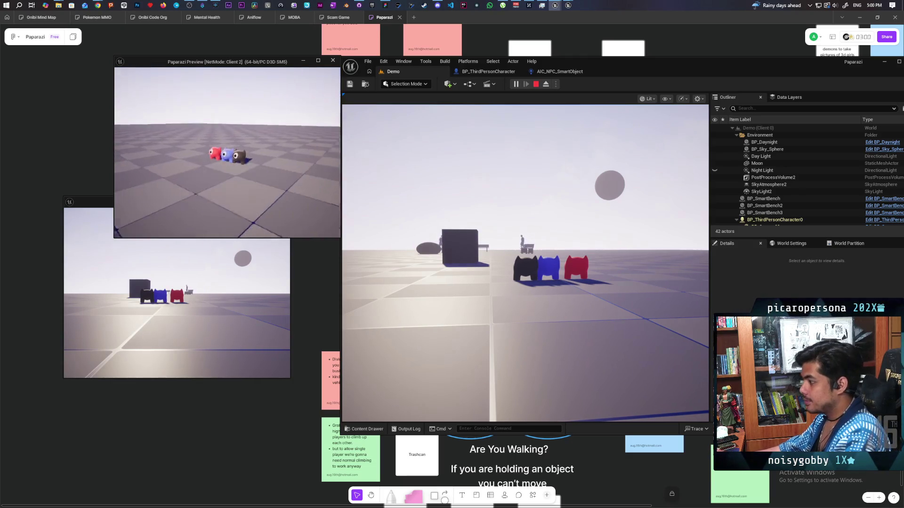
Step: Climb Client 1's black character onto the red one again, then end the play session
{"action": "left_click", "coordinate": [525, 264]}
{"action": "key", "text": "w"}
{"action": "key", "text": "w"}
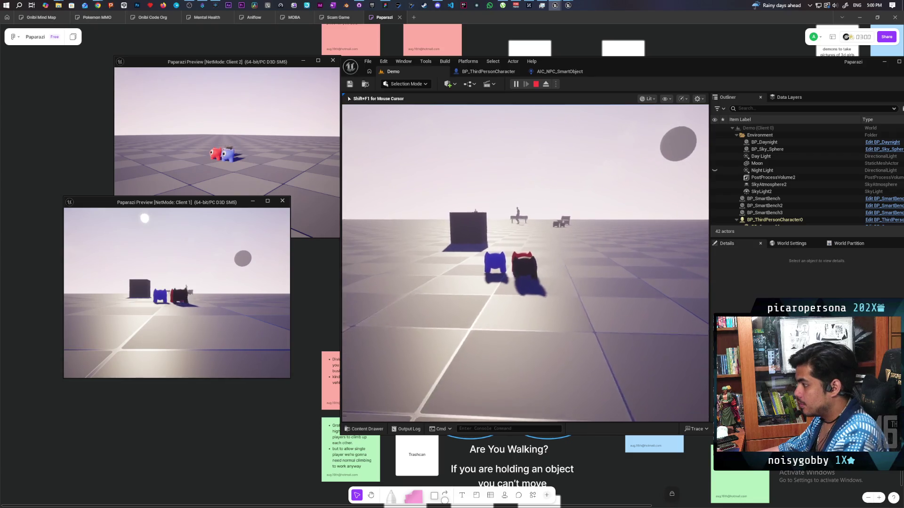
{"action": "key", "text": "space"}
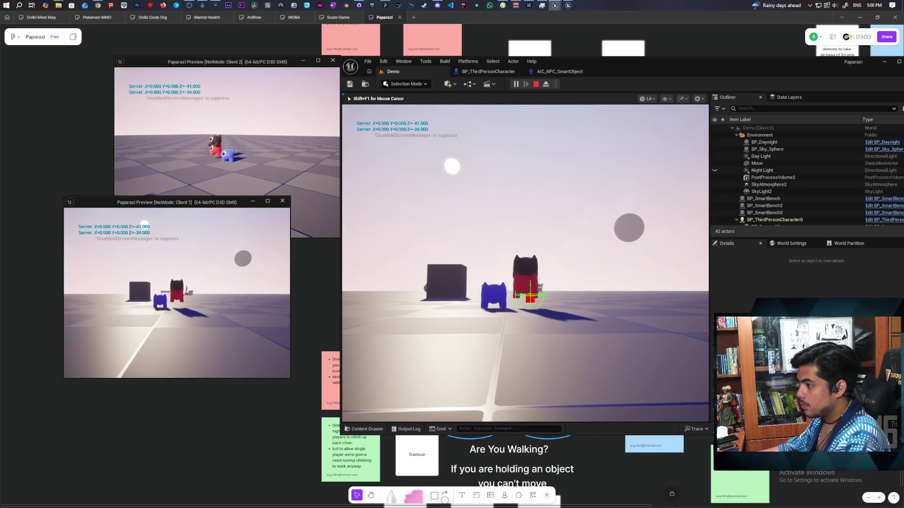
{"action": "key", "text": "w"}
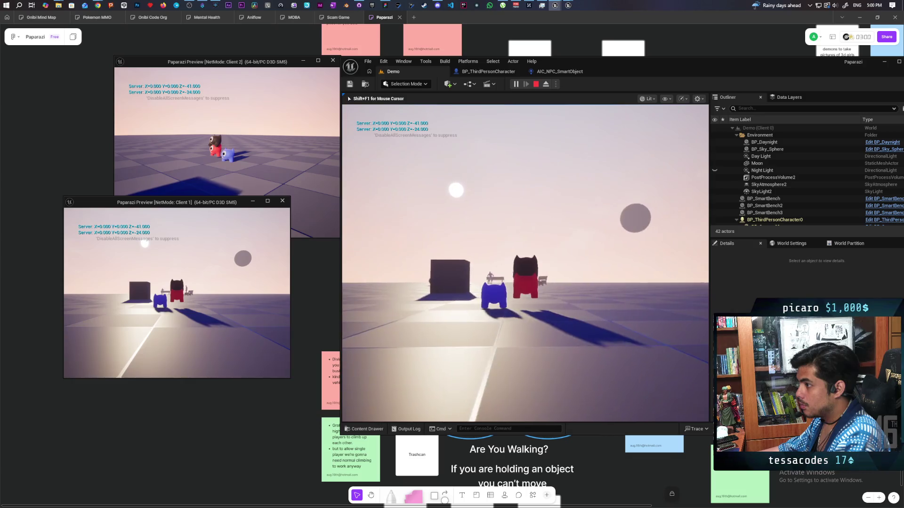
{"action": "key", "text": "shift+F1"}
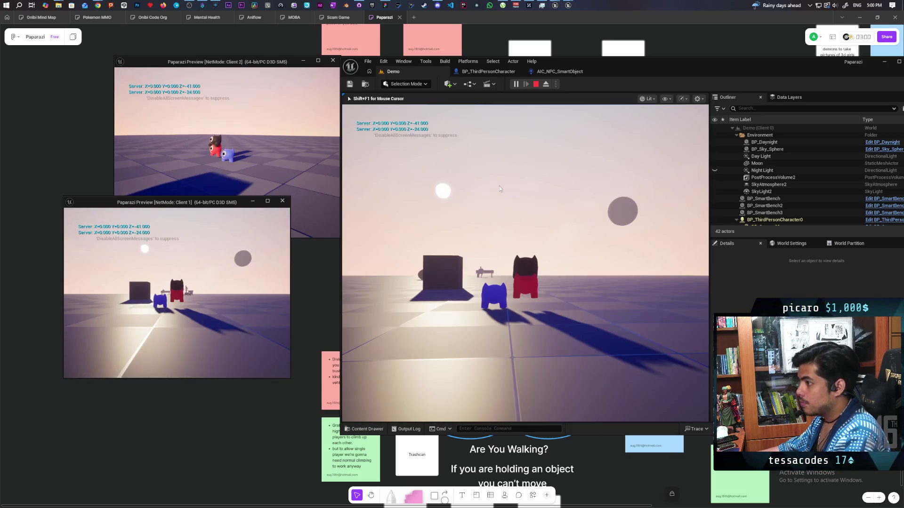
{"action": "left_click", "coordinate": [258, 104]}
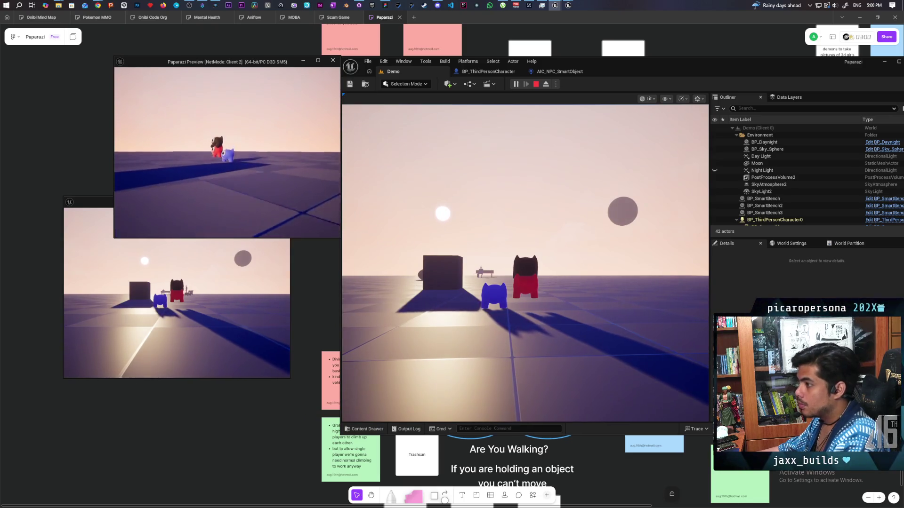
{"action": "key", "text": "Escape"}
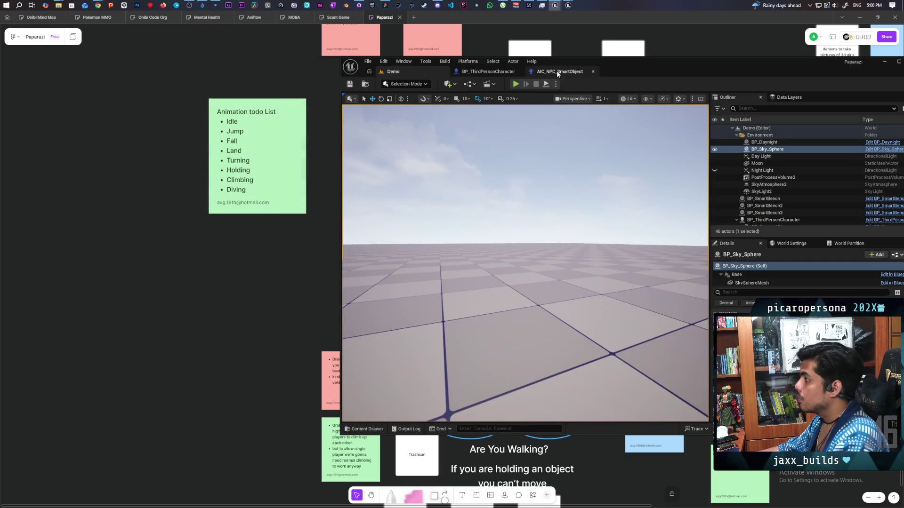
{"action": "left_click", "coordinate": [488, 71]}
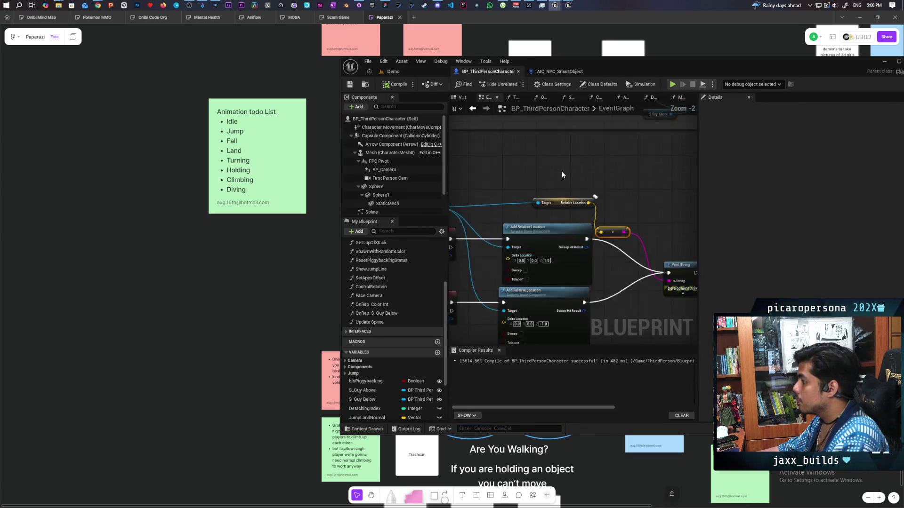
Step: Maximize the Blueprint editor and bring up the AttachToStack function graph
{"action": "scroll", "coordinate": [561, 171], "scroll_direction": "down", "scroll_amount": 3}
{"action": "scroll", "coordinate": [561, 171], "scroll_direction": "up", "scroll_amount": 3}
{"action": "scroll", "coordinate": [561, 171], "scroll_direction": "down", "scroll_amount": 3}
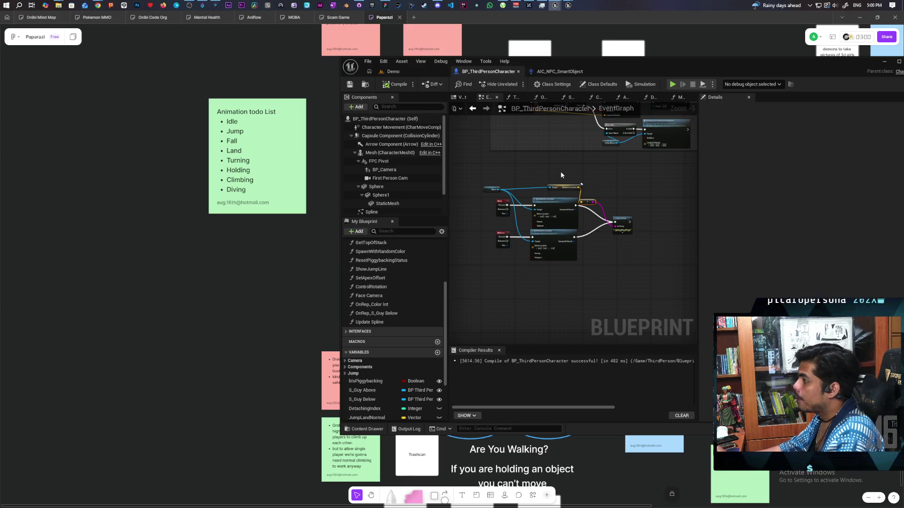
{"action": "scroll", "coordinate": [547, 163], "scroll_direction": "up", "scroll_amount": 2}
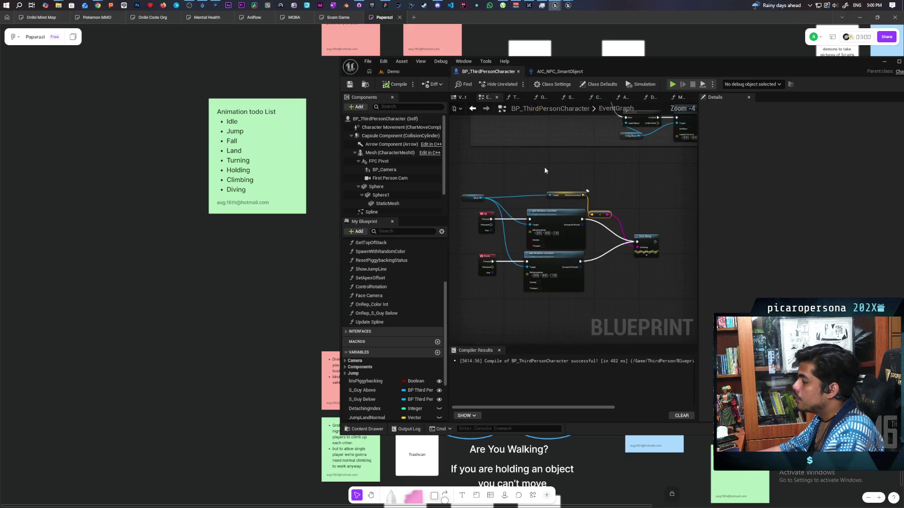
{"action": "scroll", "coordinate": [569, 170], "scroll_direction": "down", "scroll_amount": 8}
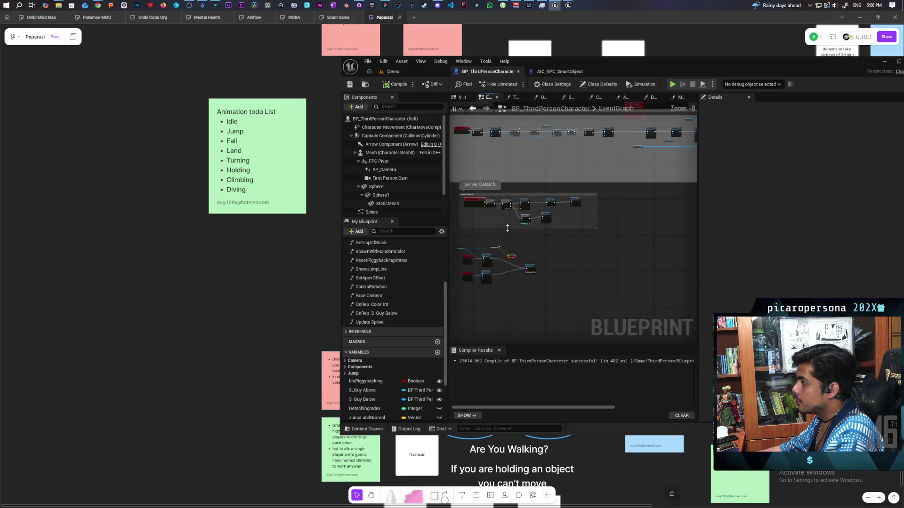
{"action": "double_click", "coordinate": [677, 62]}
{"action": "left_click", "coordinate": [485, 50]}
{"action": "left_click", "coordinate": [443, 51]}
{"action": "scroll", "coordinate": [386, 267], "scroll_direction": "up", "scroll_amount": 4}
{"action": "left_click", "coordinate": [381, 204]}
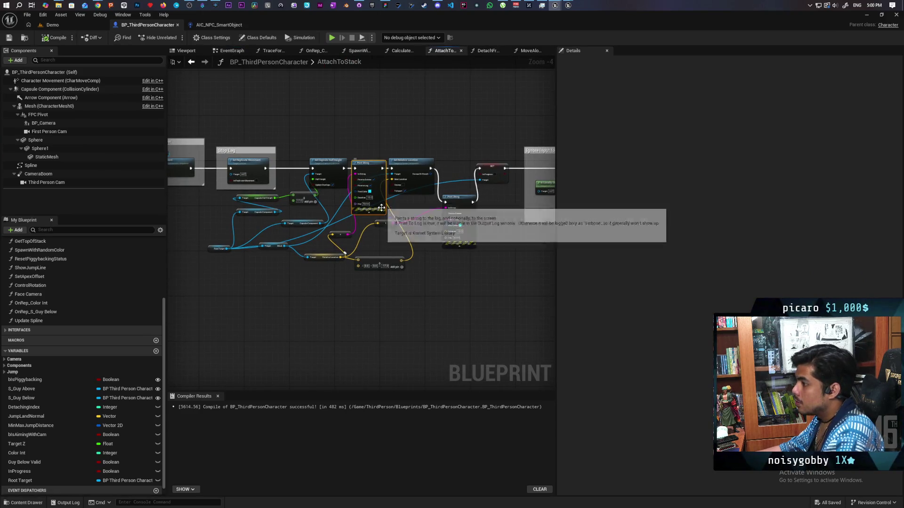
Step: Delete both debug Print String nodes from AttachToStack
{"action": "key", "text": "Delete"}
{"action": "left_click", "coordinate": [468, 226]}
{"action": "key", "text": "Delete"}
{"action": "scroll", "coordinate": [468, 226], "scroll_direction": "up", "scroll_amount": 4}
Step: Wire Set Capsule Half Height → Set Relative Location → SET directly, drop the reroutes, and save
{"action": "left_click_drag", "start_coordinate": [225, 121], "coordinate": [324, 121]}
{"action": "left_click_drag", "start_coordinate": [403, 121], "coordinate": [499, 122]}
{"action": "left_click_drag", "start_coordinate": [379, 214], "coordinate": [439, 231]}
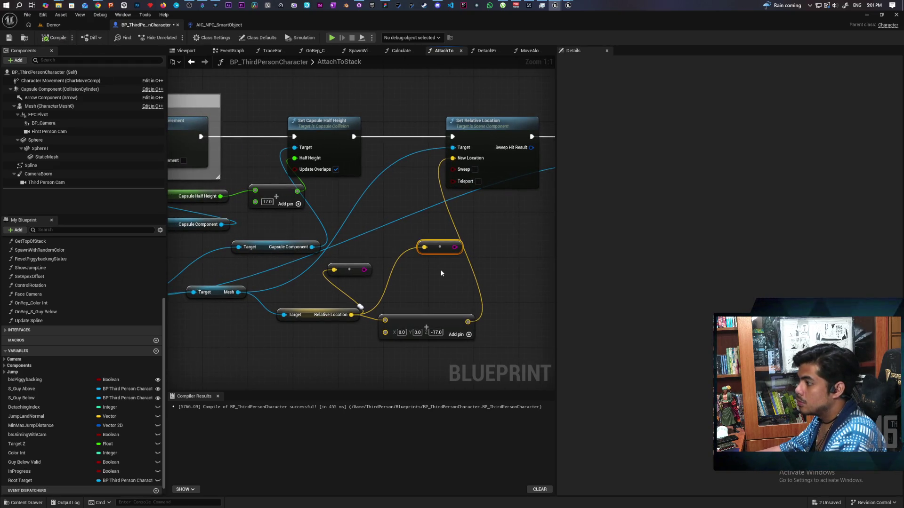
{"action": "key", "text": "ctrl+z"}
{"action": "key", "text": "ctrl+z"}
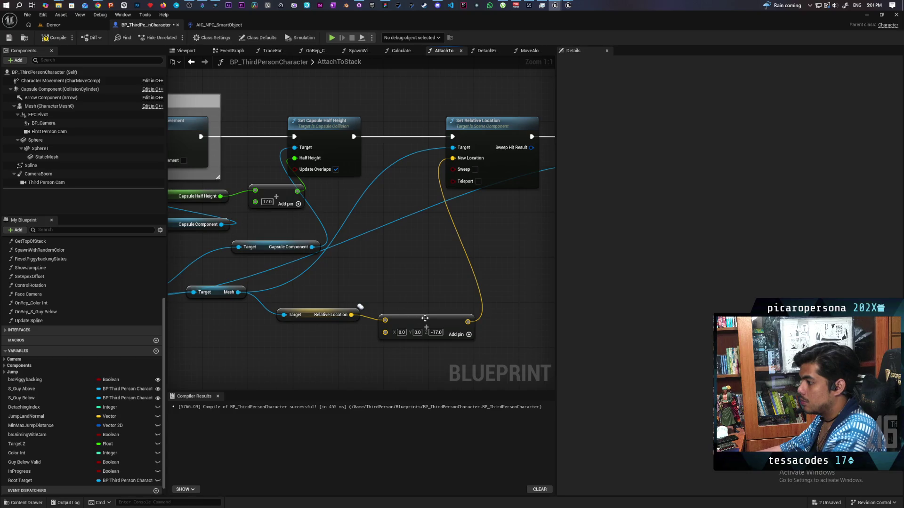
{"action": "key", "text": "ctrl+s"}
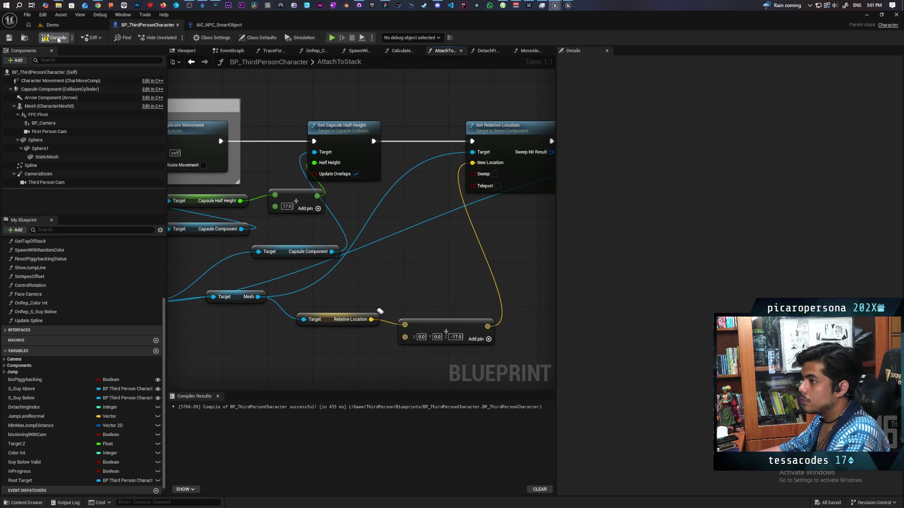
{"action": "key", "text": "ctrl+s"}
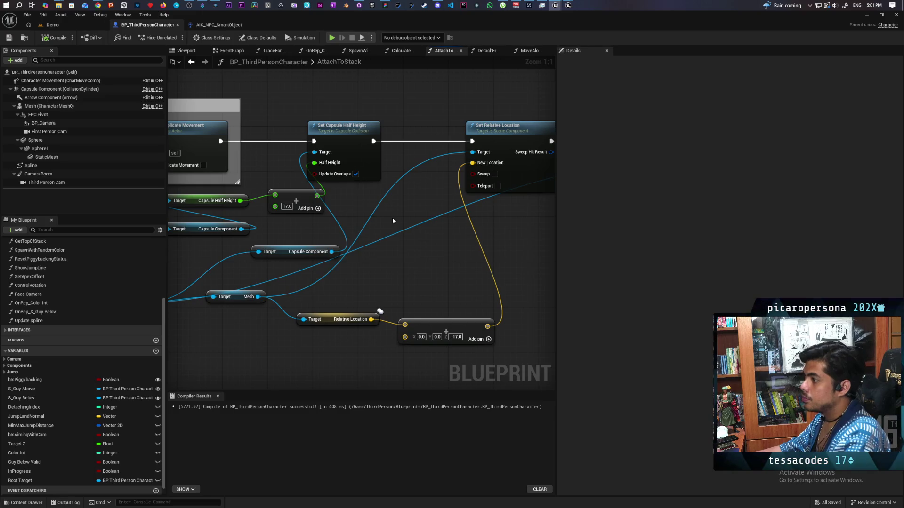
{"action": "scroll", "coordinate": [392, 218], "scroll_direction": "down", "scroll_amount": 3}
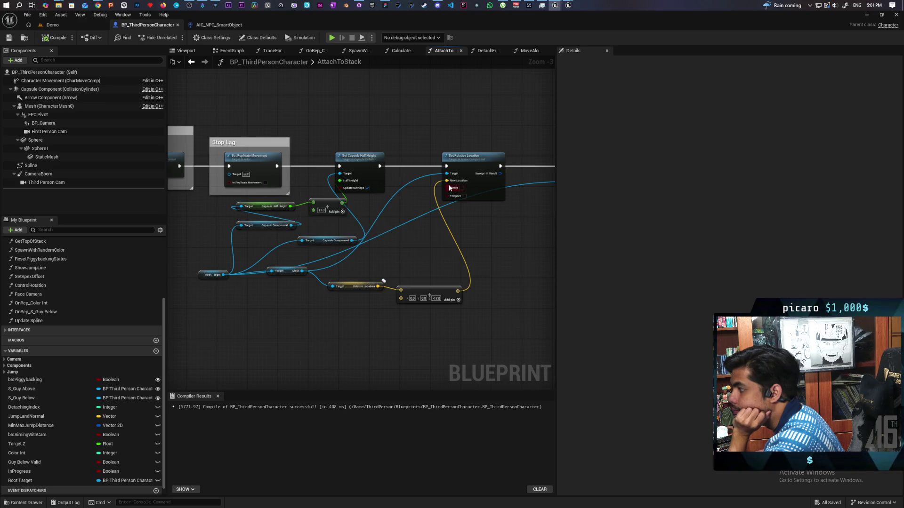
{"action": "left_click", "coordinate": [469, 168]}
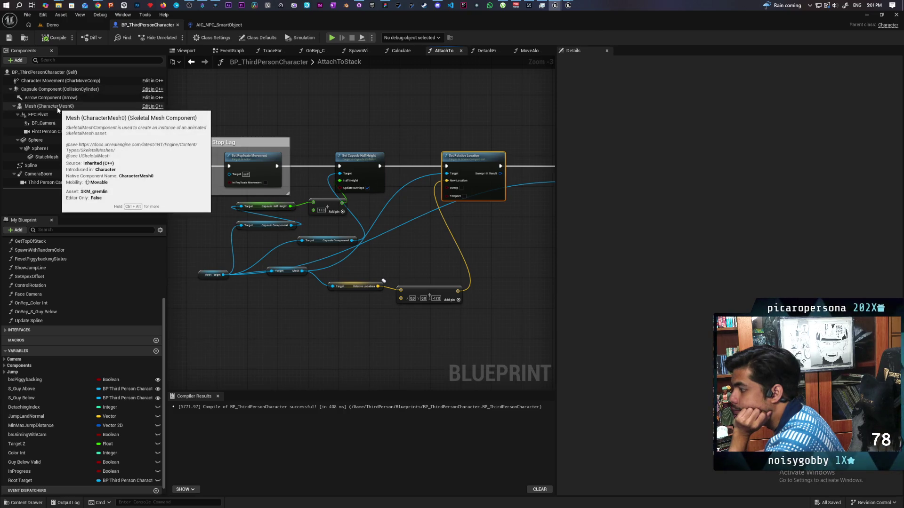
Step: Enable Component Replicates on the Mesh component, then compile and save the blueprint
{"action": "left_click", "coordinate": [58, 106]}
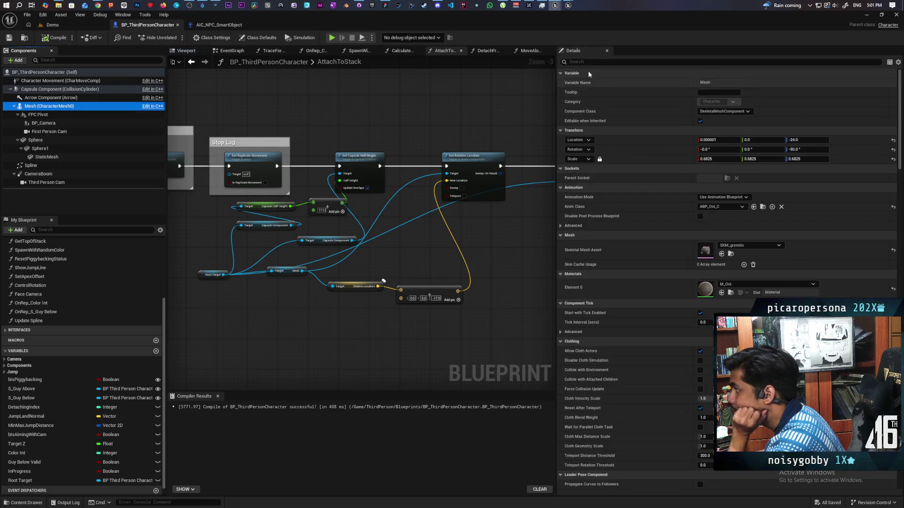
{"action": "left_click", "coordinate": [586, 61]}
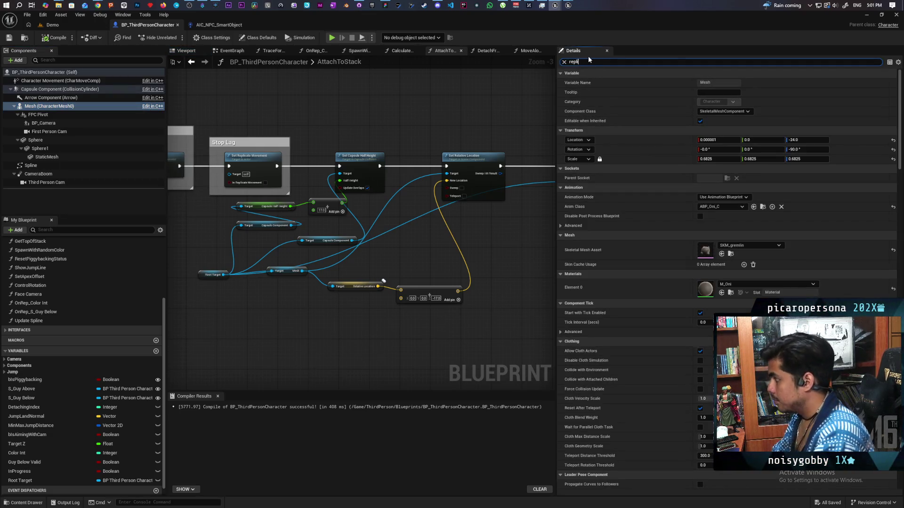
{"action": "type", "text": "repli"}
{"action": "left_click", "coordinate": [702, 102]}
{"action": "key", "text": "ctrl+s"}
{"action": "key", "text": "F7"}
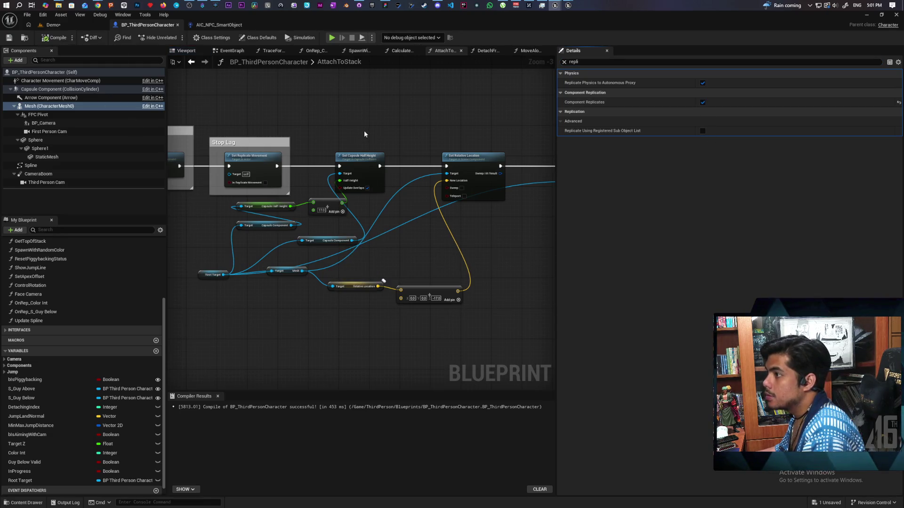
{"action": "key", "text": "ctrl+s"}
{"action": "mouse_move", "coordinate": [476, 27]}
{"action": "left_mouse_down"}
{"action": "mouse_move", "coordinate": [508, 56]}
{"action": "mouse_move", "coordinate": [693, 54]}
{"action": "mouse_move", "coordinate": [648, 46]}
{"action": "left_mouse_up"}
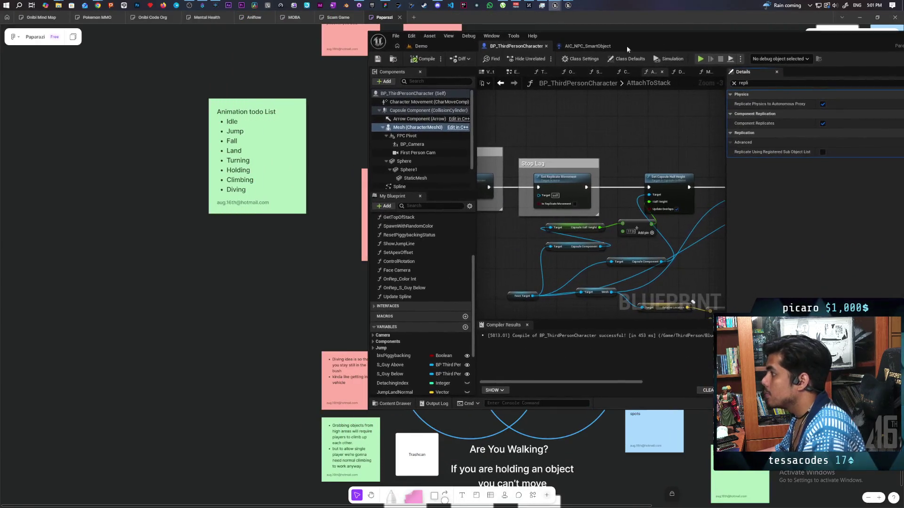
{"action": "left_click", "coordinate": [437, 46]}
Step: Run a two-client session, walk and dive the red character, show collision shapes, then stop
{"action": "left_click", "coordinate": [542, 59]}
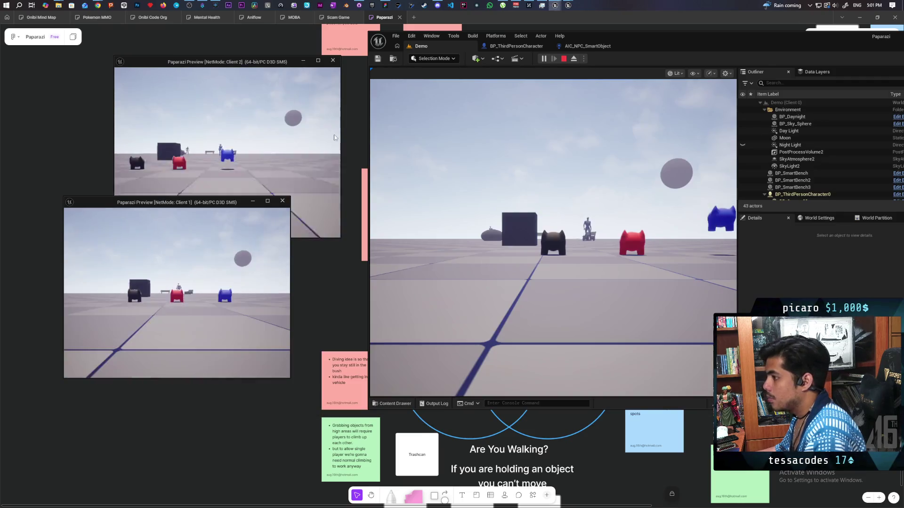
{"action": "left_click", "coordinate": [522, 234]}
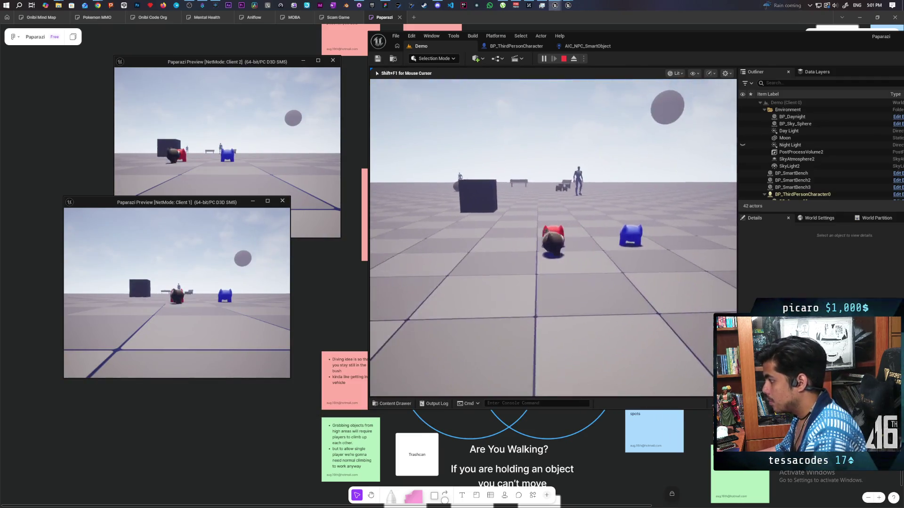
{"action": "key", "text": "w"}
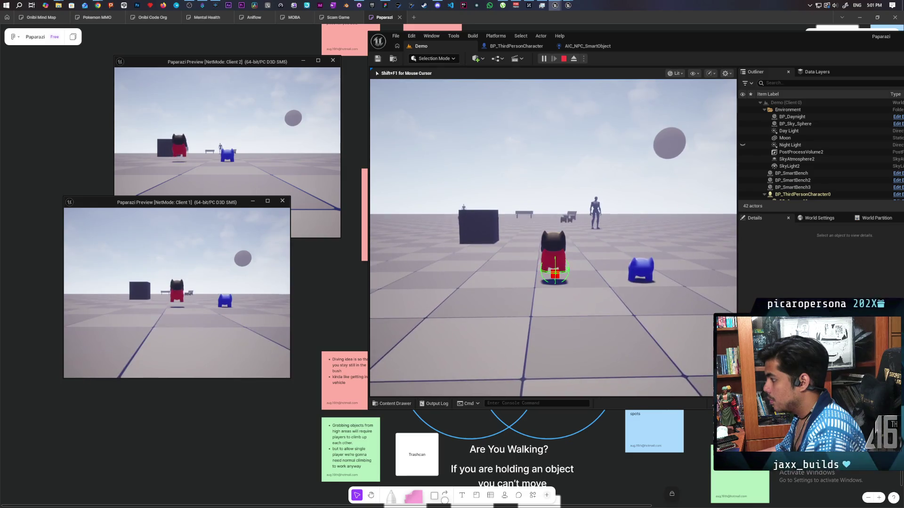
{"action": "key", "text": "c"}
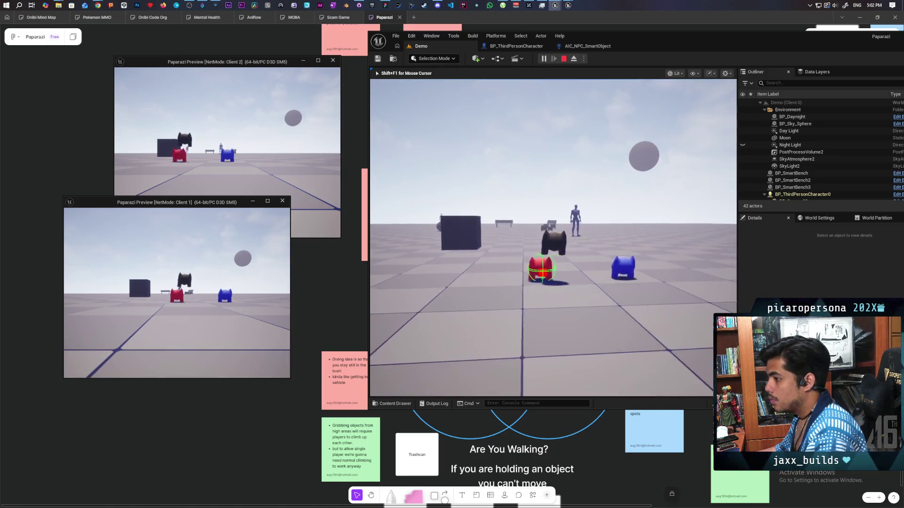
{"action": "key", "text": "alt+Tab"}
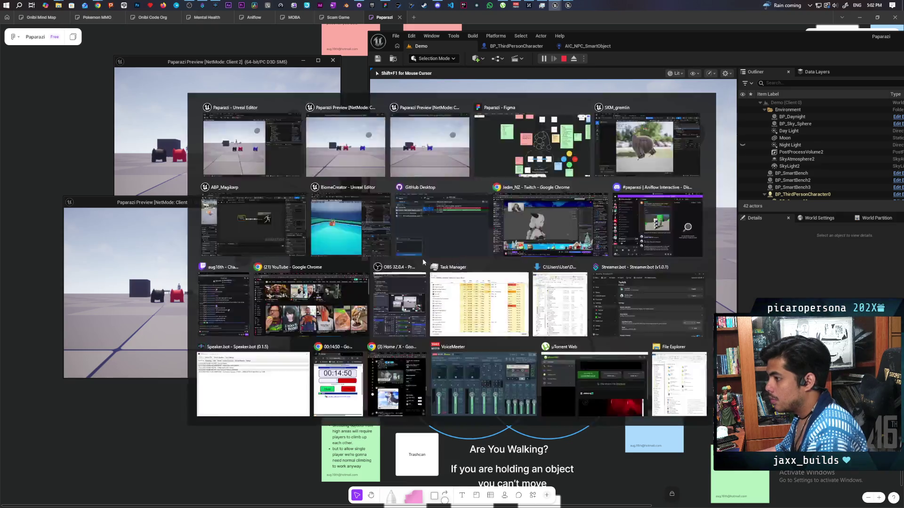
{"action": "key", "text": "a"}
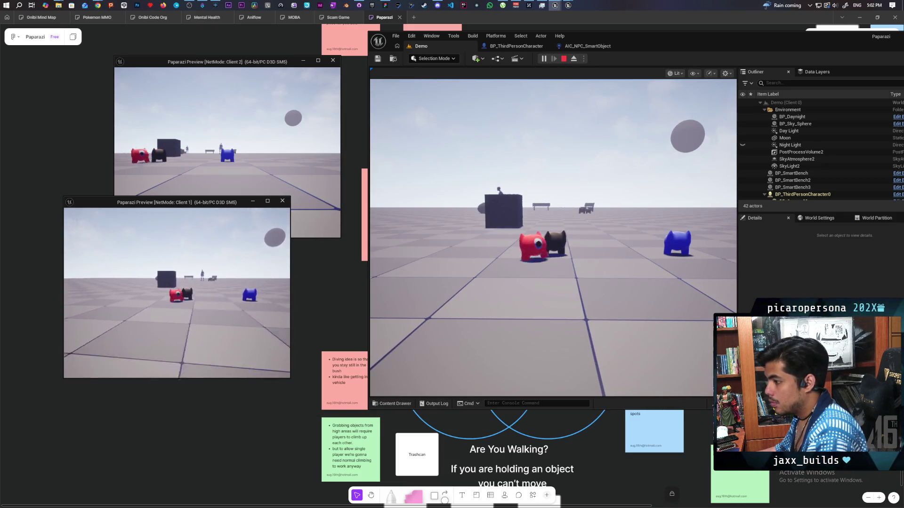
{"action": "key", "text": "c"}
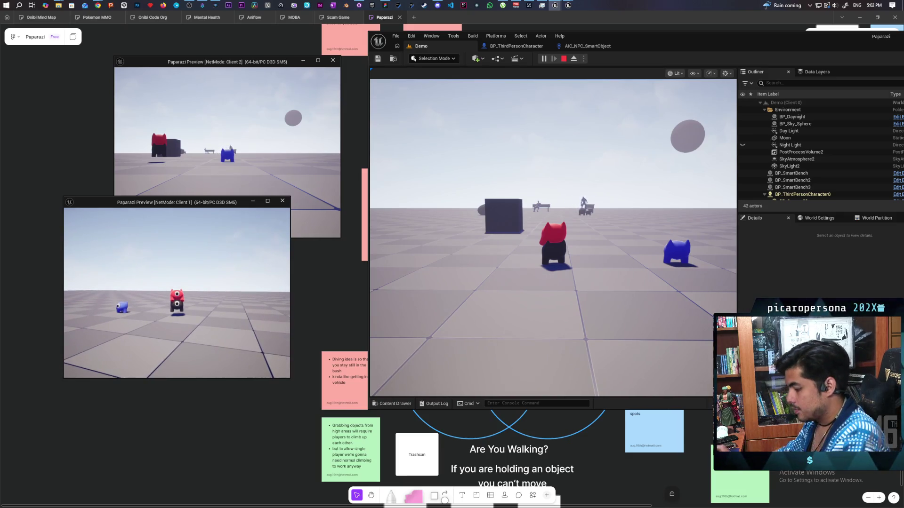
{"action": "type", "text": "show Collision"}
{"action": "key", "text": "Return"}
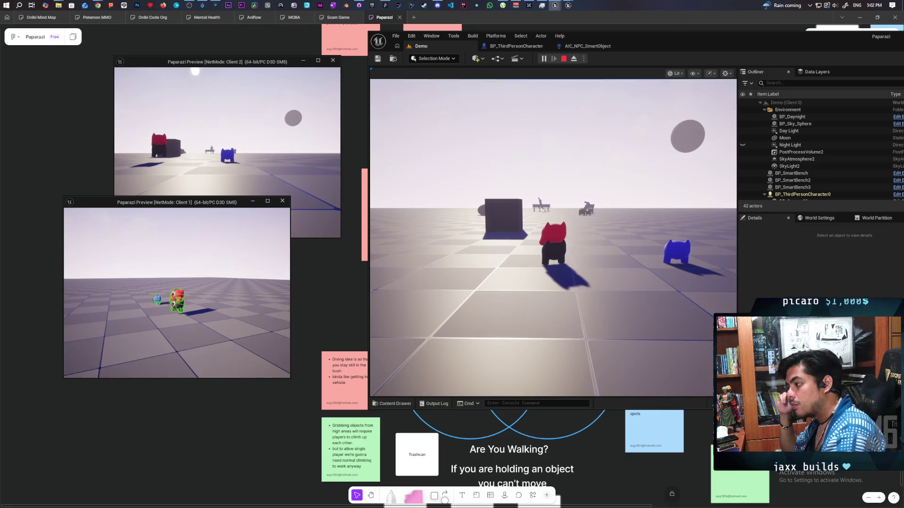
{"action": "key", "text": "Escape"}
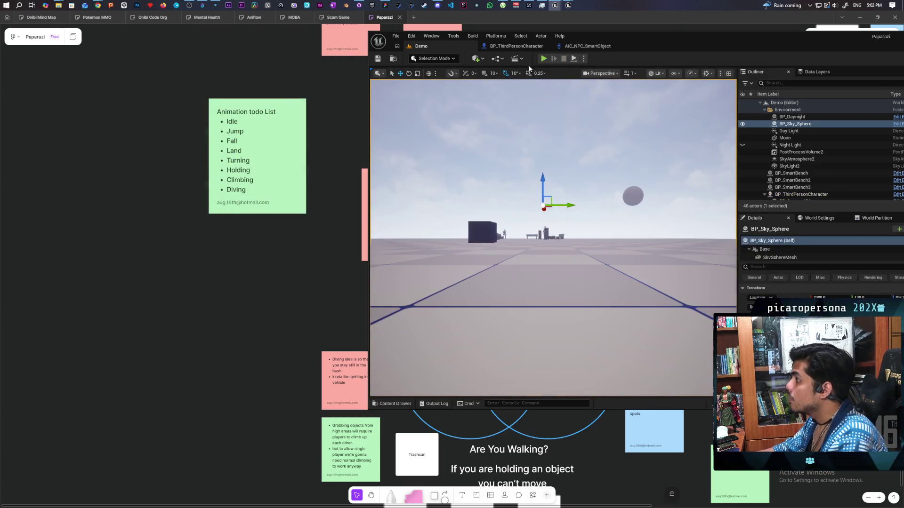
Step: In BP_ThirdPersonCharacter's AttachToStack graph, select and cut the capsule-height and mesh-offset nodes
{"action": "left_click", "coordinate": [515, 47]}
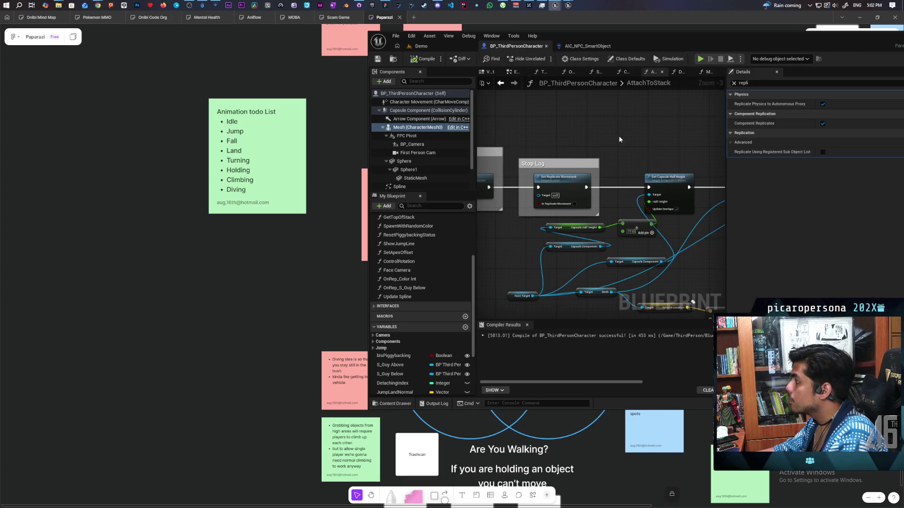
{"action": "scroll", "coordinate": [651, 143], "scroll_direction": "down", "scroll_amount": 1}
{"action": "mouse_move", "coordinate": [651, 143]}
{"action": "left_mouse_down"}
{"action": "mouse_move", "coordinate": [586, 162]}
{"action": "mouse_move", "coordinate": [607, 146]}
{"action": "mouse_move", "coordinate": [587, 128]}
{"action": "left_mouse_up"}
{"action": "scroll", "coordinate": [586, 162], "scroll_direction": "up", "scroll_amount": 1}
{"action": "scroll", "coordinate": [608, 146], "scroll_direction": "down", "scroll_amount": 1}
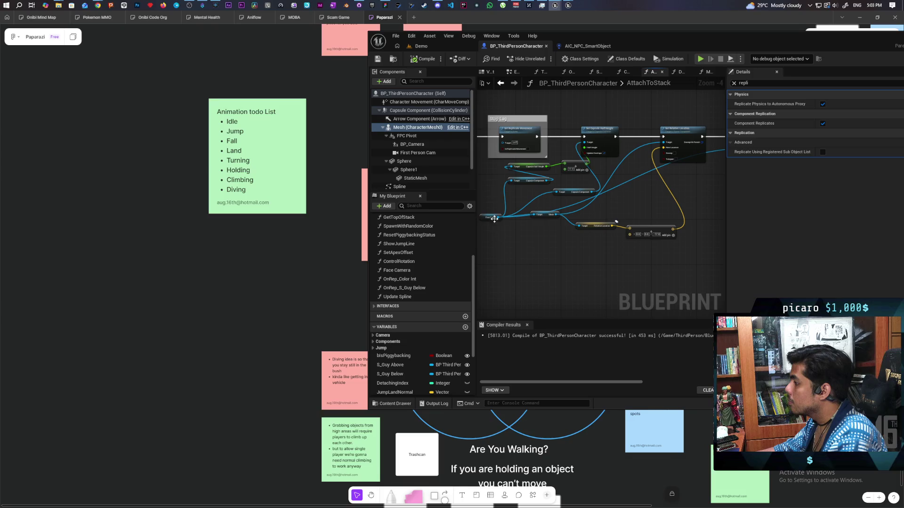
{"action": "mouse_move", "coordinate": [660, 252]}
{"action": "left_mouse_down"}
{"action": "mouse_move", "coordinate": [658, 268]}
{"action": "mouse_move", "coordinate": [631, 284]}
{"action": "left_mouse_up"}
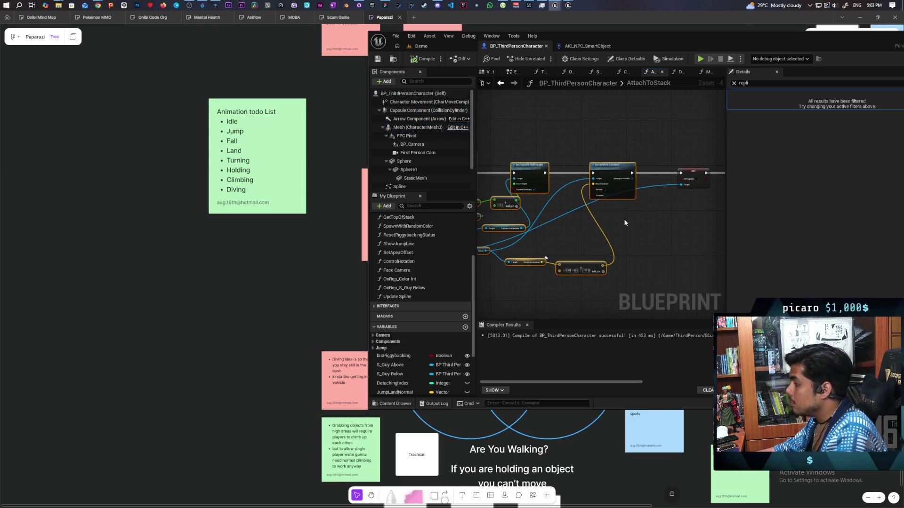
{"action": "key", "text": "Delete"}
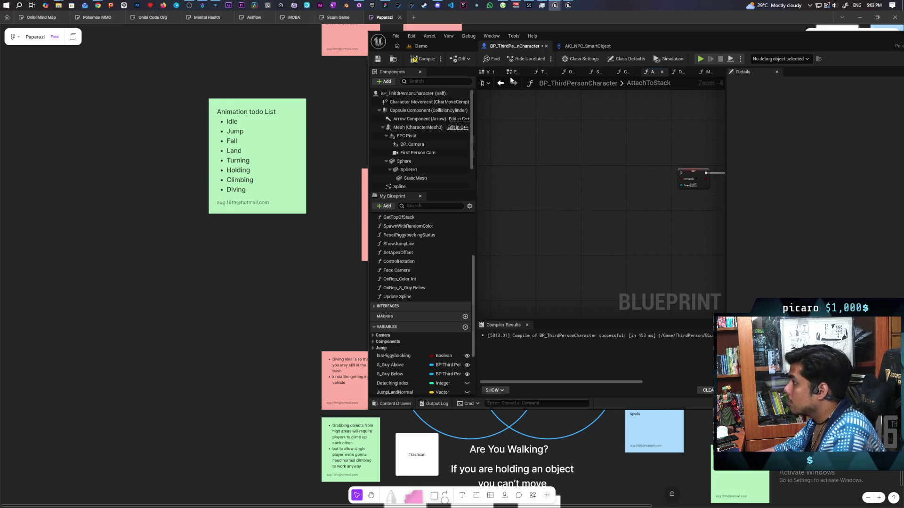
Step: Place the capsule and mesh offset nodes in the character's EventGraph and frame them in view
{"action": "left_click", "coordinate": [512, 72]}
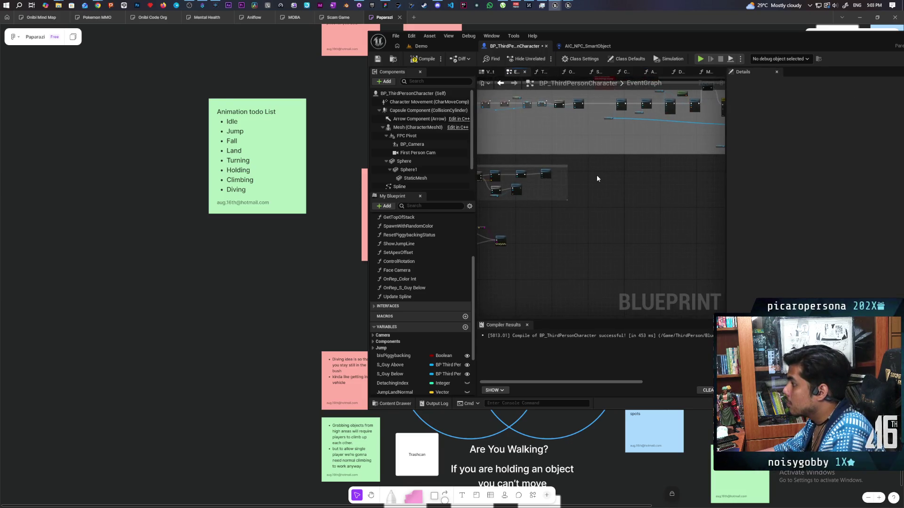
{"action": "scroll", "coordinate": [603, 184], "scroll_direction": "up", "scroll_amount": 2}
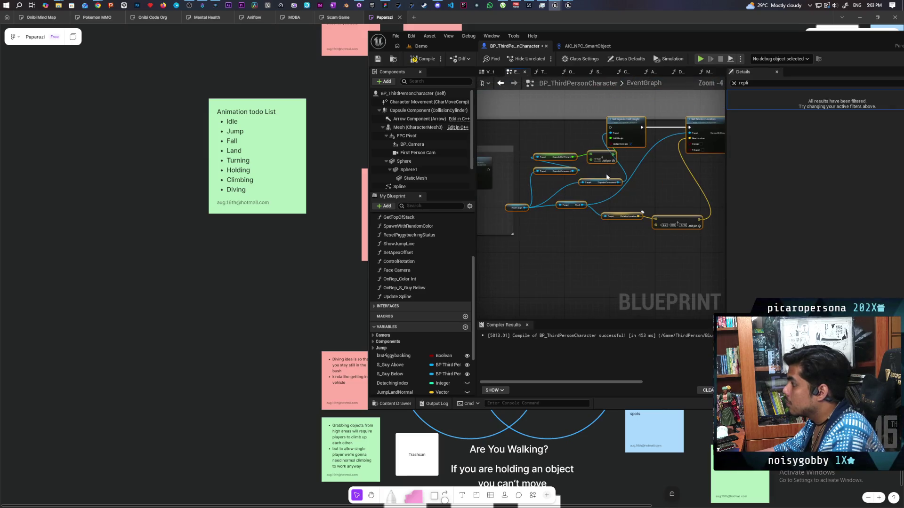
{"action": "left_click_drag", "start_coordinate": [624, 125], "coordinate": [607, 165]}
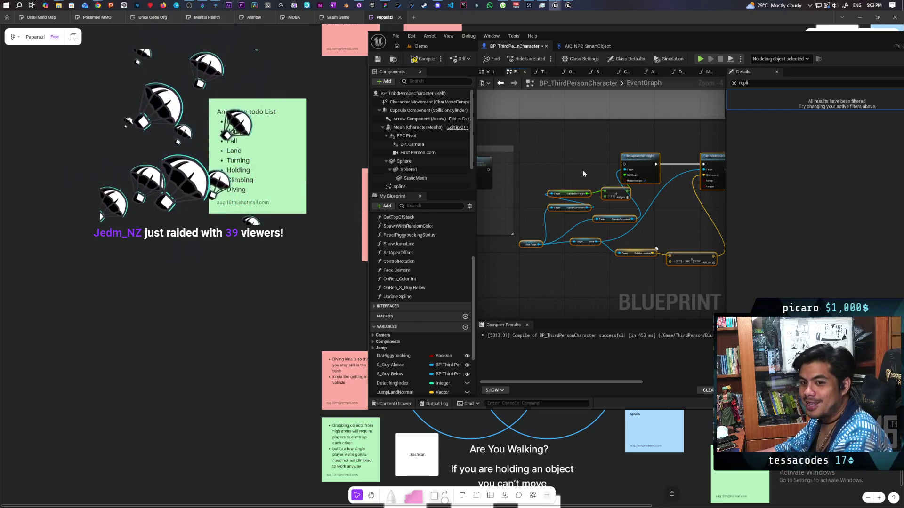
{"action": "left_click_drag", "start_coordinate": [582, 167], "coordinate": [581, 141]}
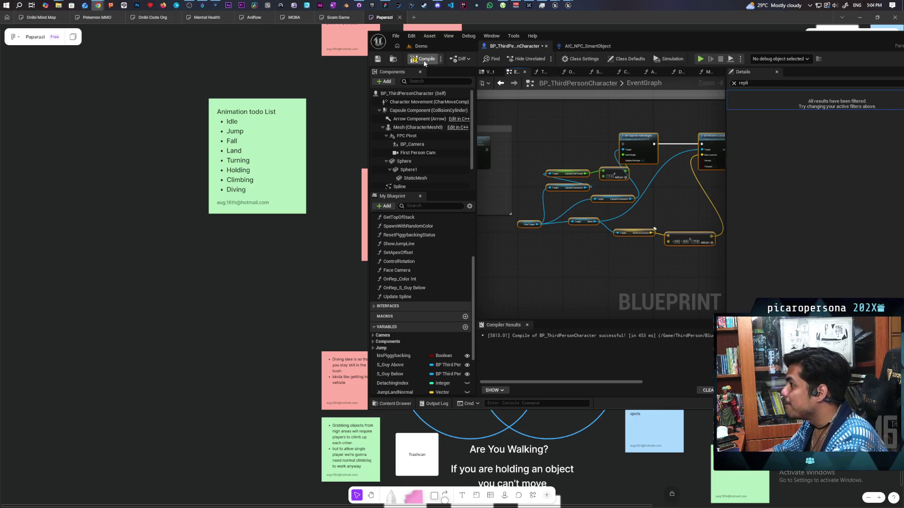
Step: In AttachToStack, wire Stop Lag's execution into SET In Progress and move it beside Stop Lag
{"action": "left_click_drag", "start_coordinate": [550, 151], "coordinate": [690, 153]}
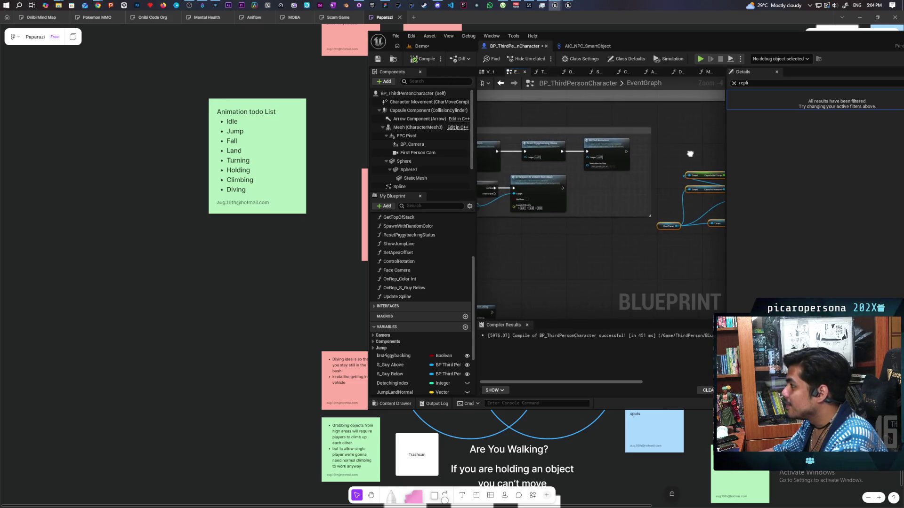
{"action": "mouse_move", "coordinate": [575, 212]}
{"action": "left_mouse_down"}
{"action": "mouse_move", "coordinate": [587, 214]}
{"action": "mouse_move", "coordinate": [570, 162]}
{"action": "mouse_move", "coordinate": [607, 196]}
{"action": "left_mouse_up"}
{"action": "scroll", "coordinate": [618, 193], "scroll_direction": "up", "scroll_amount": 2}
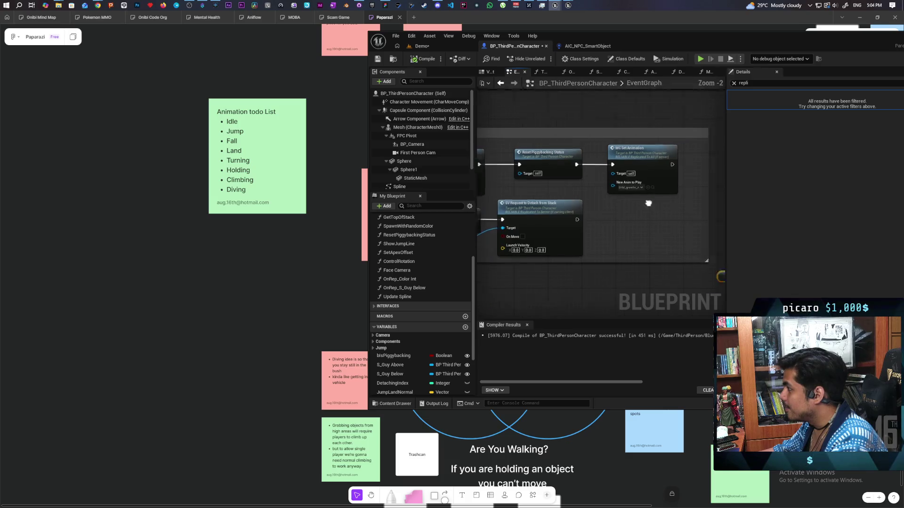
{"action": "double_click", "coordinate": [507, 50]}
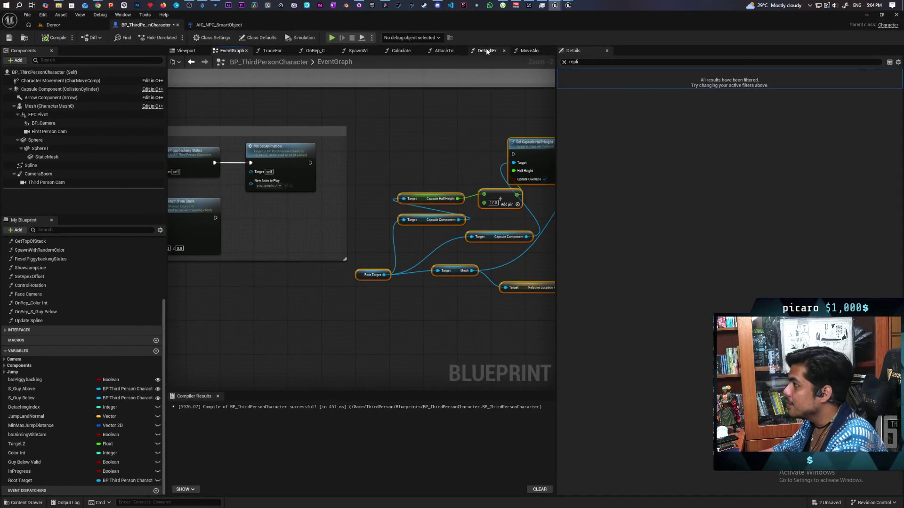
{"action": "left_click", "coordinate": [487, 51]}
{"action": "mouse_move", "coordinate": [468, 159]}
{"action": "left_mouse_down"}
{"action": "mouse_move", "coordinate": [377, 216]}
{"action": "mouse_move", "coordinate": [392, 70]}
{"action": "left_mouse_up"}
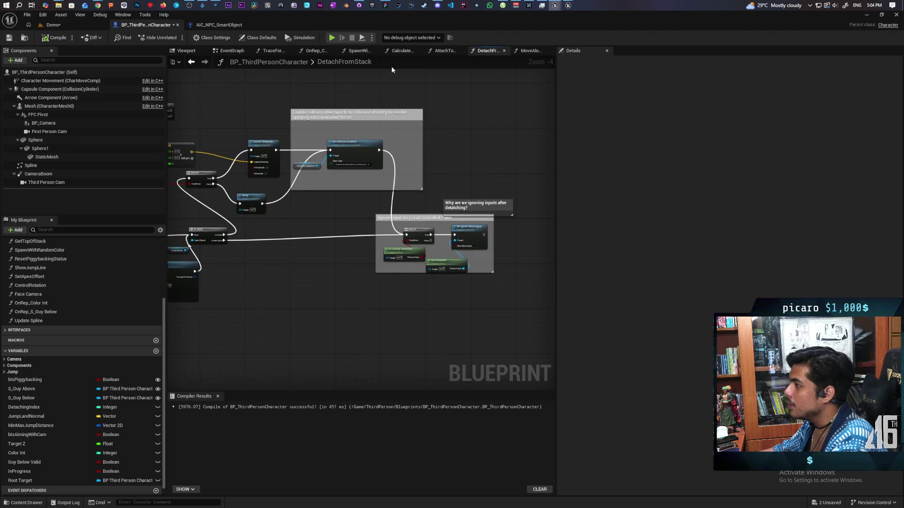
{"action": "left_click", "coordinate": [443, 51]}
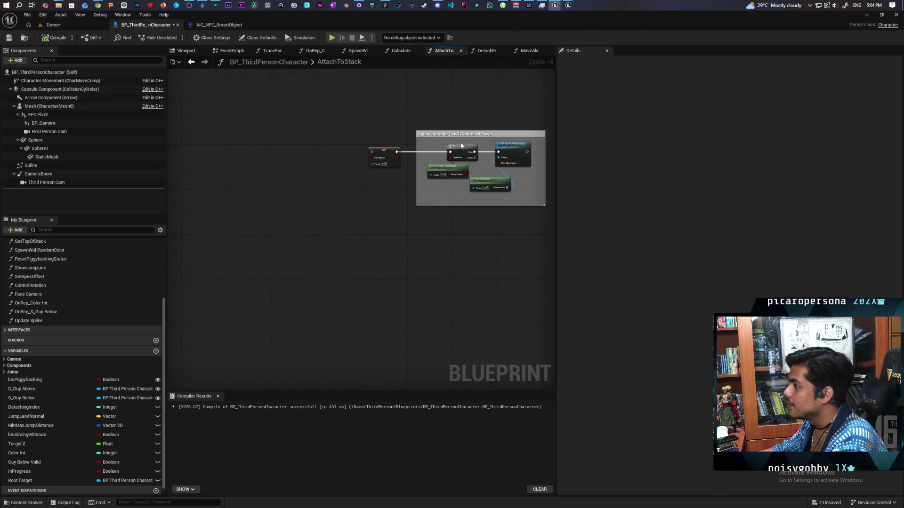
{"action": "left_click_drag", "start_coordinate": [463, 144], "coordinate": [357, 144]}
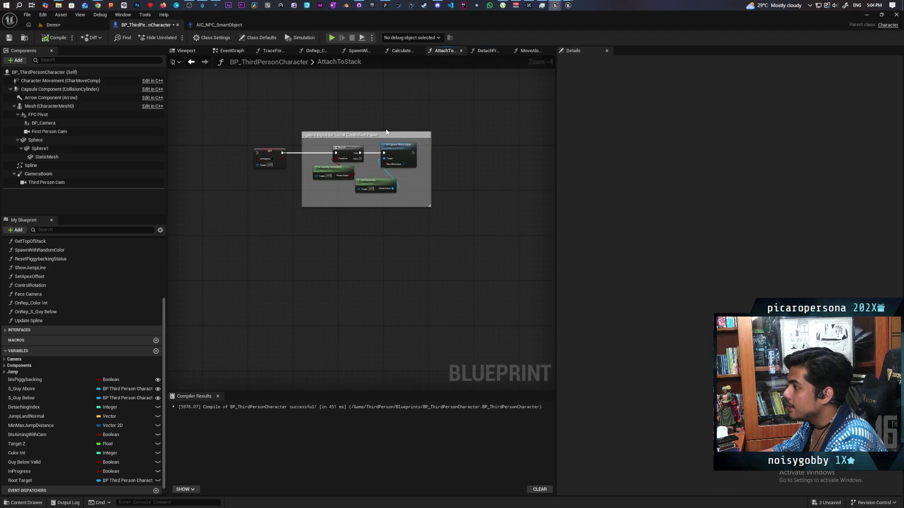
{"action": "left_click_drag", "start_coordinate": [271, 136], "coordinate": [338, 151]}
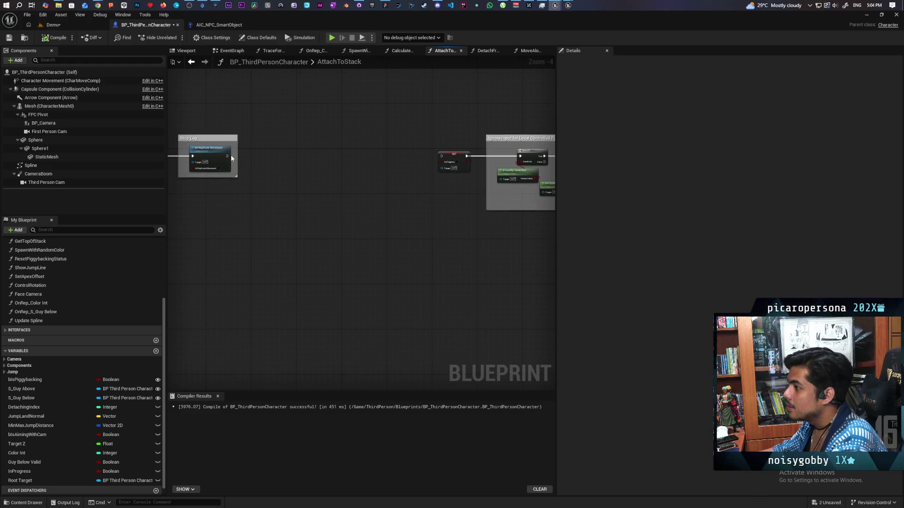
{"action": "mouse_move", "coordinate": [226, 160]}
{"action": "left_mouse_down"}
{"action": "mouse_move", "coordinate": [441, 156]}
{"action": "mouse_move", "coordinate": [375, 135]}
{"action": "mouse_move", "coordinate": [530, 226]}
{"action": "left_mouse_up"}
{"action": "mouse_move", "coordinate": [410, 139]}
{"action": "left_mouse_down"}
{"action": "mouse_move", "coordinate": [255, 139]}
{"action": "mouse_move", "coordinate": [405, 134]}
{"action": "left_mouse_up"}
Step: Plug the Root Target variable into the SET node's Target, then compile and save the blueprint
{"action": "scroll", "coordinate": [40, 474], "scroll_direction": "down", "scroll_amount": 1}
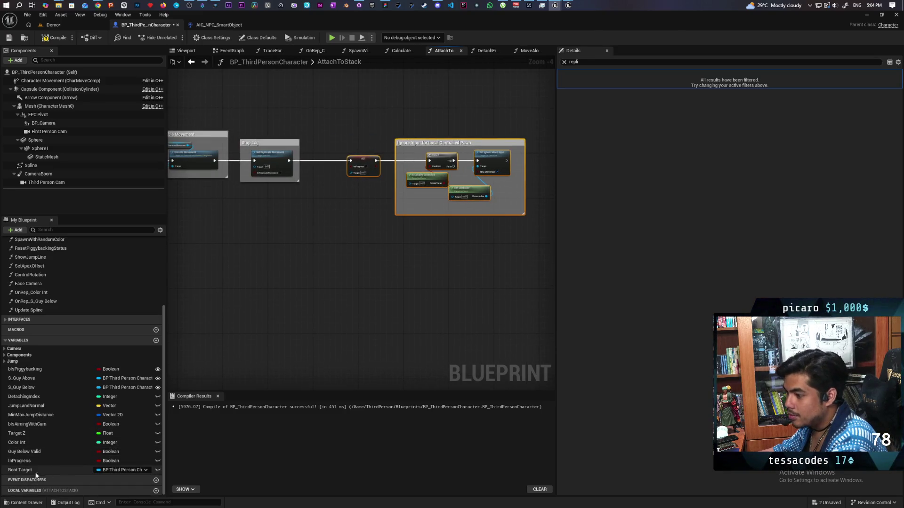
{"action": "left_click_drag", "start_coordinate": [27, 473], "coordinate": [338, 219]}
{"action": "left_click_drag", "start_coordinate": [352, 176], "coordinate": [353, 175]}
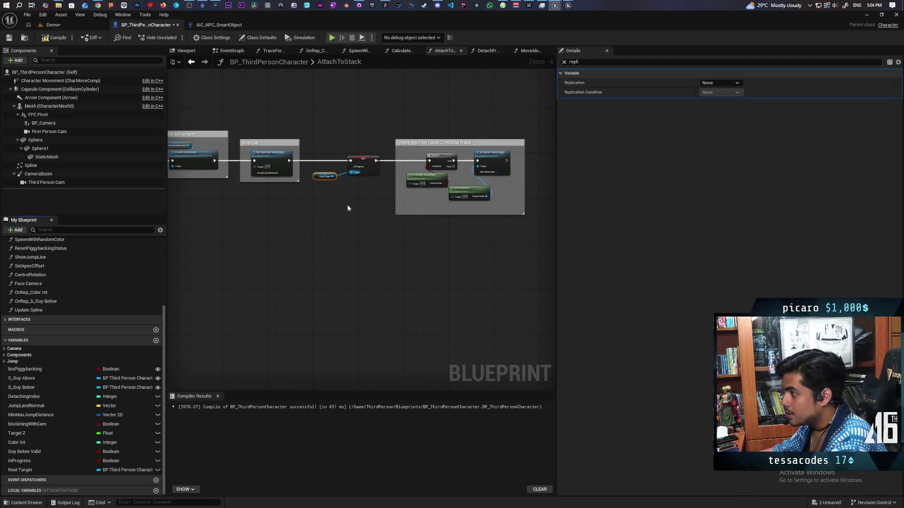
{"action": "scroll", "coordinate": [347, 203], "scroll_direction": "up", "scroll_amount": 3}
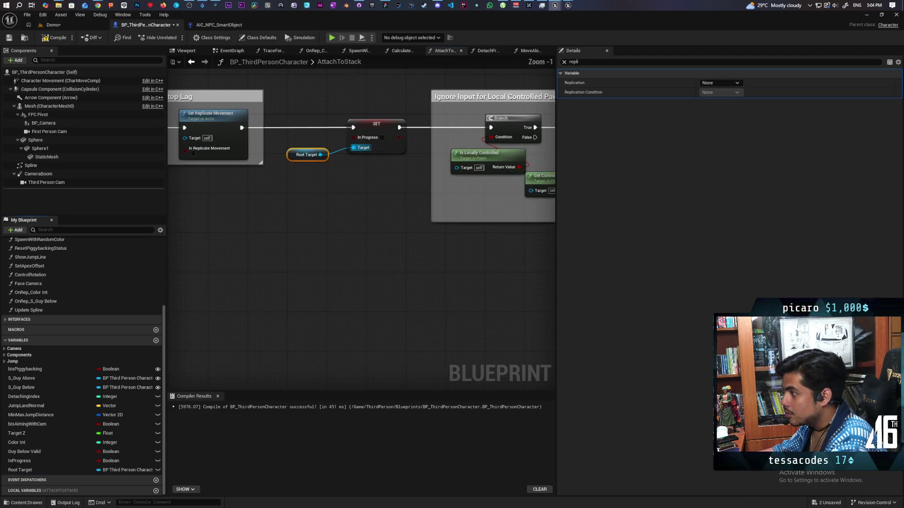
{"action": "left_click", "coordinate": [58, 40]}
{"action": "left_click", "coordinate": [487, 50]}
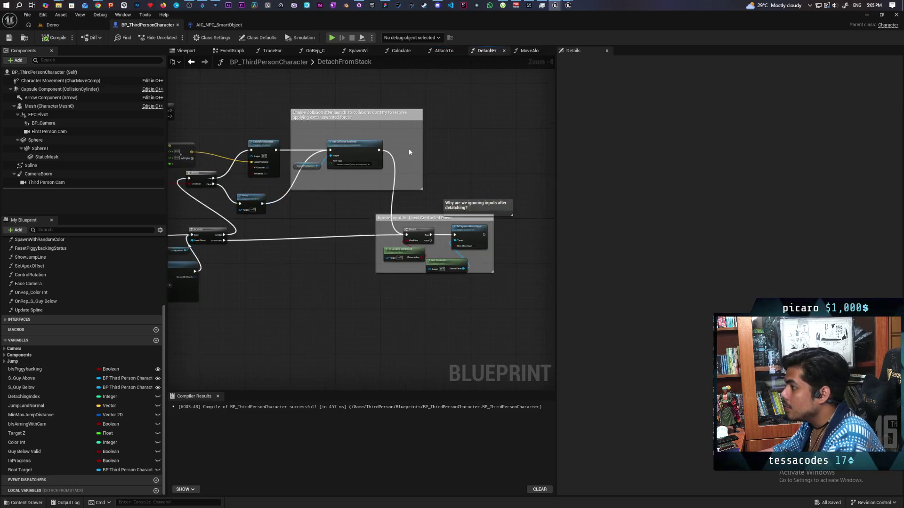
Step: In DetachFromStack, connect the first Is Valid result into the second Is Valid check
{"action": "scroll", "coordinate": [410, 152], "scroll_direction": "down", "scroll_amount": 2}
{"action": "scroll", "coordinate": [420, 212], "scroll_direction": "up", "scroll_amount": 2}
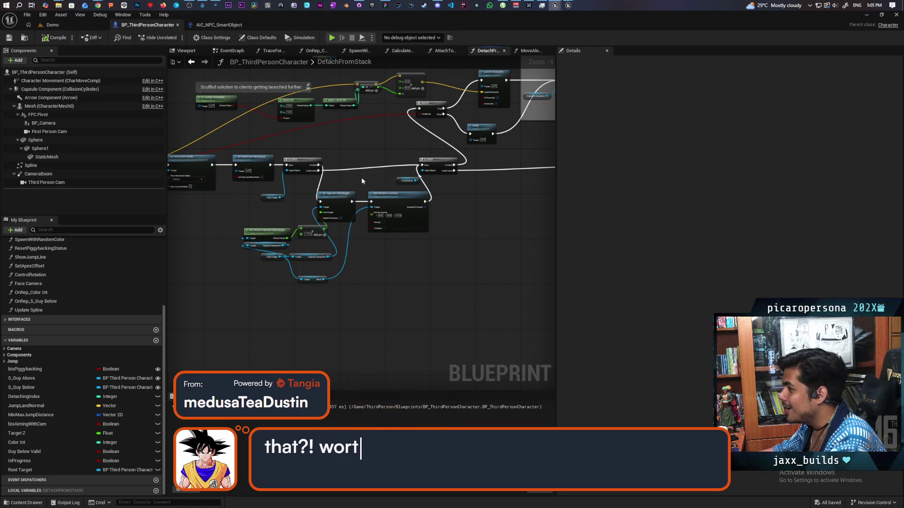
{"action": "scroll", "coordinate": [351, 180], "scroll_direction": "up", "scroll_amount": 2}
{"action": "mouse_move", "coordinate": [305, 157]}
{"action": "left_mouse_down"}
{"action": "mouse_move", "coordinate": [490, 163]}
{"action": "mouse_move", "coordinate": [460, 156]}
{"action": "left_mouse_up"}
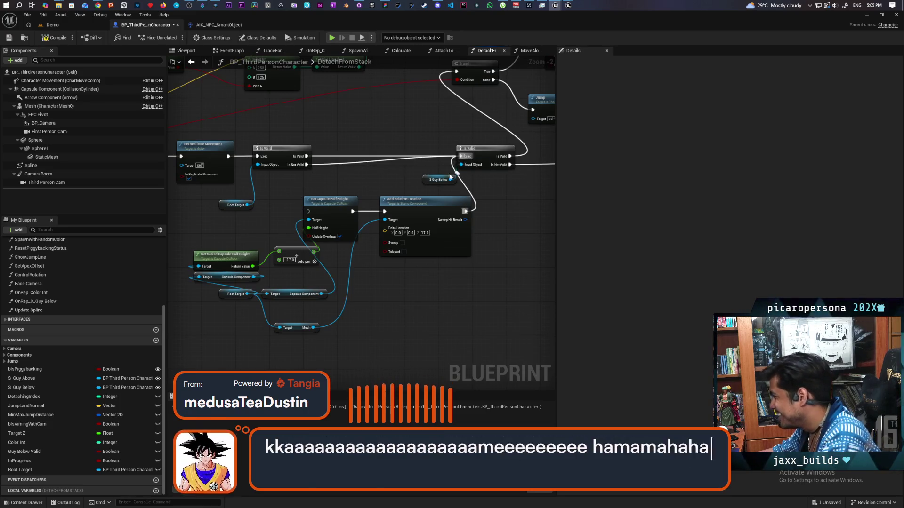
Step: Compile and save with F7, then return to the Demo level in a restored window
{"action": "key", "text": "F7"}
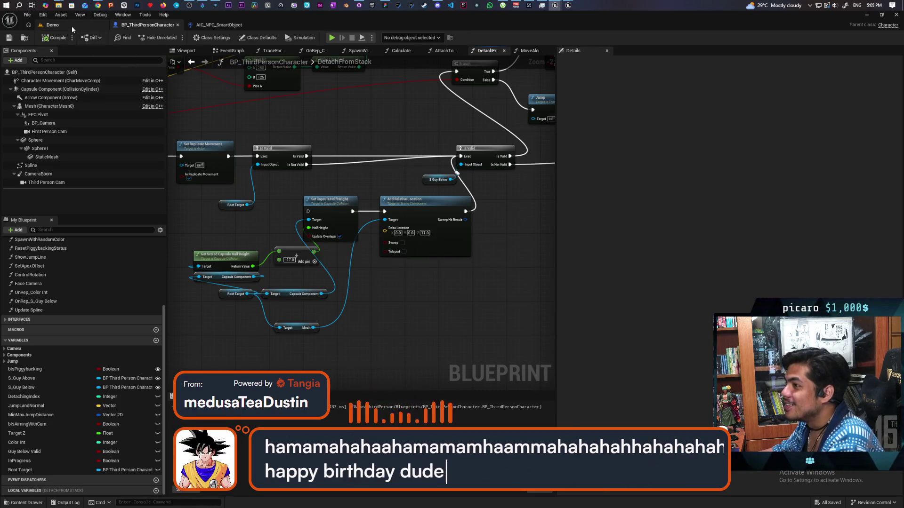
{"action": "left_click", "coordinate": [72, 27]}
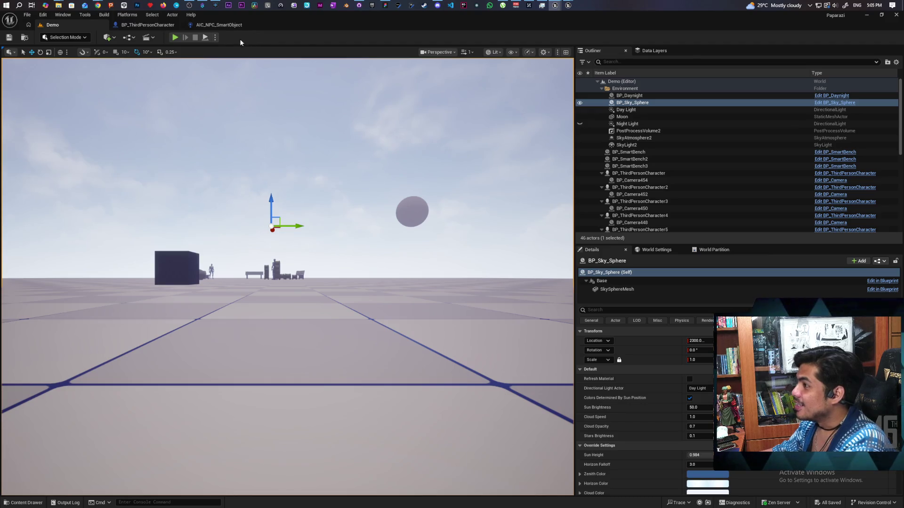
{"action": "mouse_move", "coordinate": [315, 36]}
{"action": "left_mouse_down"}
{"action": "mouse_move", "coordinate": [561, 42]}
{"action": "mouse_move", "coordinate": [595, 27]}
{"action": "mouse_move", "coordinate": [600, 45]}
{"action": "left_mouse_up"}
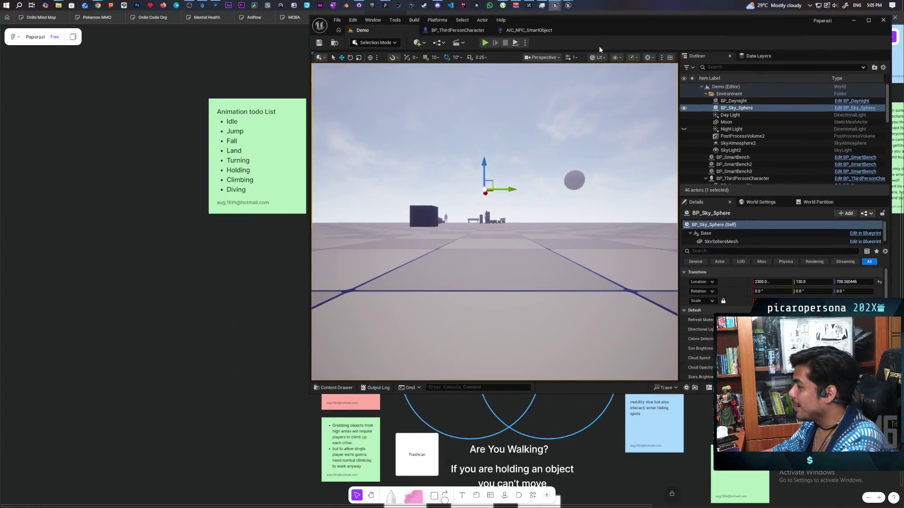
Step: Start a two-client multiplayer play session and take control of the black character
{"action": "left_click", "coordinate": [484, 43]}
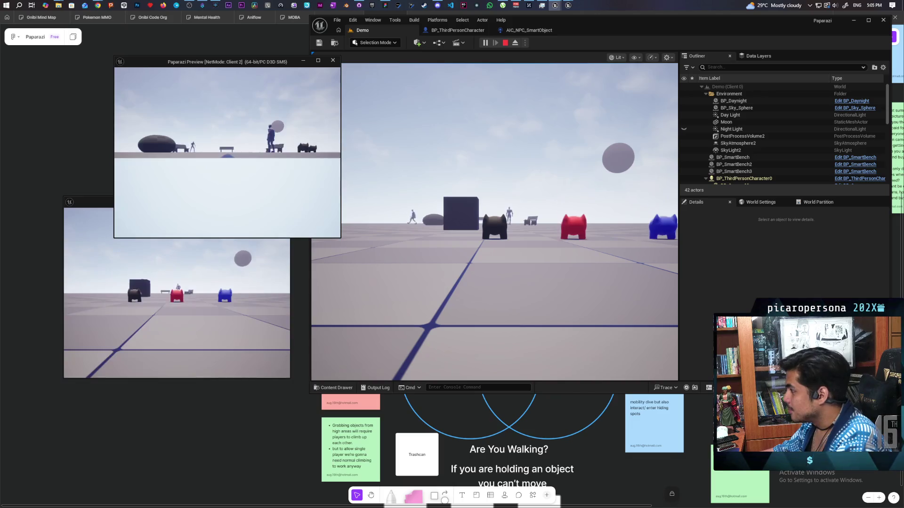
{"action": "key", "text": "alt+Tab"}
{"action": "left_click", "coordinate": [319, 163]}
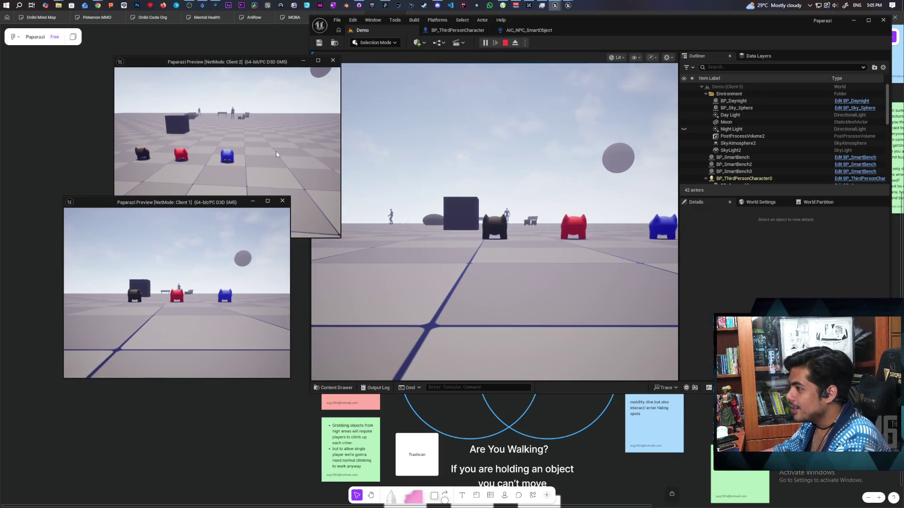
{"action": "left_click", "coordinate": [462, 195]}
Step: Walk the black character past the cube and benches, then back up to the red character
{"action": "key", "text": "w"}
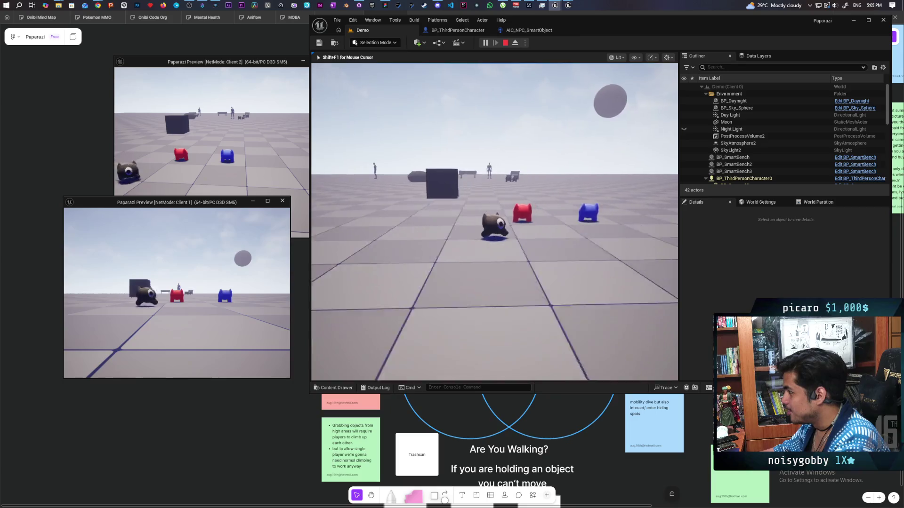
{"action": "key", "text": "w"}
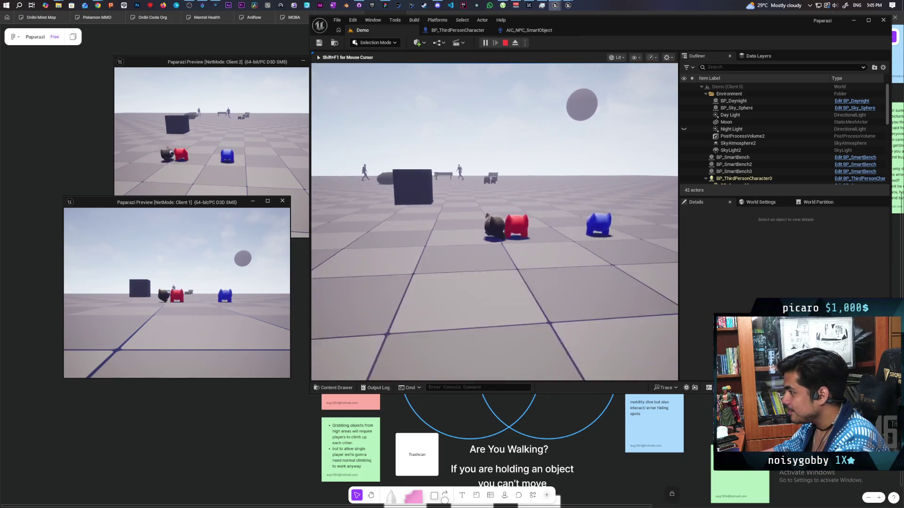
{"action": "key", "text": "d"}
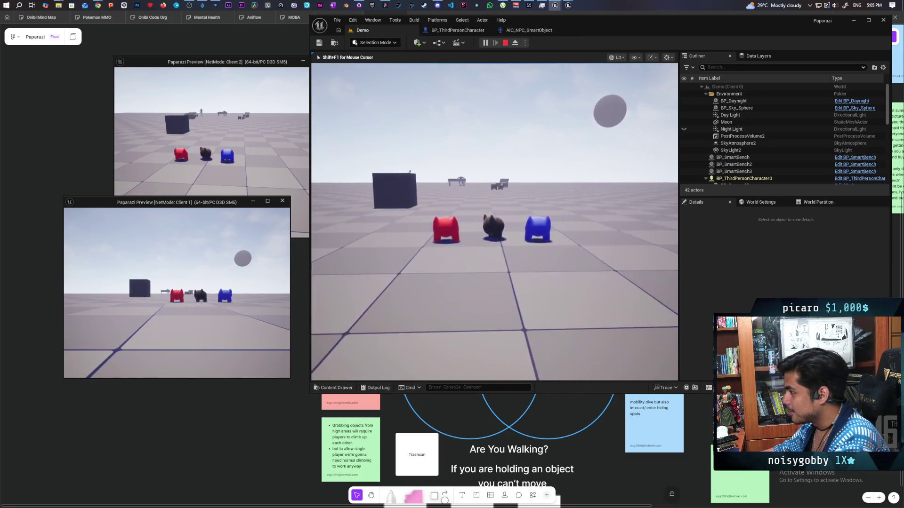
{"action": "key", "text": "w"}
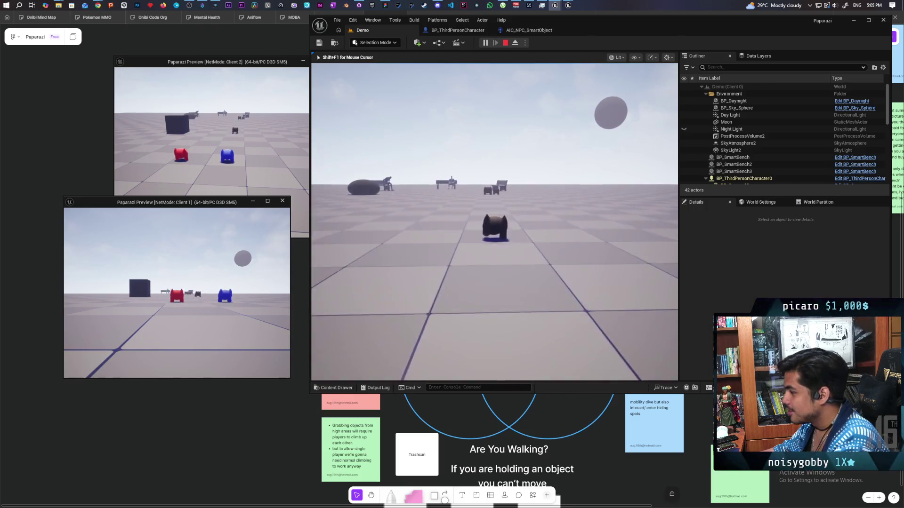
{"action": "key", "text": "a"}
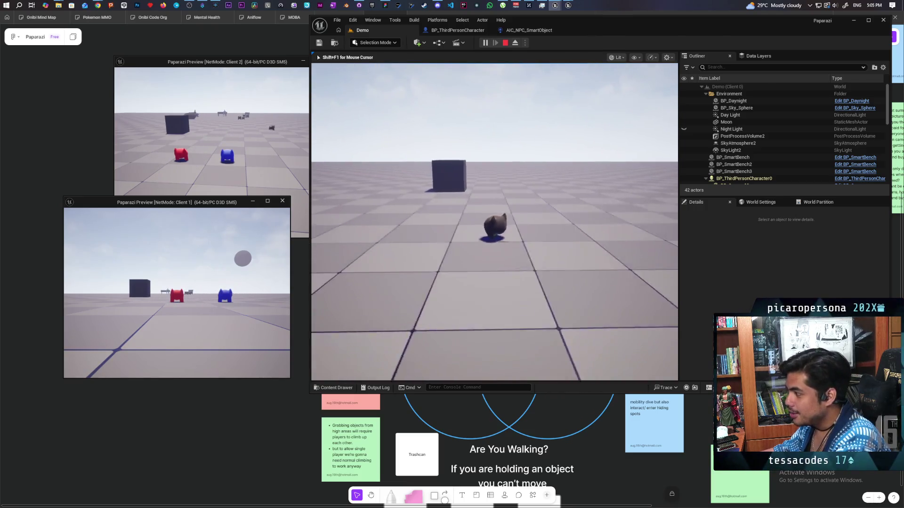
{"action": "key", "text": "d"}
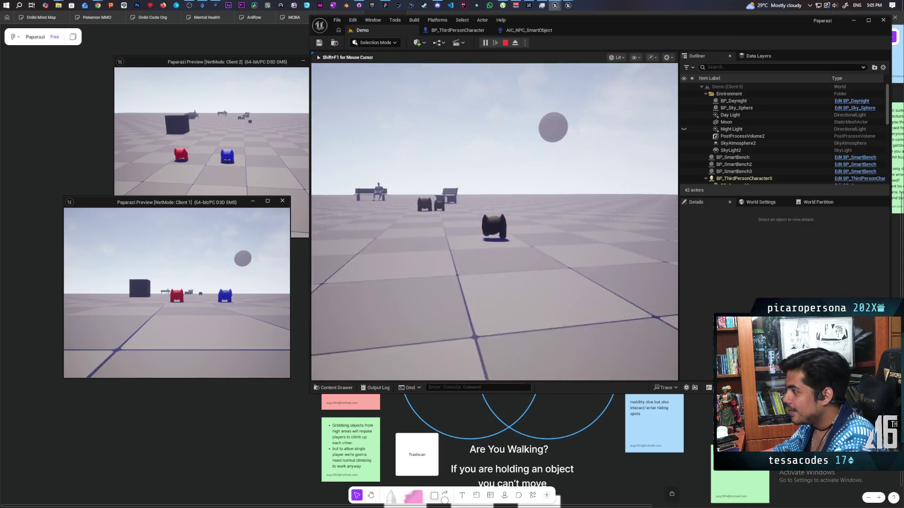
{"action": "key", "text": "w"}
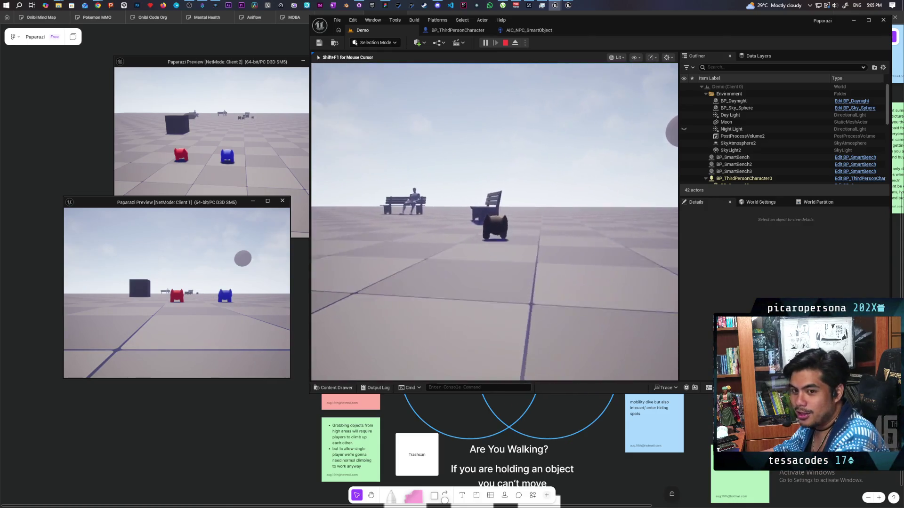
{"action": "key", "text": "w"}
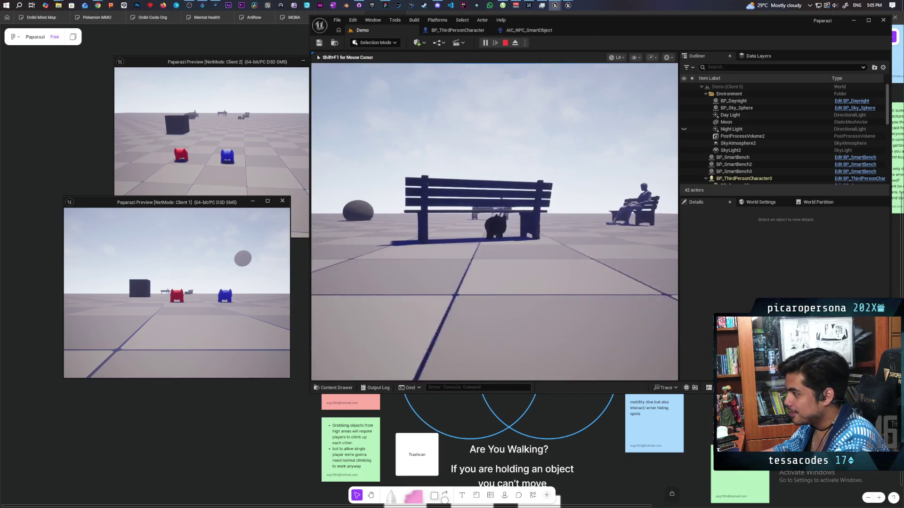
{"action": "key", "text": "w"}
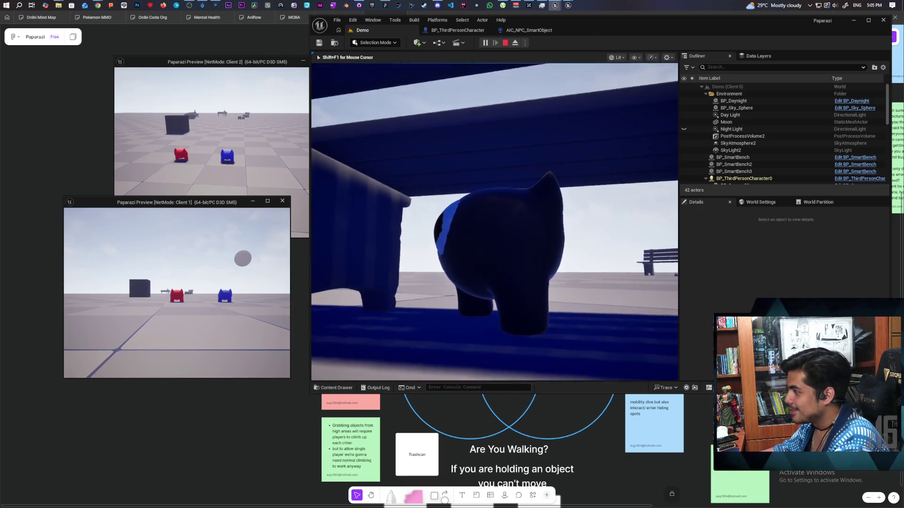
{"action": "key", "text": "w"}
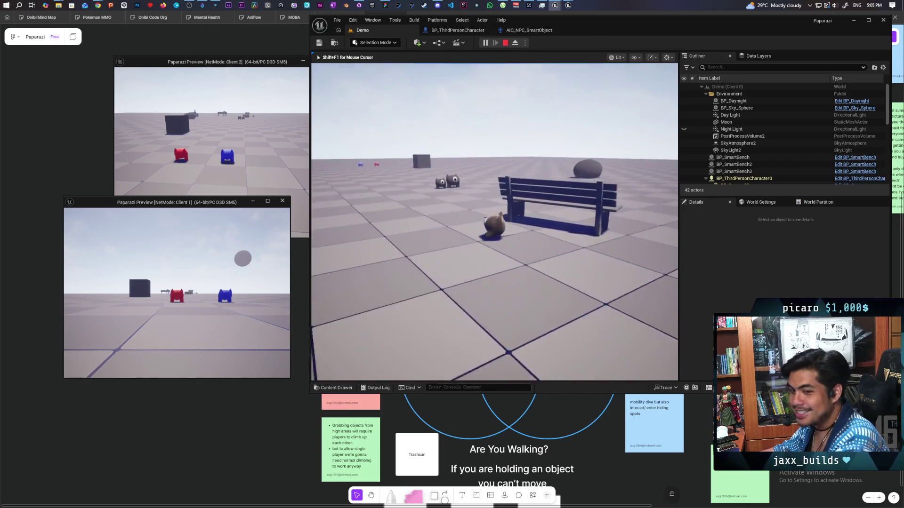
{"action": "key", "text": "w"}
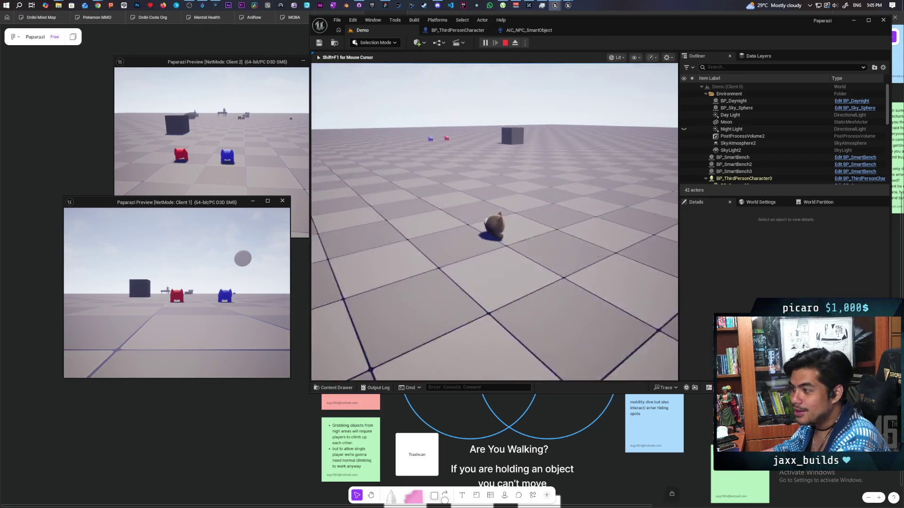
{"action": "key", "text": "w"}
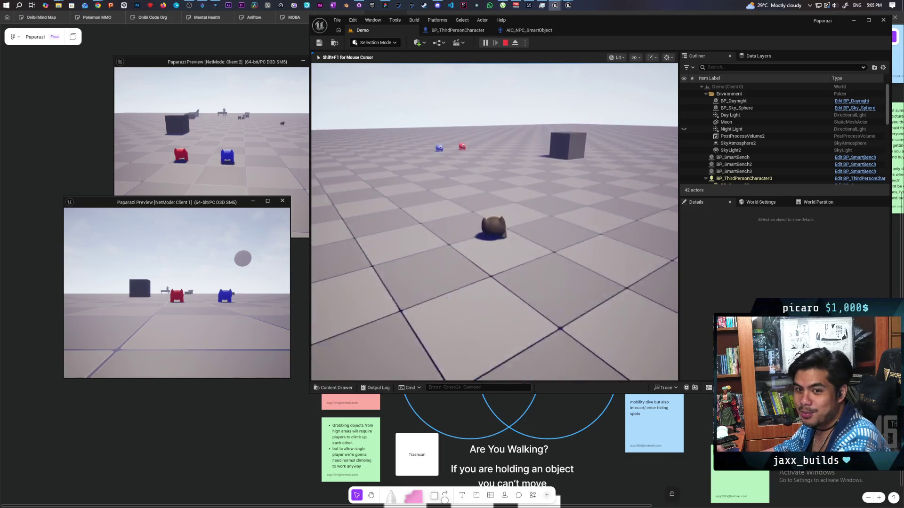
{"action": "key", "text": "w"}
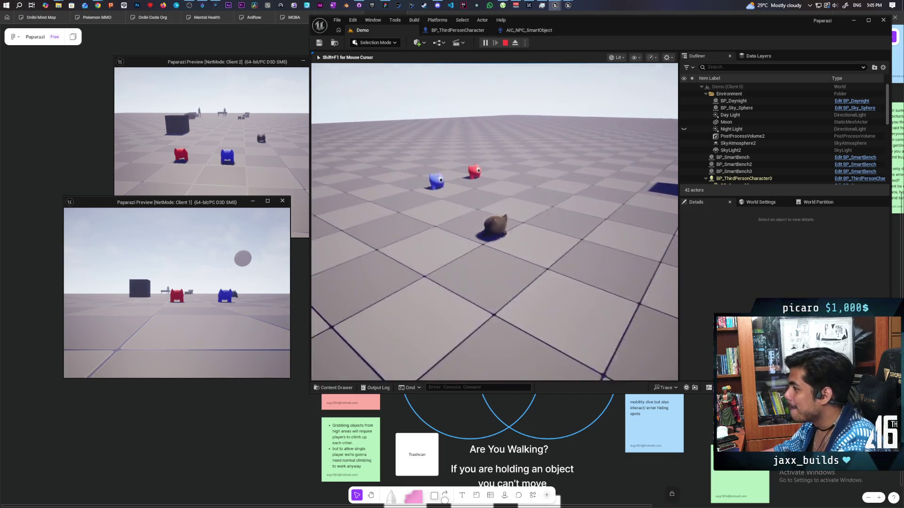
{"action": "key", "text": "w"}
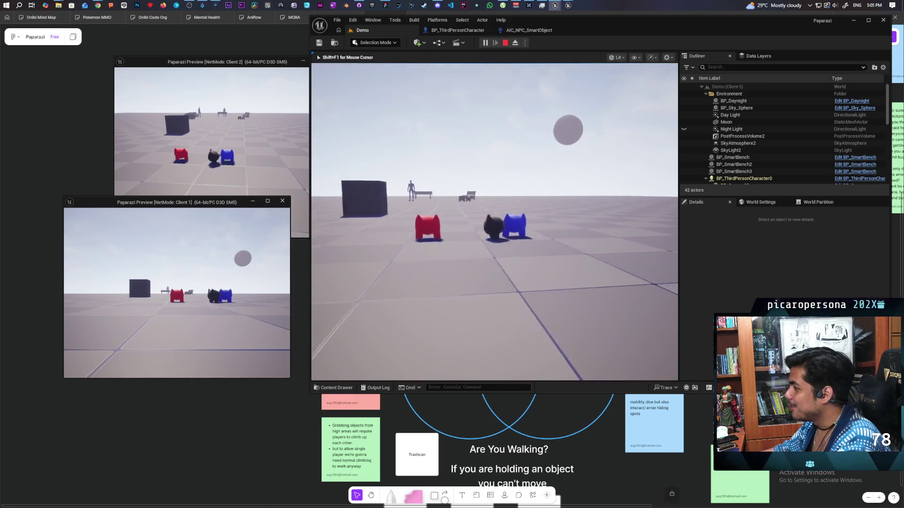
{"action": "key", "text": "w"}
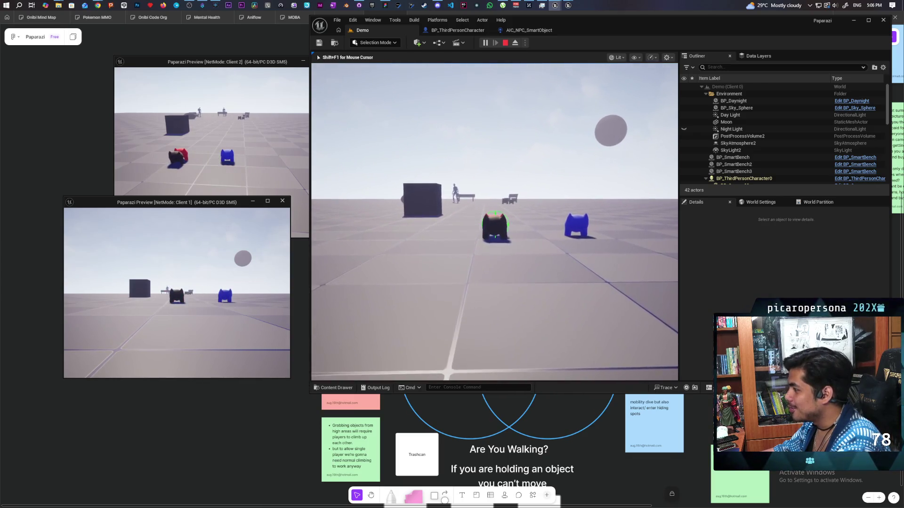
Step: Stack the black character onto the red one and walk the stacked pair around the benches
{"action": "key", "text": "alt+Tab"}
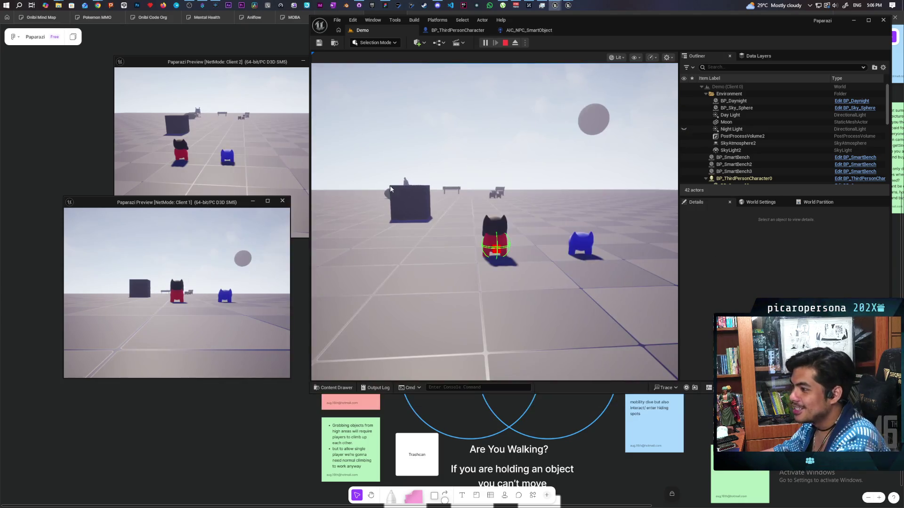
{"action": "key", "text": "w"}
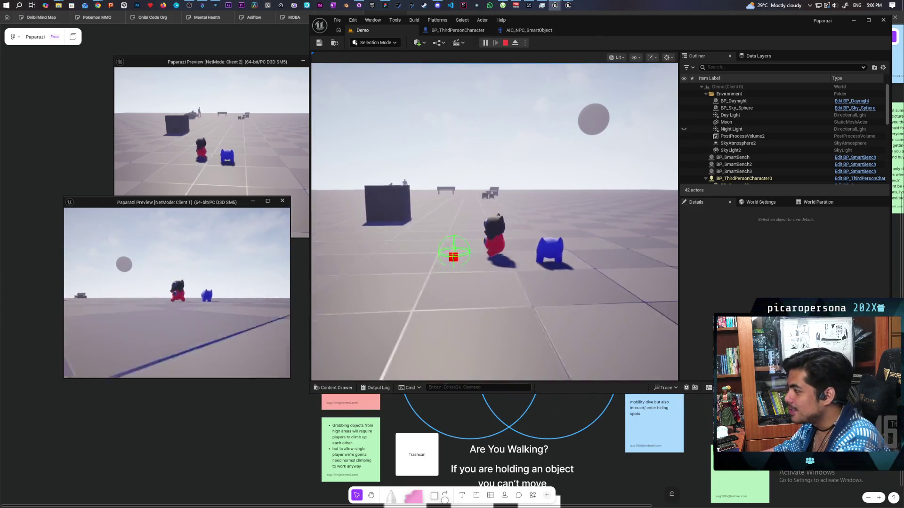
{"action": "key", "text": "w"}
{"action": "key", "text": "w"}
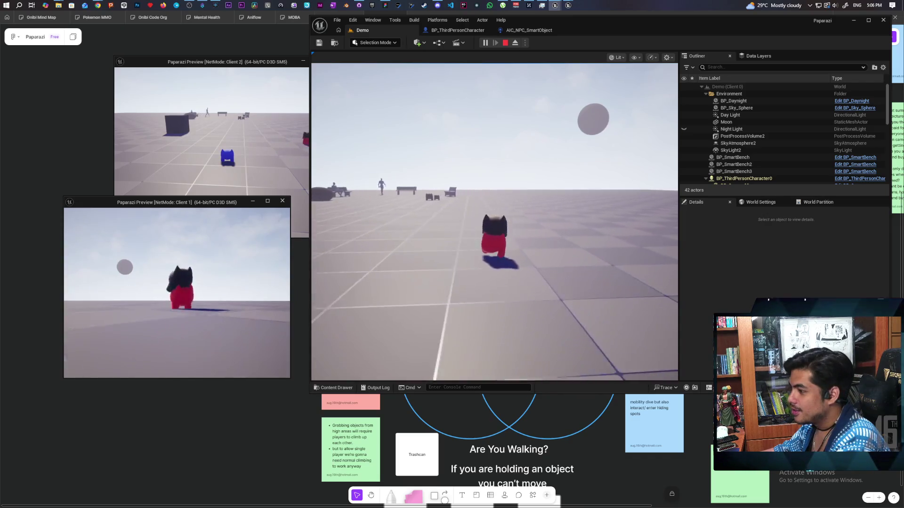
{"action": "key", "text": "w"}
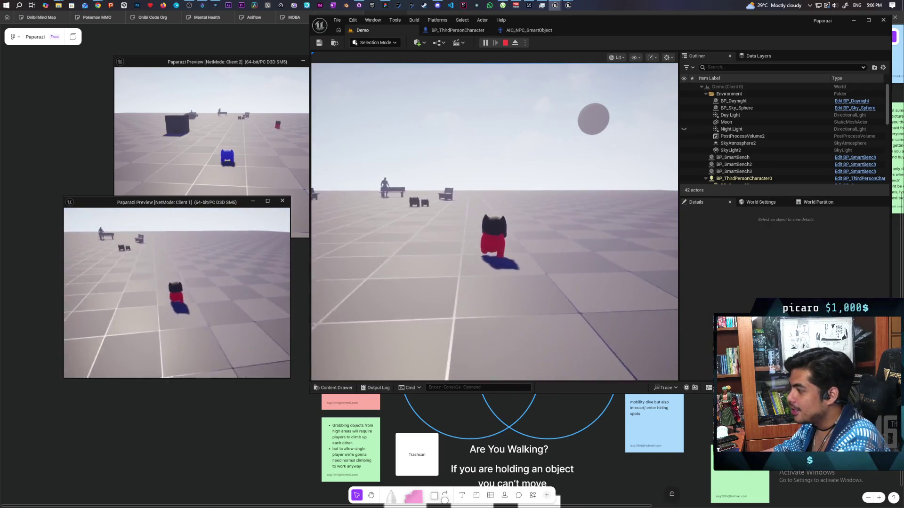
{"action": "key", "text": "w"}
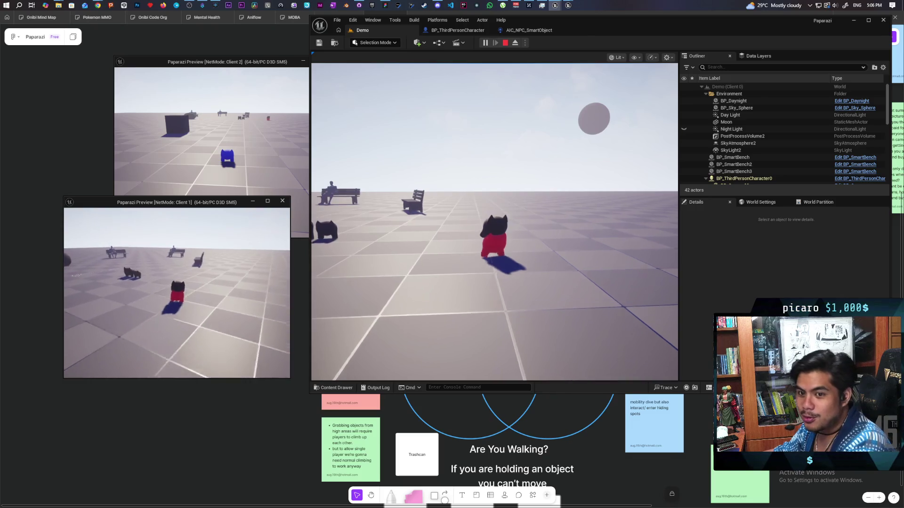
{"action": "key", "text": "w"}
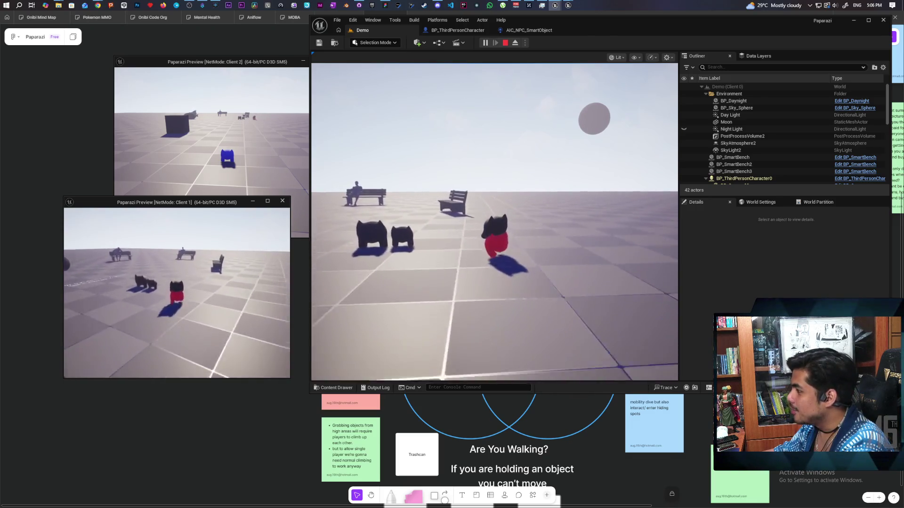
{"action": "key", "text": "w"}
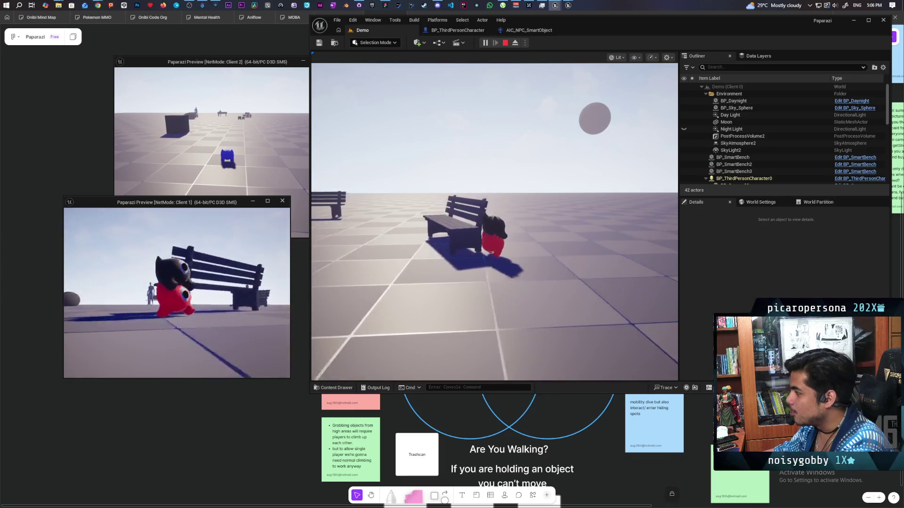
{"action": "key", "text": "e"}
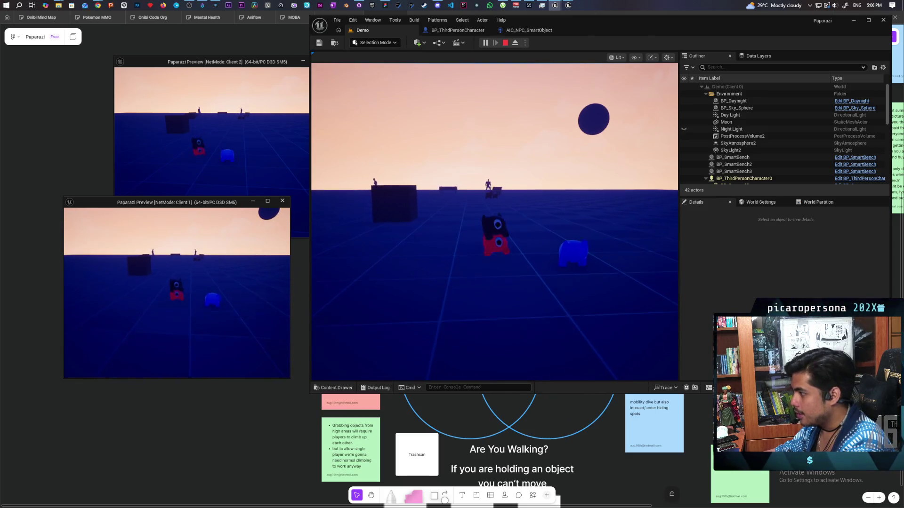
Step: Compare the stacked characters in the Client 2 and Client 1 windows, then stop the session with Esc
{"action": "left_click", "coordinate": [212, 150]}
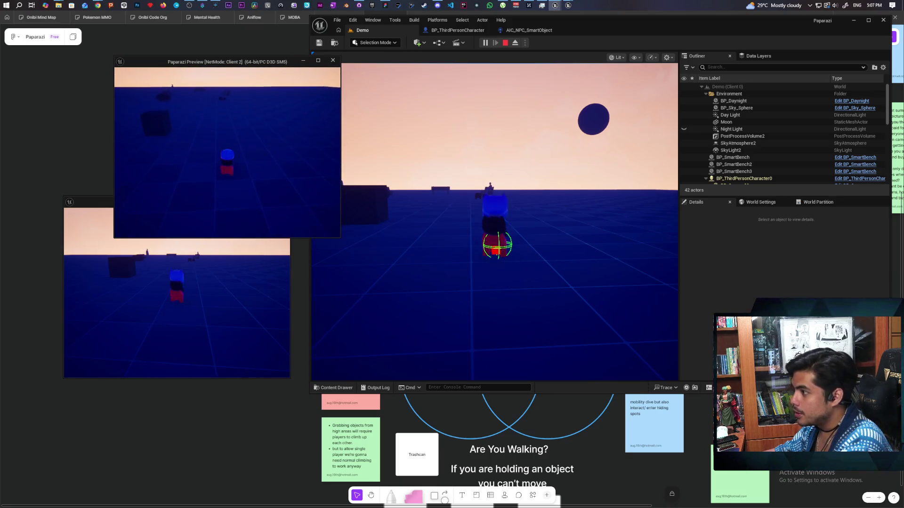
{"action": "left_click", "coordinate": [226, 263]}
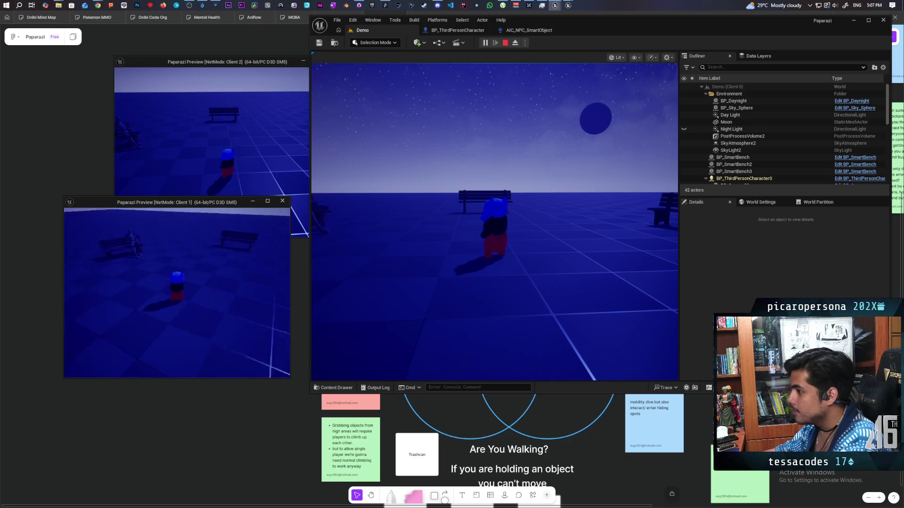
{"action": "left_click", "coordinate": [213, 185]}
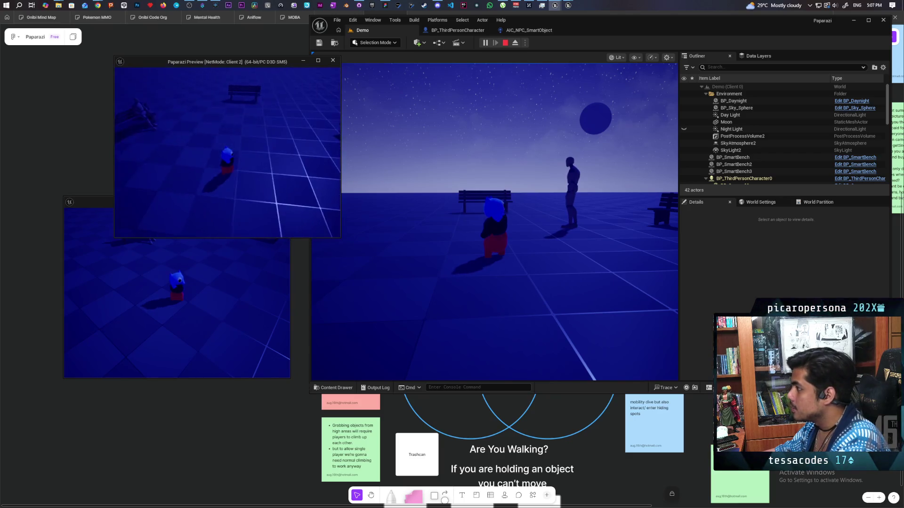
{"action": "key", "text": "Escape"}
{"action": "left_click", "coordinate": [469, 31]}
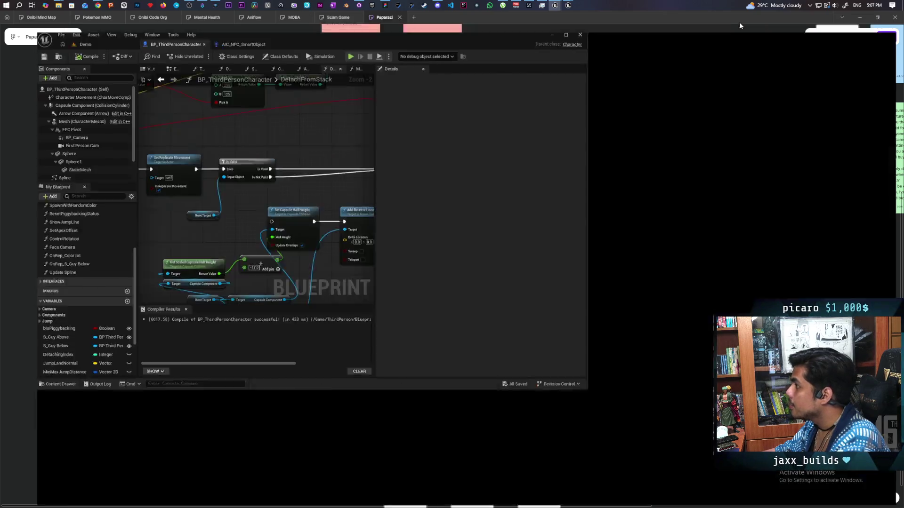
Step: Maximize BP_ThirdPersonCharacter, show its Viewport with the cat model, and select First Person Cam
{"action": "double_click", "coordinate": [739, 21]}
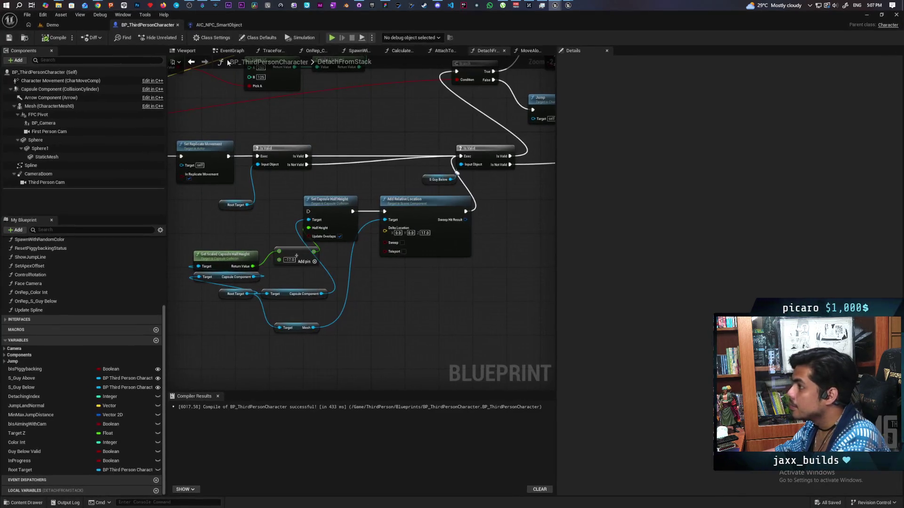
{"action": "left_click", "coordinate": [185, 50]}
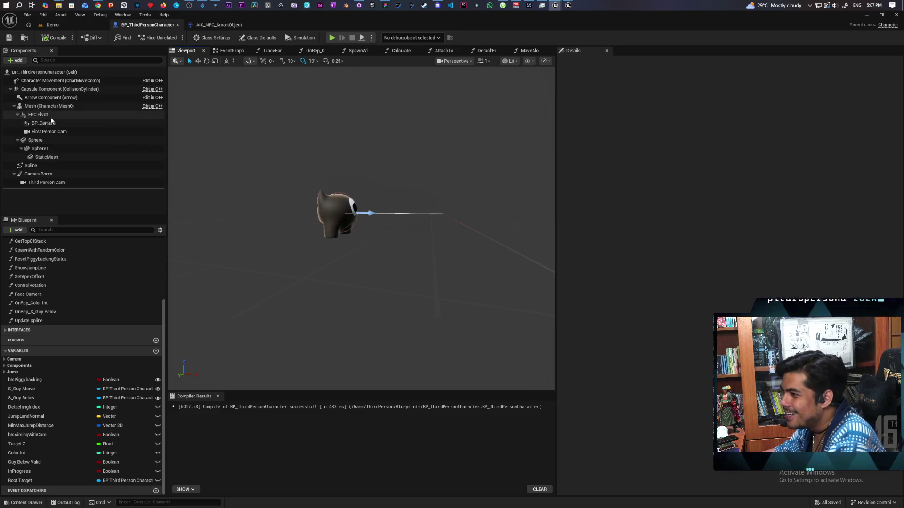
{"action": "left_click", "coordinate": [49, 131]}
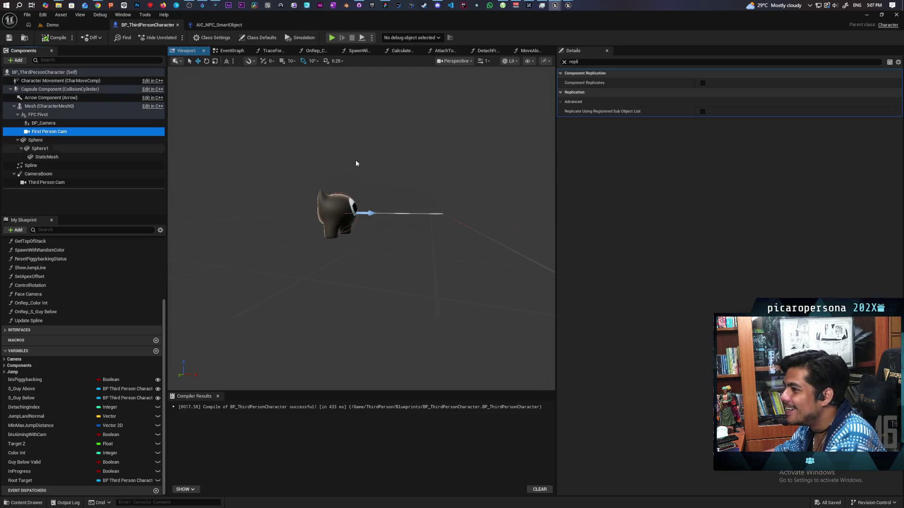
Step: Set First Person Cam's Location Z to 0, tick Visible on BP_Camera, and save the blueprint
{"action": "left_click", "coordinate": [563, 62]}
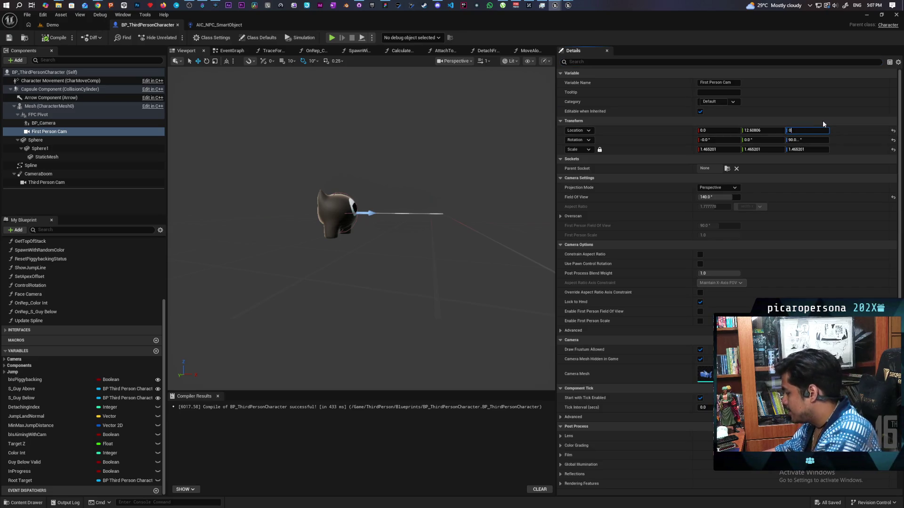
{"action": "key", "text": "Return"}
{"action": "left_click", "coordinate": [47, 124]}
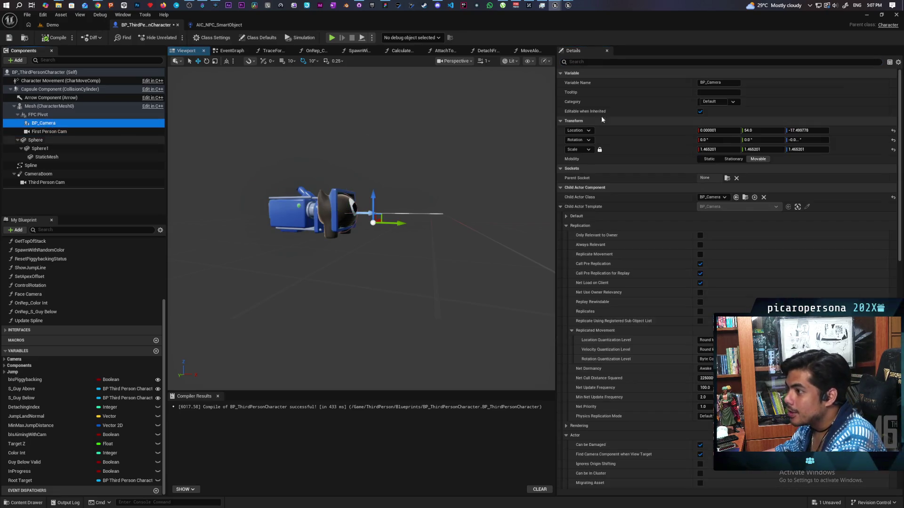
{"action": "left_click", "coordinate": [676, 61]}
{"action": "type", "text": "visi"}
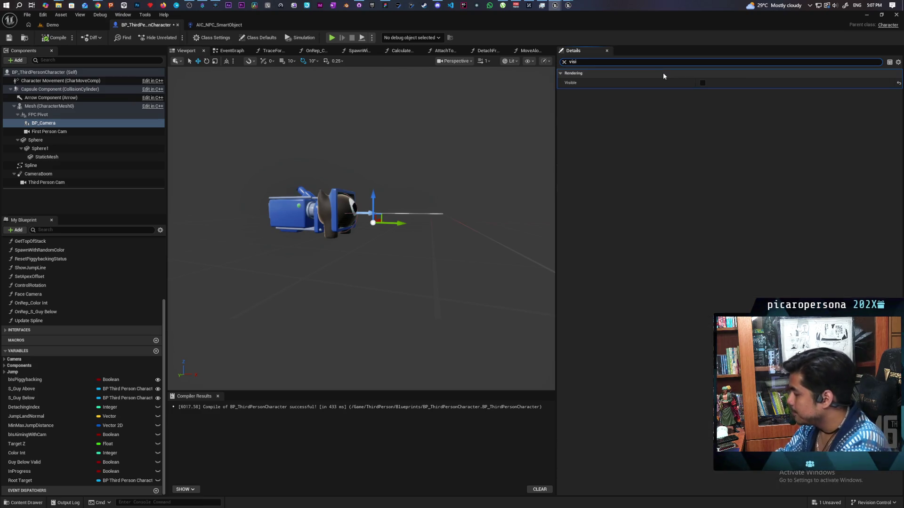
{"action": "left_click", "coordinate": [702, 83]}
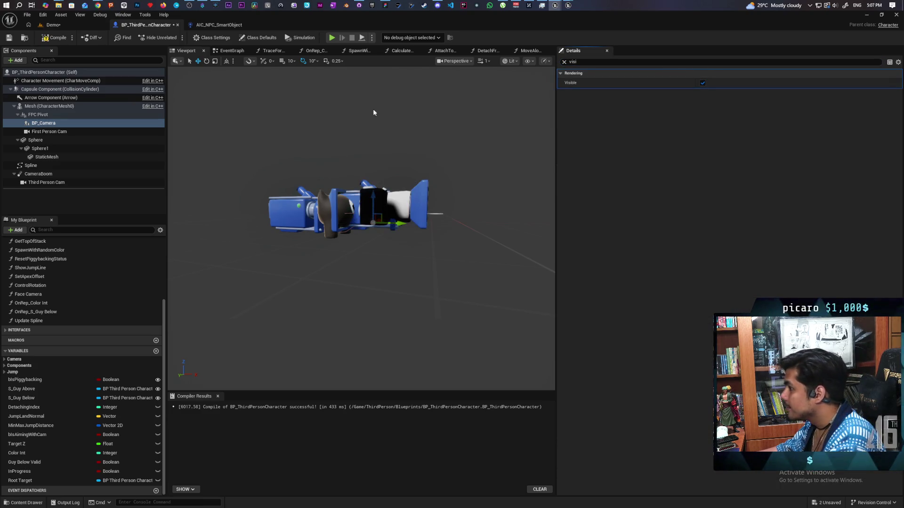
{"action": "key", "text": "ctrl+s"}
{"action": "left_click", "coordinate": [94, 27]}
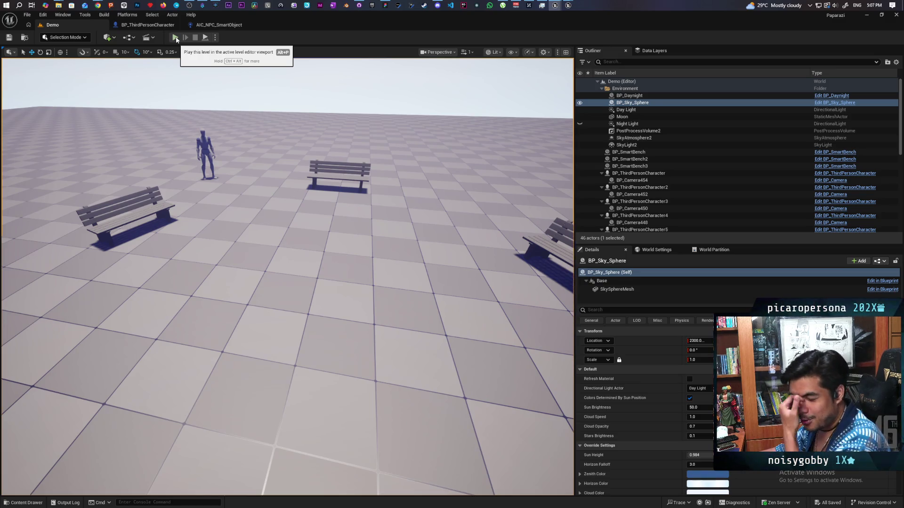
Step: Start a multiplayer Play session, shrink the editor window, and take control of the player
{"action": "left_click", "coordinate": [175, 38]}
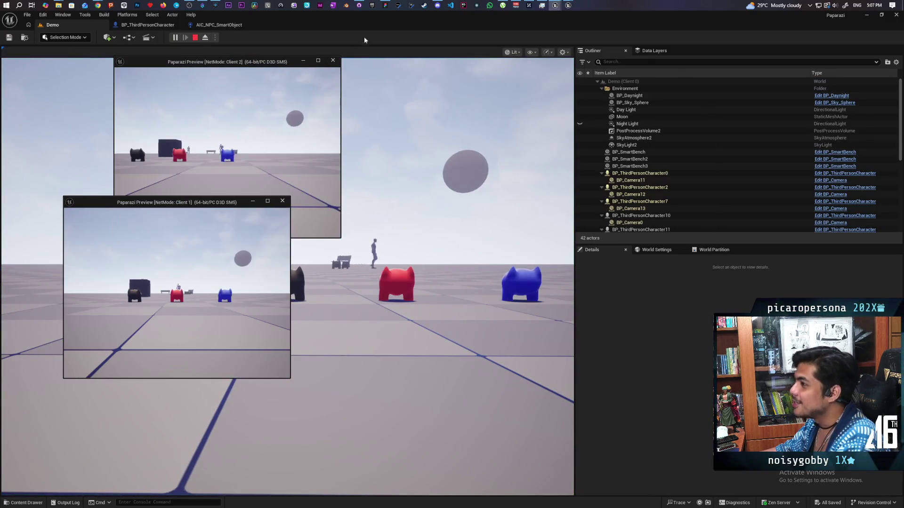
{"action": "mouse_move", "coordinate": [375, 23]}
{"action": "left_mouse_down"}
{"action": "mouse_move", "coordinate": [400, 47]}
{"action": "mouse_move", "coordinate": [620, 26]}
{"action": "mouse_move", "coordinate": [592, 29]}
{"action": "left_mouse_up"}
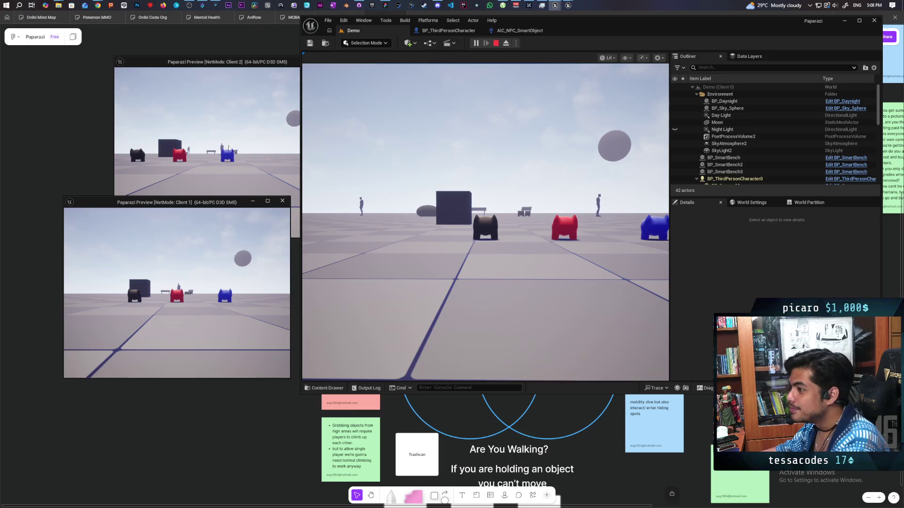
{"action": "left_click", "coordinate": [403, 178]}
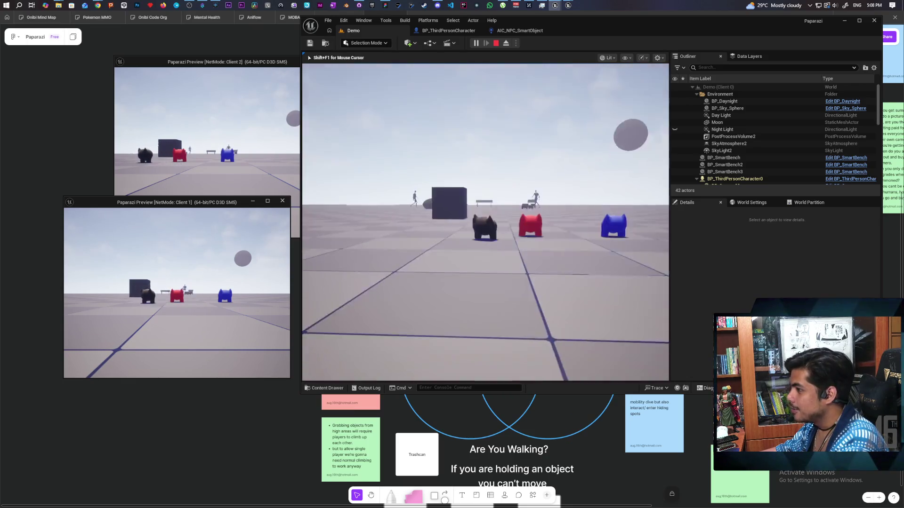
Step: Walk the player toward the red character, then free the mouse and bring up both client previews
{"action": "key", "text": "w"}
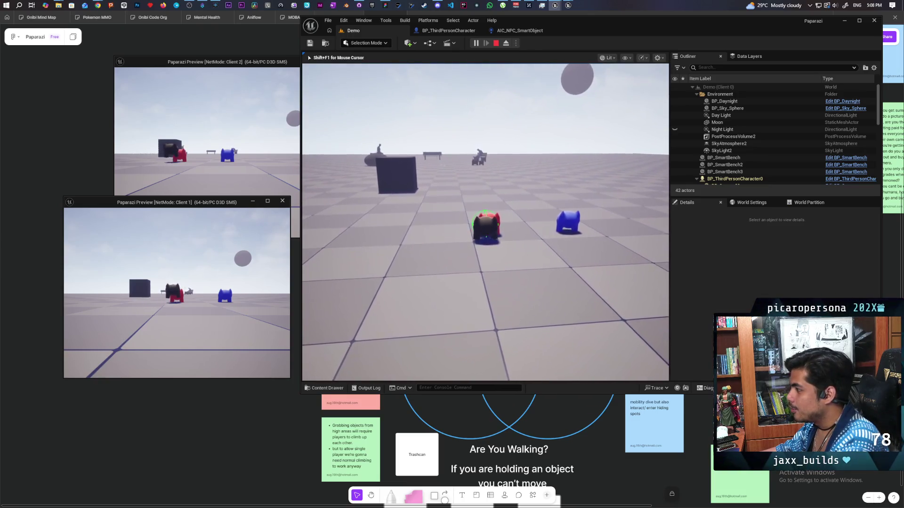
{"action": "key", "text": "shift+F1"}
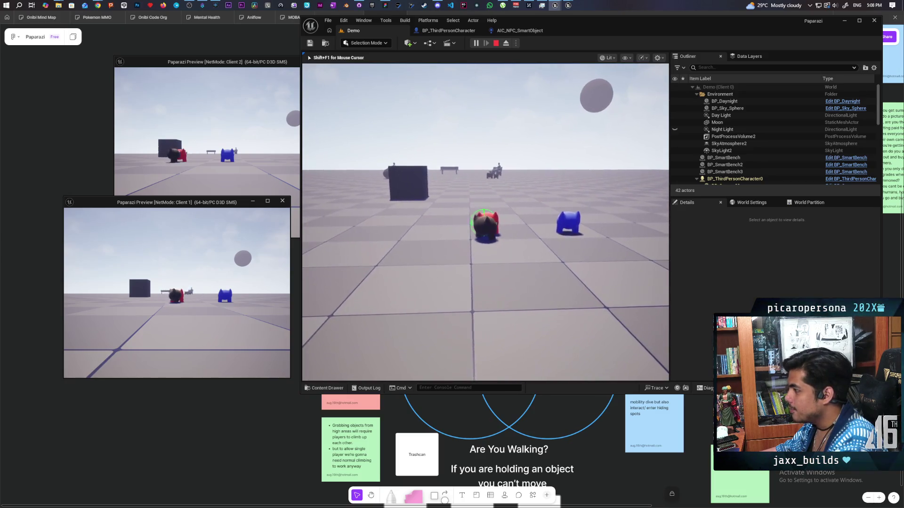
{"action": "key", "text": "shift+F1"}
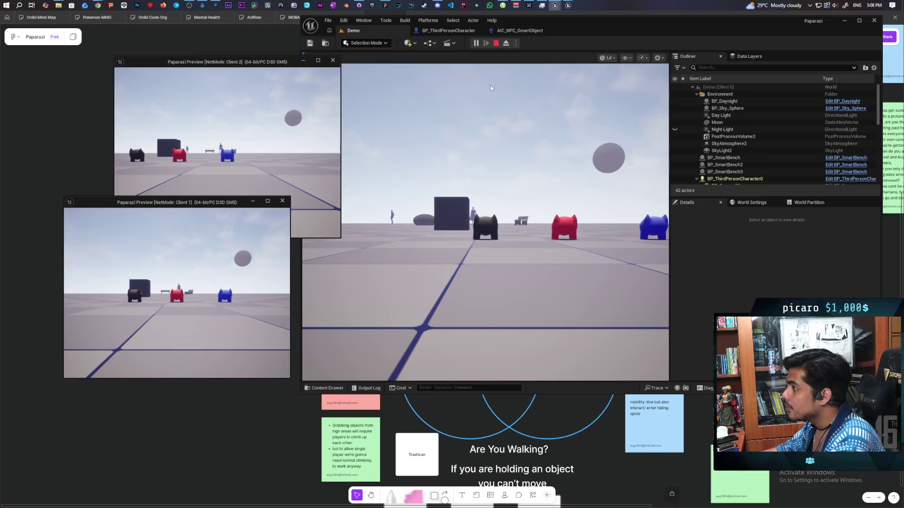
{"action": "left_click", "coordinate": [473, 161]}
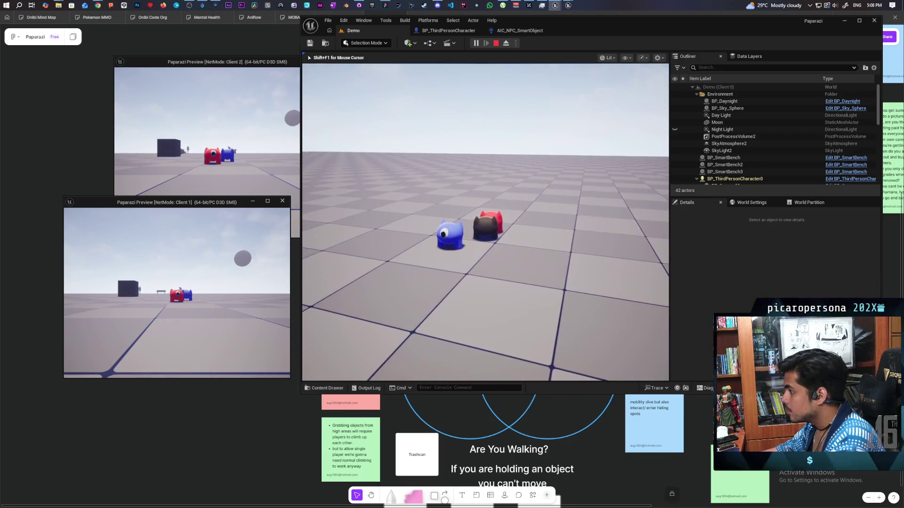
{"action": "key", "text": "shift+F1"}
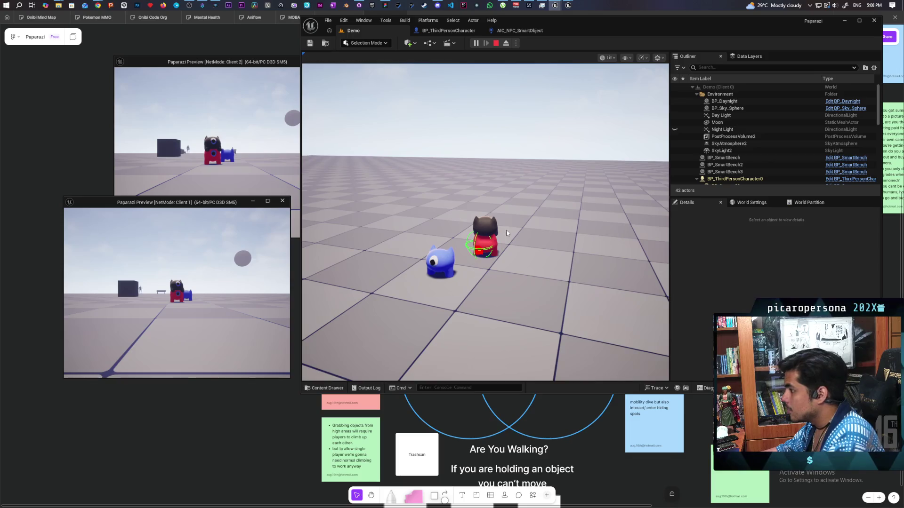
{"action": "left_click", "coordinate": [207, 132]}
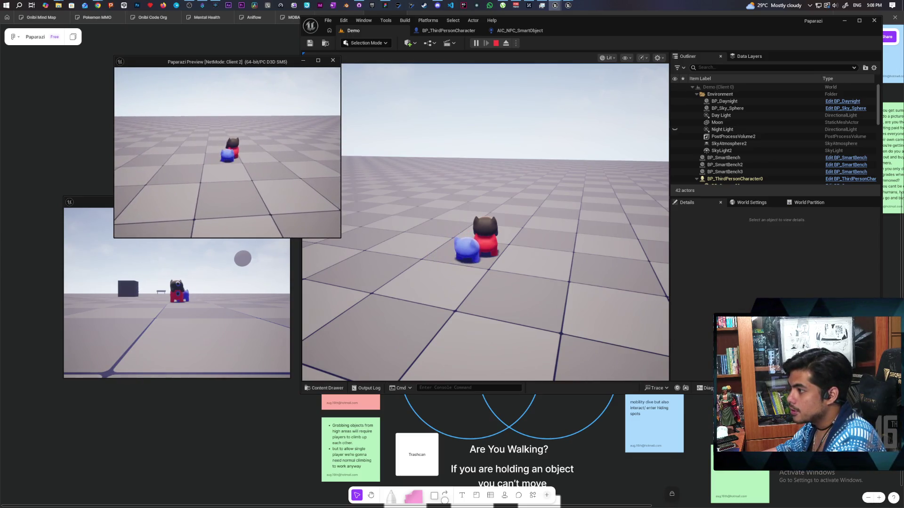
{"action": "left_click", "coordinate": [179, 292]}
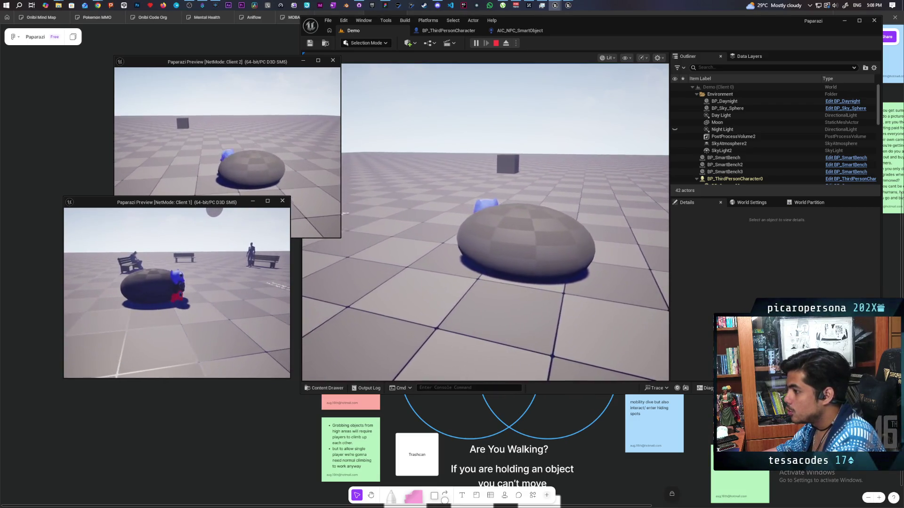
Step: Raise the handheld camera in the main game view to confirm the prop appears
{"action": "key", "text": "alt+Tab"}
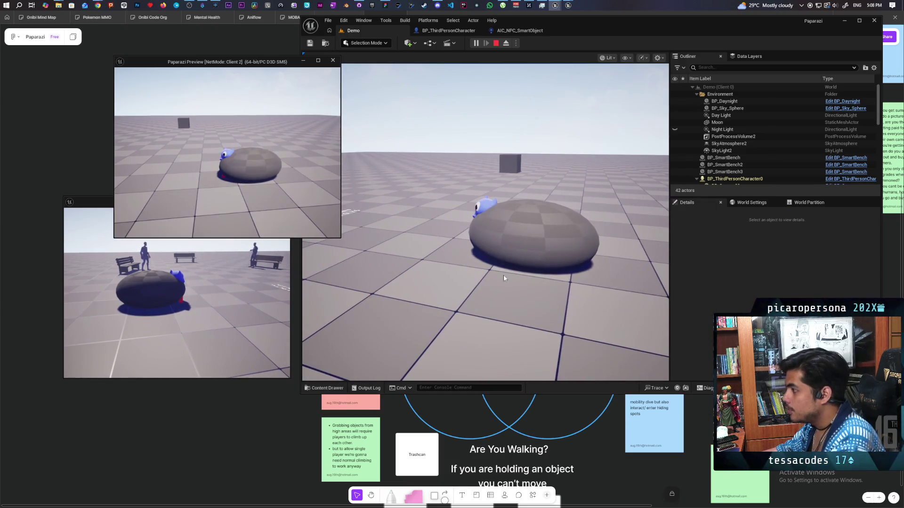
{"action": "left_click", "coordinate": [519, 125]}
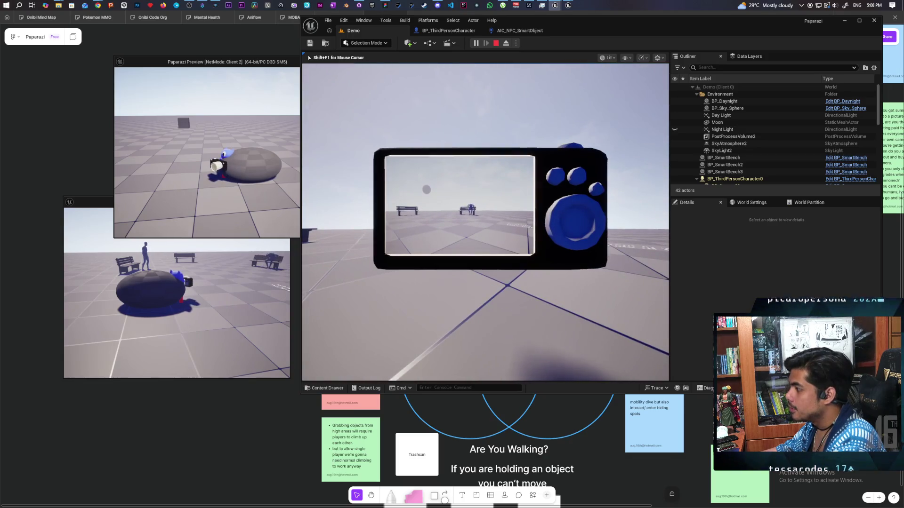
{"action": "left_click", "coordinate": [486, 222]}
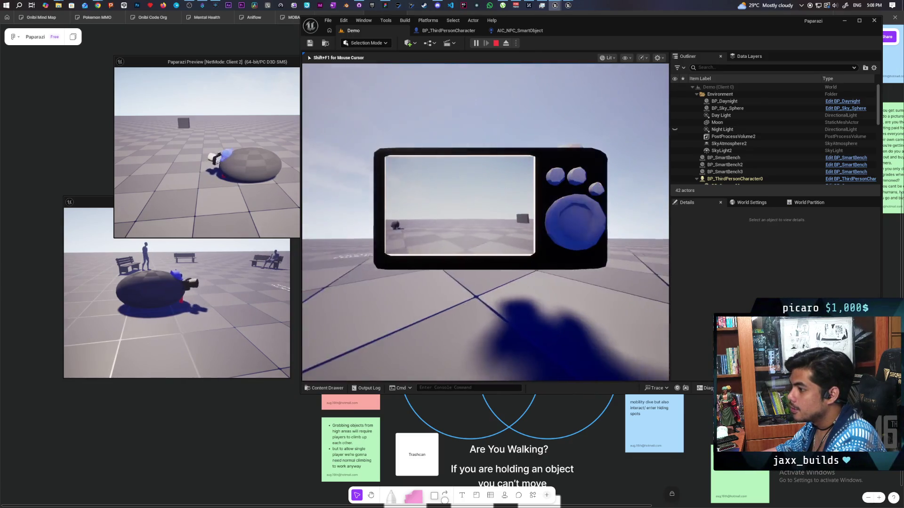
{"action": "key", "text": "shift+F1"}
Step: Raise the camera in the Client 1 and Client 2 views, checking the three stacked characters line up
{"action": "left_click", "coordinate": [174, 309]}
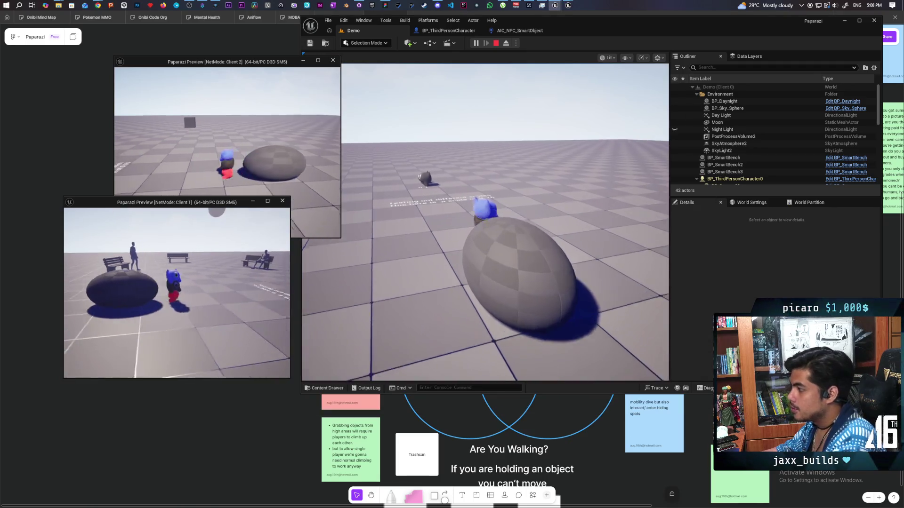
{"action": "key", "text": "alt+Tab"}
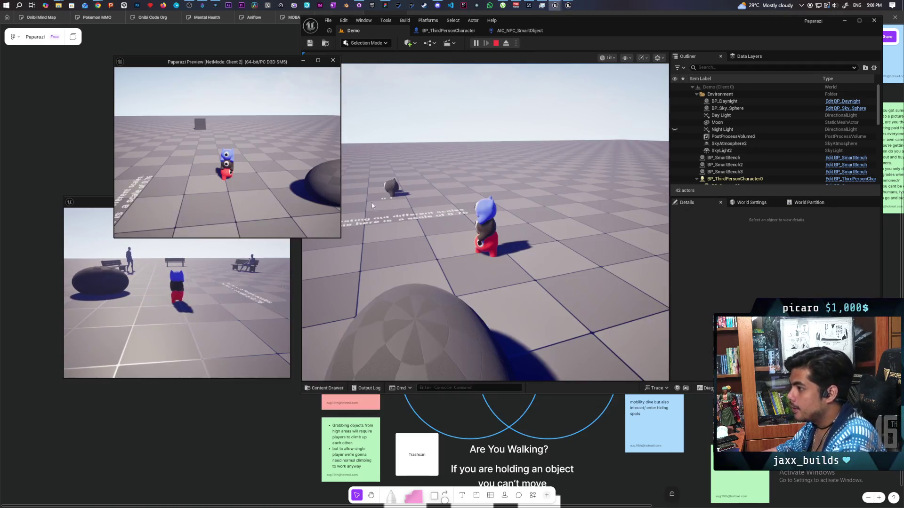
{"action": "left_click", "coordinate": [498, 216]}
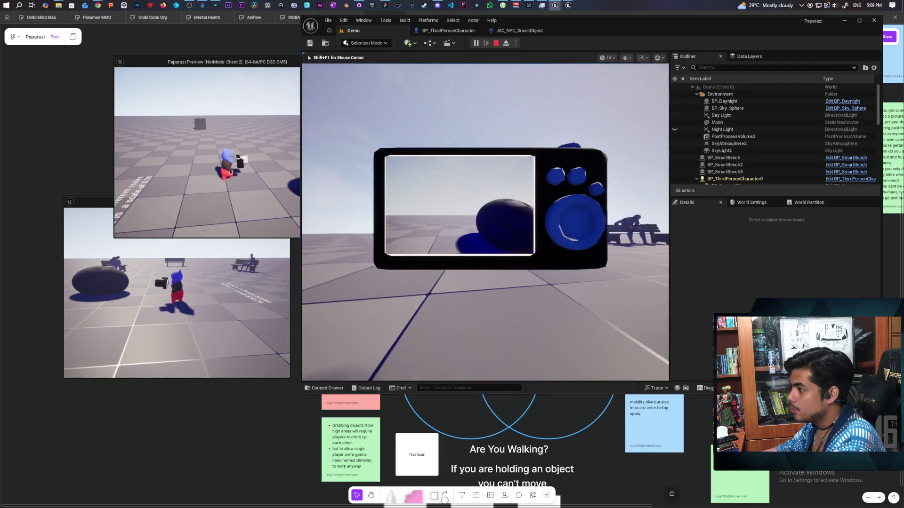
{"action": "key", "text": "alt+Tab"}
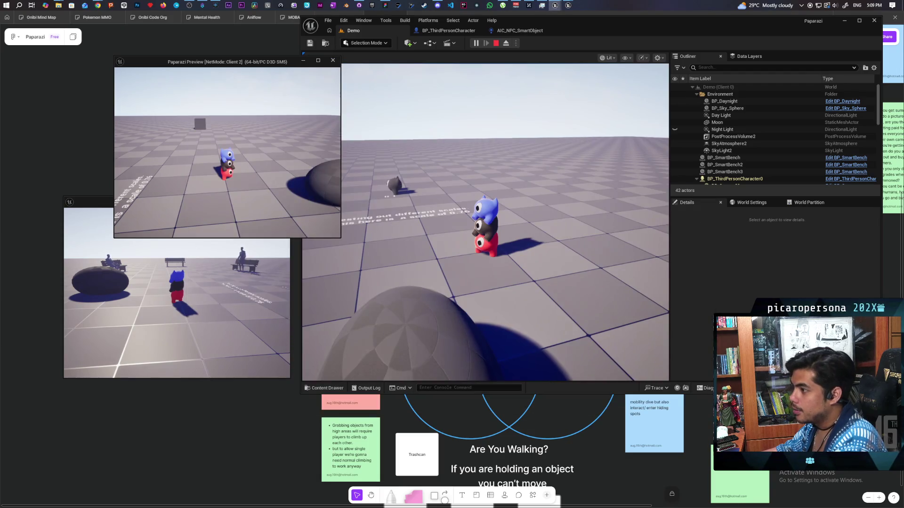
{"action": "left_click", "coordinate": [242, 226]}
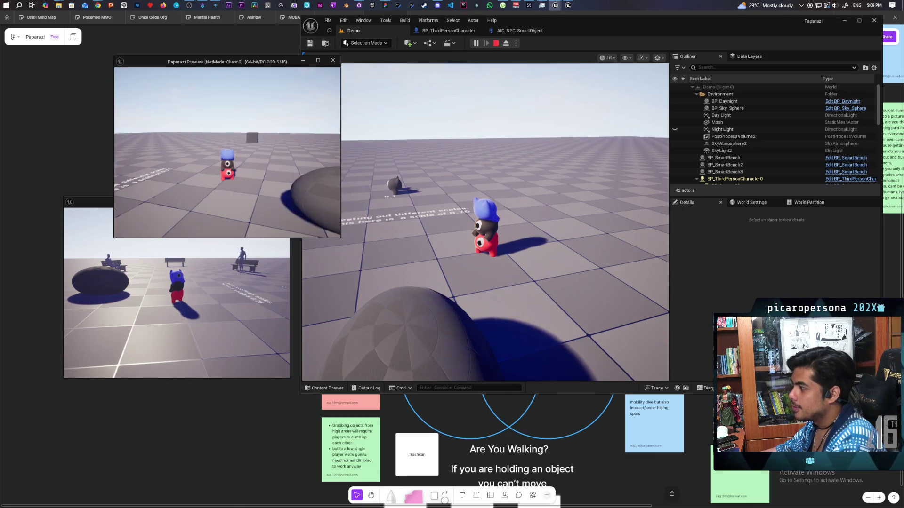
{"action": "key", "text": "alt+Tab"}
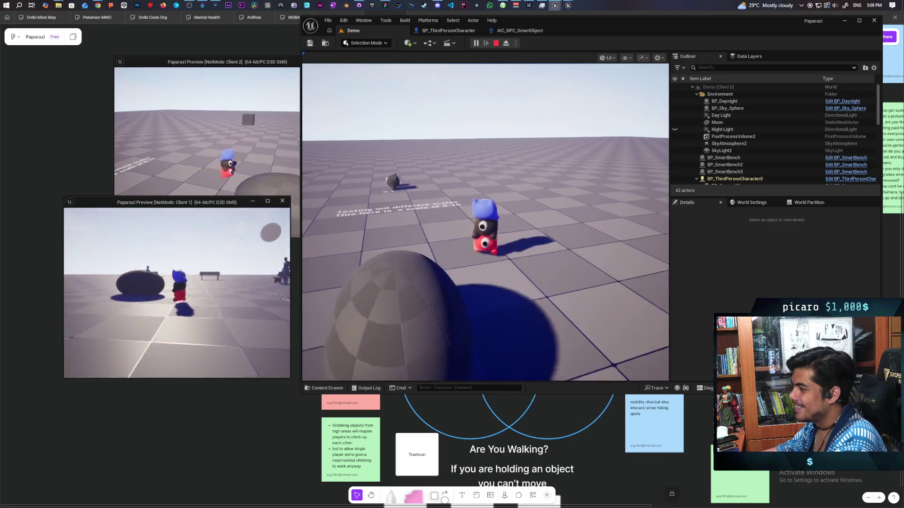
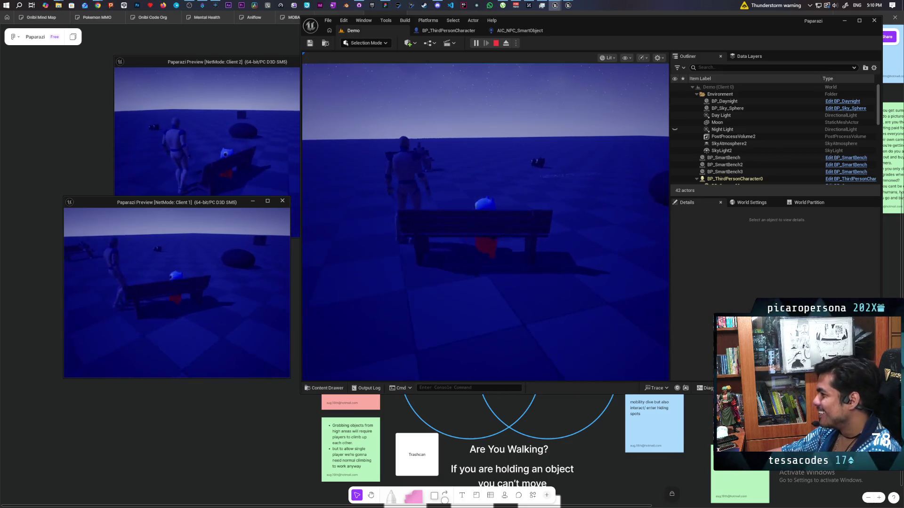
Step: Sit the character on the bench and stand back up, then end the PIE session and return to the character Blueprint
{"action": "key", "text": "e"}
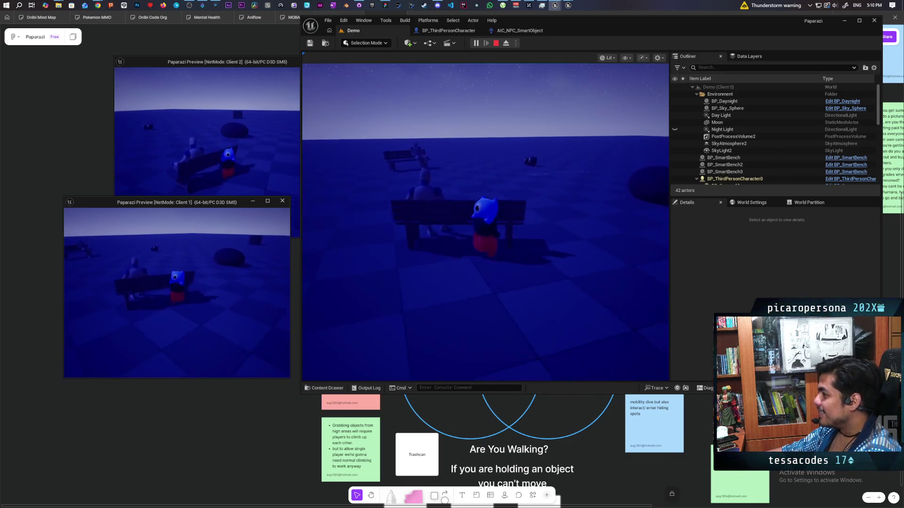
{"action": "key", "text": "e"}
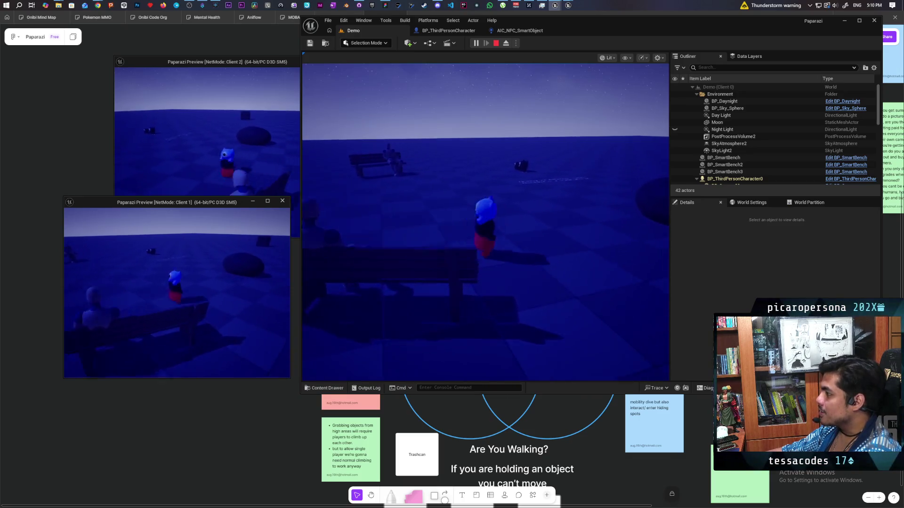
{"action": "key", "text": "Escape"}
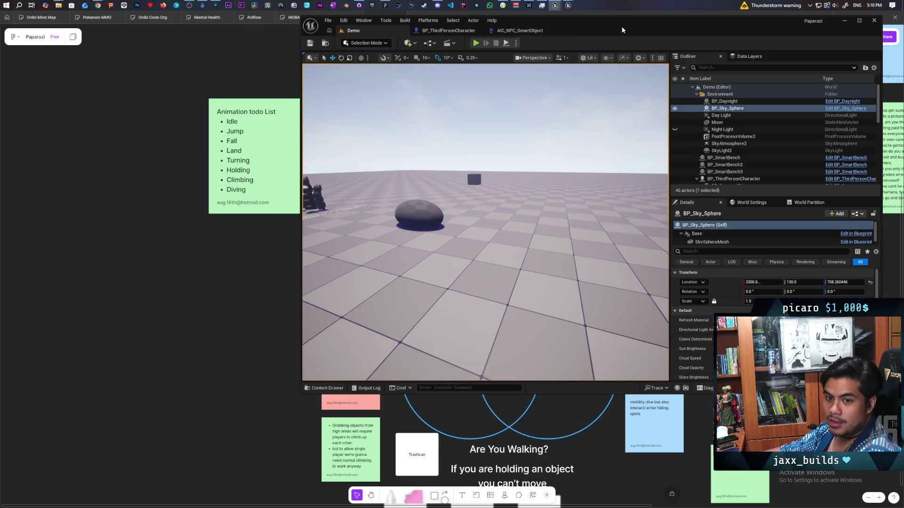
{"action": "left_click", "coordinate": [477, 32]}
Step: Maximize the BP_ThirdPersonCharacter editor and add a Custom Event in the EventGraph near Set Capsule Half Height
{"action": "double_click", "coordinate": [620, 24]}
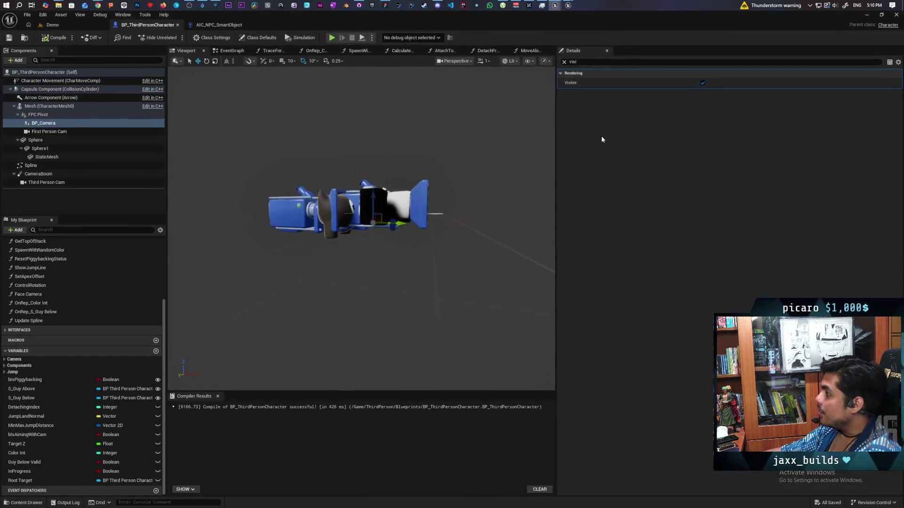
{"action": "left_click", "coordinate": [443, 50]}
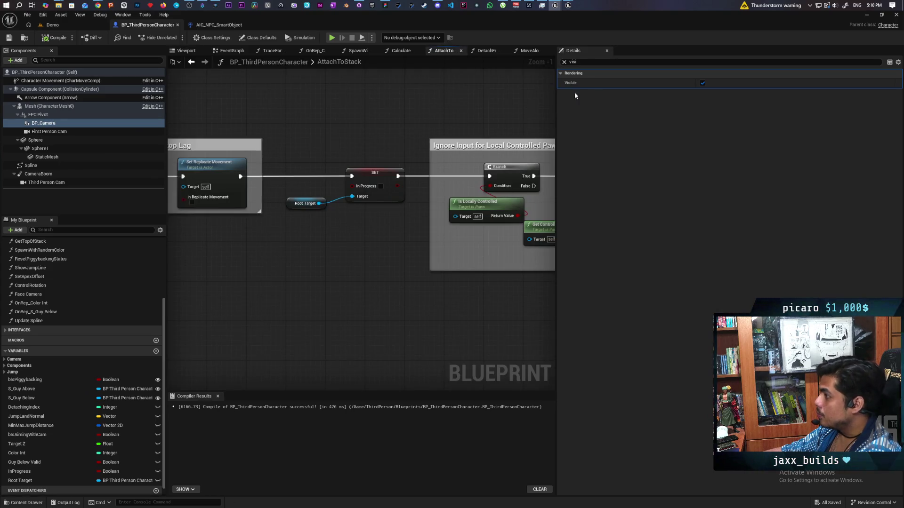
{"action": "left_click", "coordinate": [564, 62]}
{"action": "left_click_drag", "start_coordinate": [557, 94], "coordinate": [724, 105]}
{"action": "left_click_drag", "start_coordinate": [313, 215], "coordinate": [343, 254]}
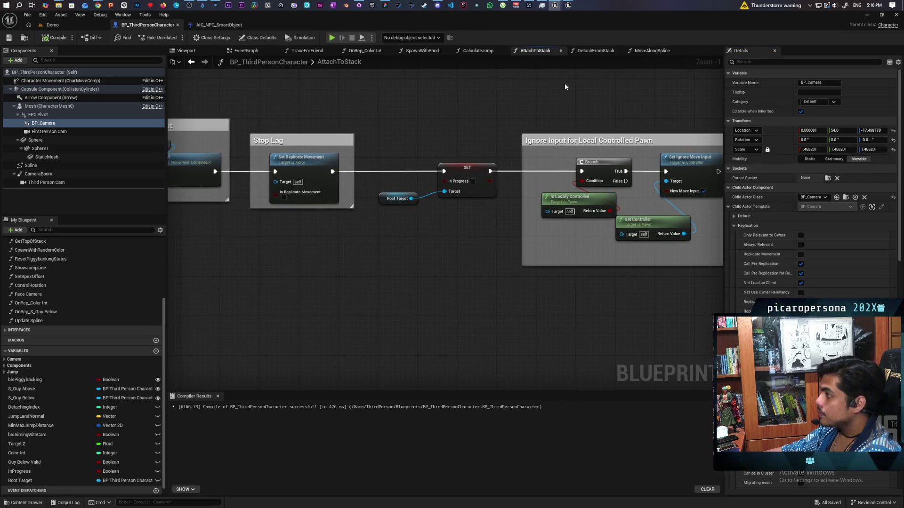
{"action": "left_click", "coordinate": [246, 51]}
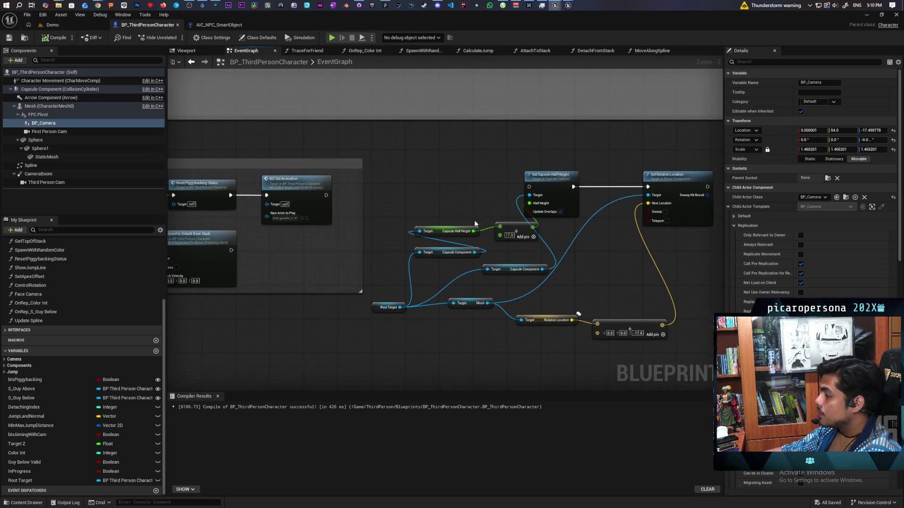
{"action": "left_click", "coordinate": [414, 163]}
{"action": "scroll", "coordinate": [424, 176], "scroll_direction": "up", "scroll_amount": 2}
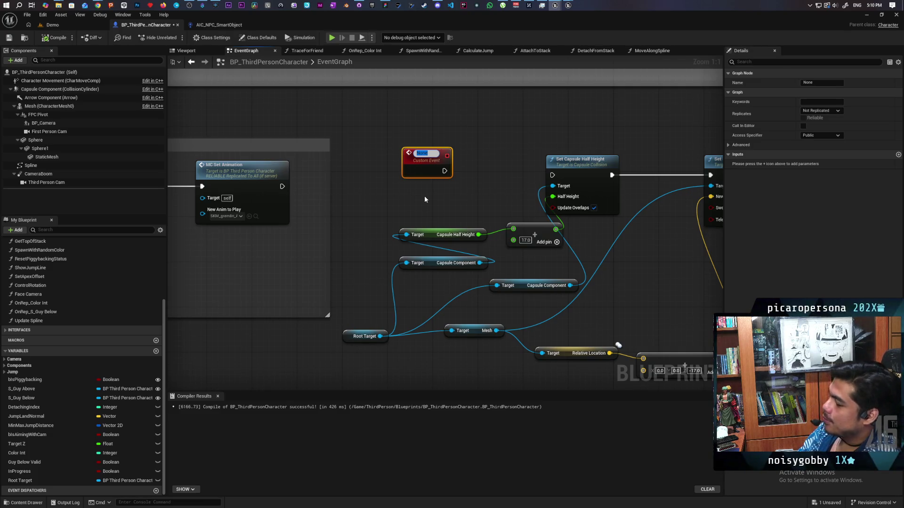
Step: Name the new custom event MC_Update Capsule
{"action": "type", "text": "MC_"}
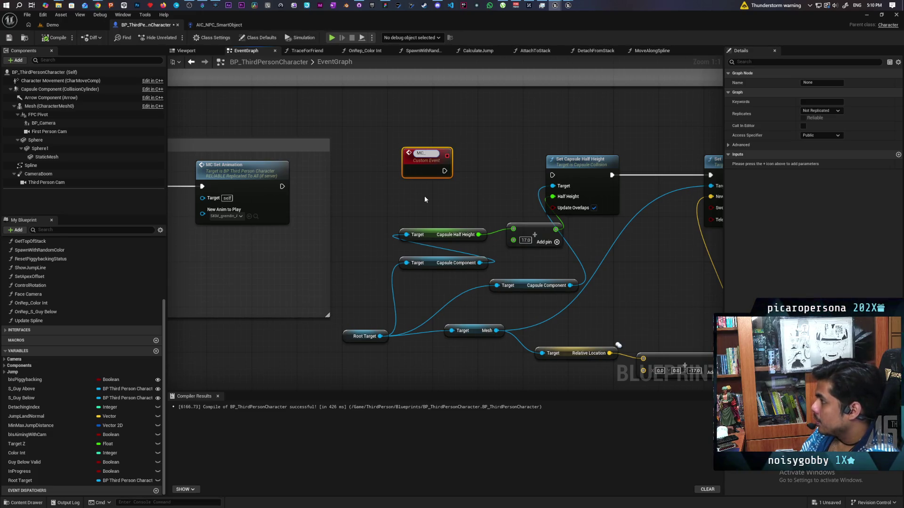
{"action": "type", "text": "Update Capsule"}
{"action": "left_click", "coordinate": [426, 195]}
{"action": "left_click_drag", "start_coordinate": [427, 195], "coordinate": [364, 202]}
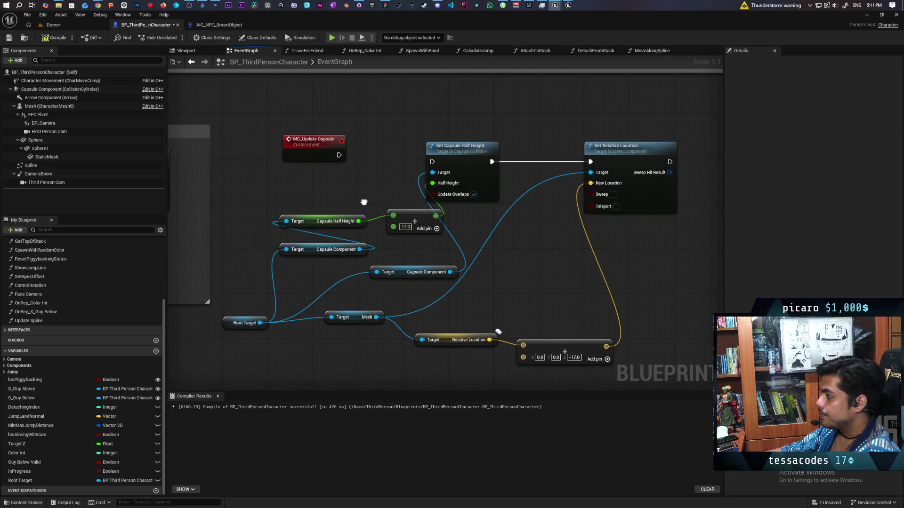
Step: Split the offset vector pin into X/Y/Z and wire MC_Update Capsule into Set Capsule Half Height
{"action": "right_click", "coordinate": [521, 357]}
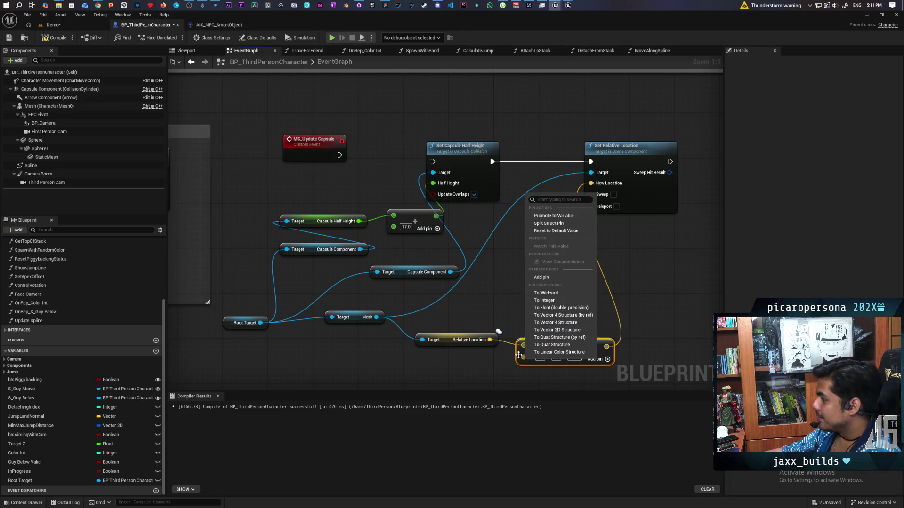
{"action": "left_click", "coordinate": [556, 222]}
{"action": "left_click_drag", "start_coordinate": [532, 290], "coordinate": [545, 224]}
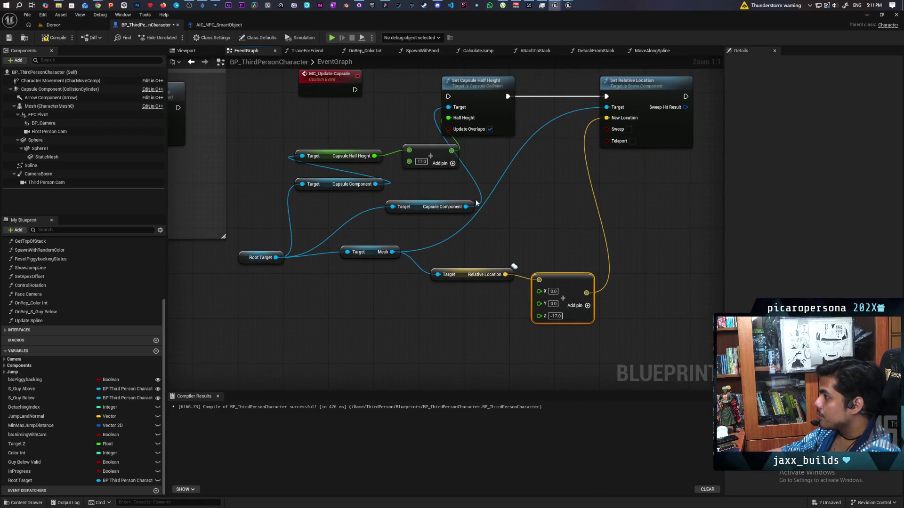
{"action": "left_click_drag", "start_coordinate": [531, 189], "coordinate": [539, 210]}
{"action": "mouse_move", "coordinate": [363, 111]}
{"action": "left_mouse_down"}
{"action": "mouse_move", "coordinate": [456, 118]}
{"action": "mouse_move", "coordinate": [331, 118]}
{"action": "left_mouse_up"}
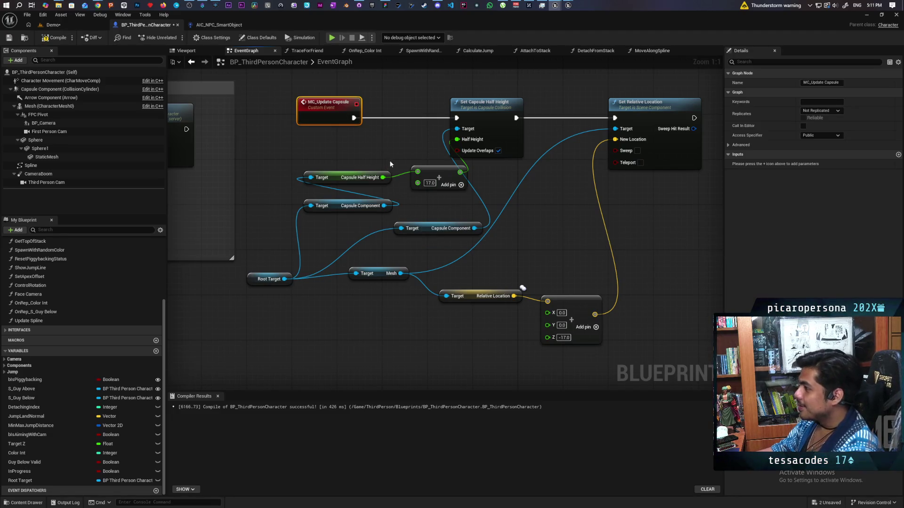
{"action": "mouse_move", "coordinate": [417, 183]}
{"action": "left_mouse_down"}
{"action": "mouse_move", "coordinate": [399, 186]}
{"action": "mouse_move", "coordinate": [339, 113]}
{"action": "mouse_move", "coordinate": [412, 323]}
{"action": "left_mouse_up"}
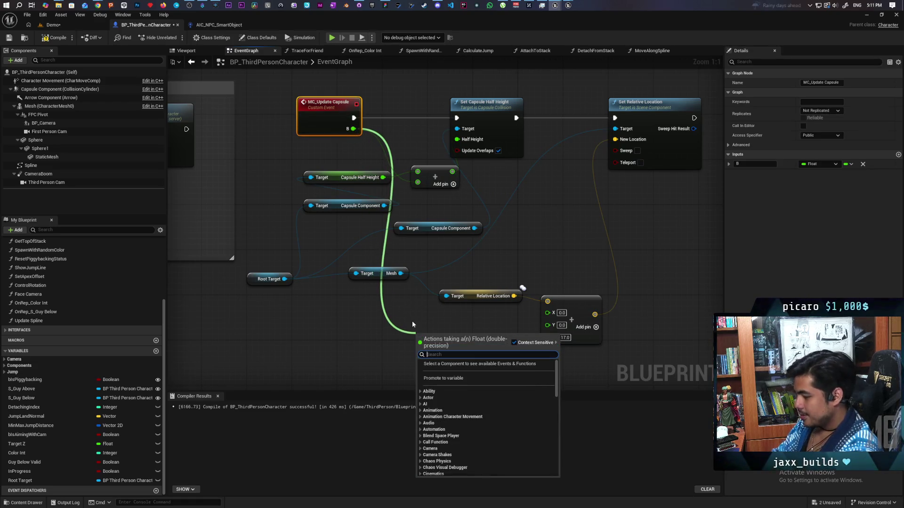
Step: Multiply input B by -1 and feed the result into the Z offset pin
{"action": "type", "text": "*"}
{"action": "key", "text": "Return"}
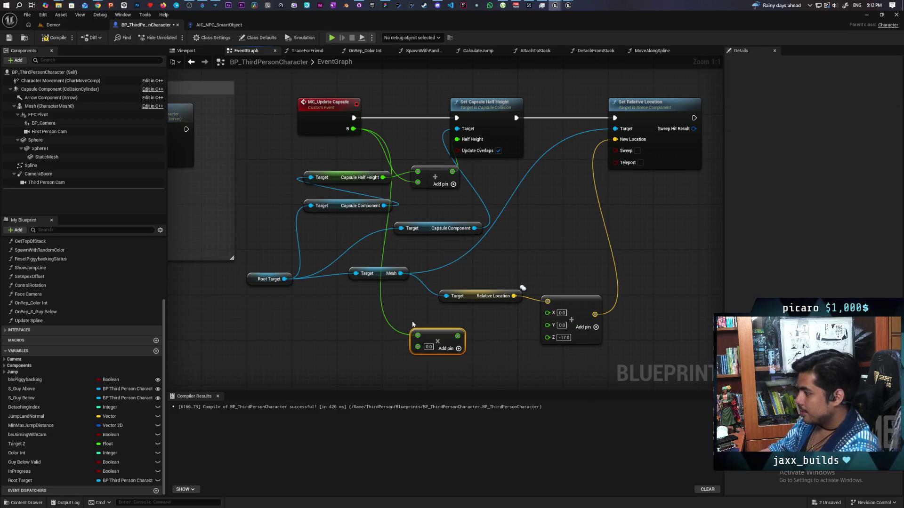
{"action": "left_click", "coordinate": [428, 347]}
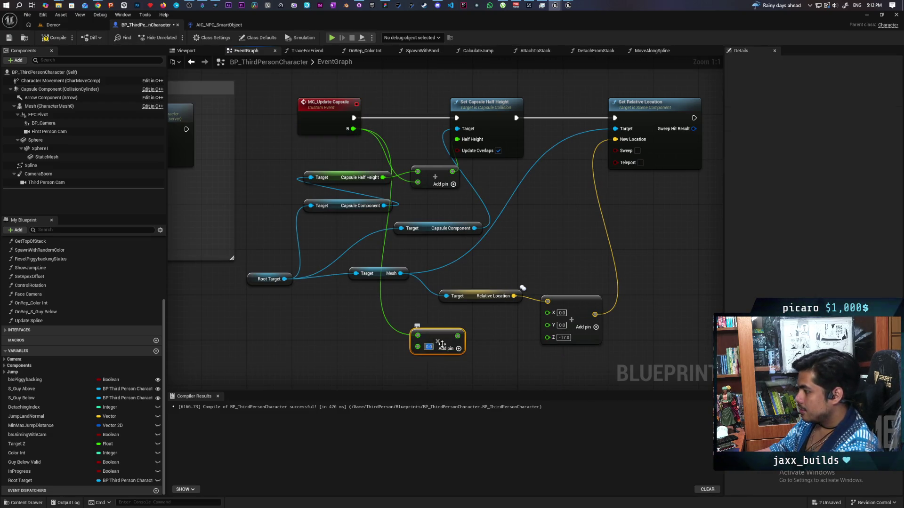
{"action": "type", "text": "-1"}
{"action": "key", "text": "Return"}
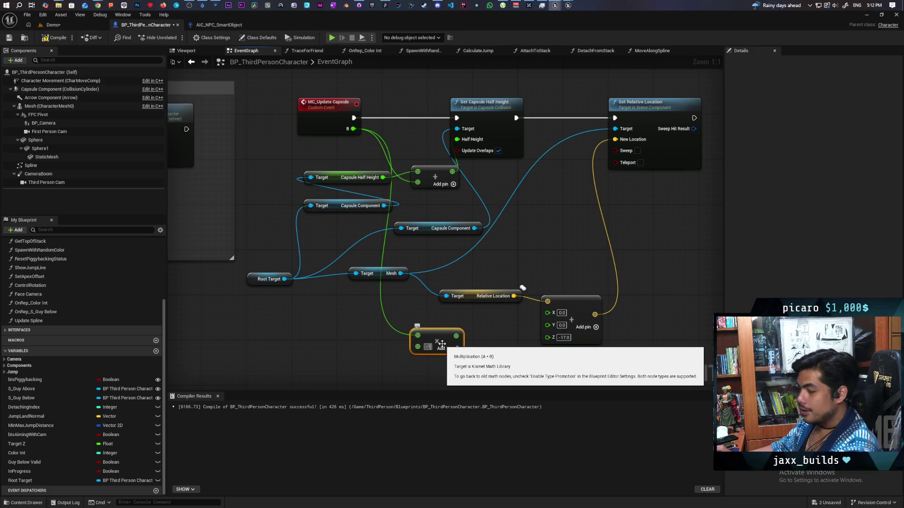
{"action": "left_click", "coordinate": [361, 357]}
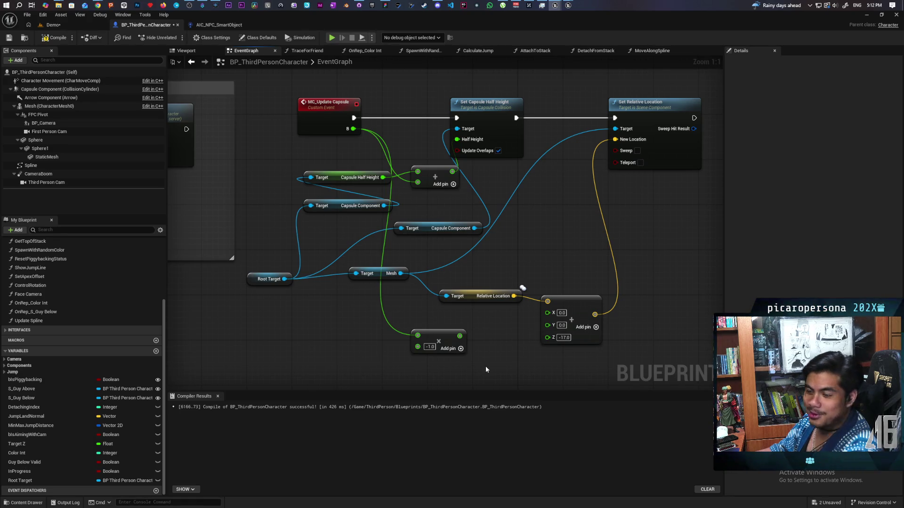
{"action": "mouse_move", "coordinate": [460, 336]}
{"action": "left_mouse_down"}
{"action": "mouse_move", "coordinate": [547, 337]}
{"action": "mouse_move", "coordinate": [462, 335]}
{"action": "left_mouse_up"}
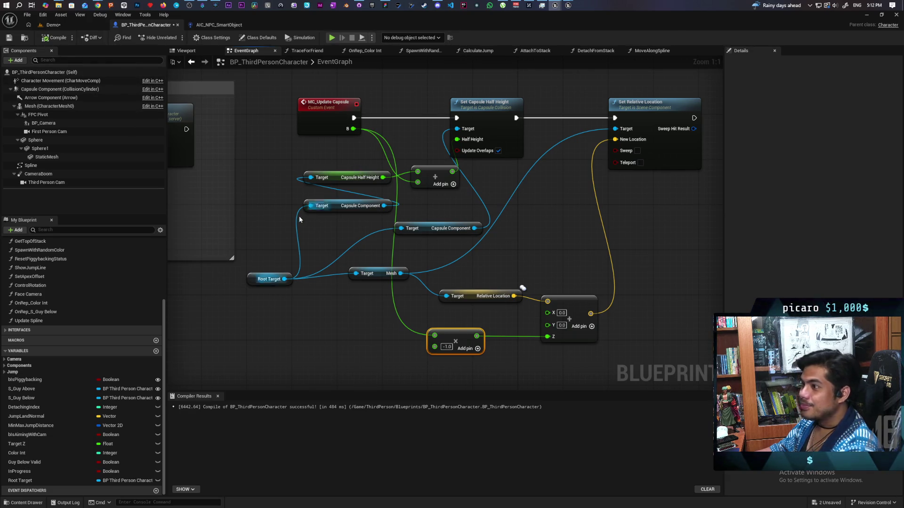
Step: Compile and save the BP_ThirdPersonCharacter Blueprint
{"action": "key", "text": "ctrl+s"}
{"action": "scroll", "coordinate": [285, 168], "scroll_direction": "down", "scroll_amount": 3}
{"action": "mouse_move", "coordinate": [284, 168]}
{"action": "left_mouse_down"}
{"action": "mouse_move", "coordinate": [481, 201]}
{"action": "mouse_move", "coordinate": [505, 228]}
{"action": "mouse_move", "coordinate": [458, 270]}
{"action": "mouse_move", "coordinate": [296, 304]}
{"action": "mouse_move", "coordinate": [428, 306]}
{"action": "left_mouse_up"}
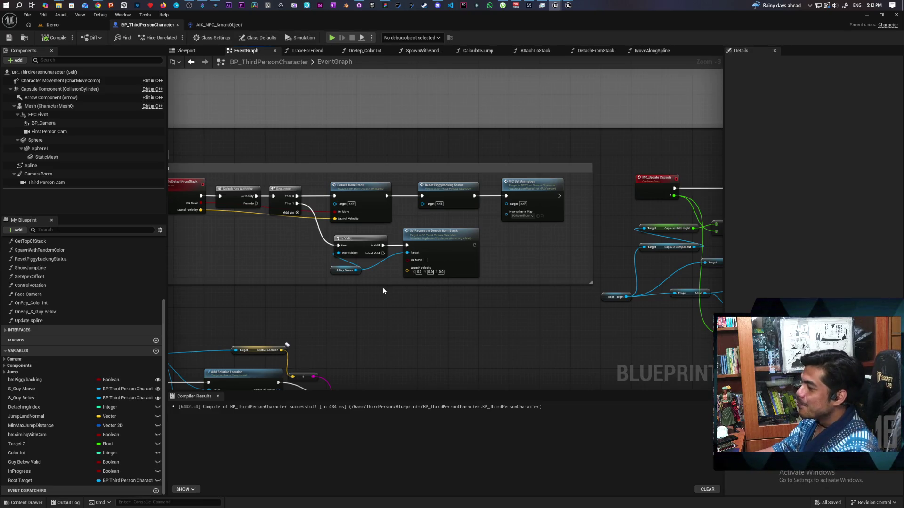
Step: Delete the MC Set Animation node following Reset Piggybacking Status in the Server Detatch group
{"action": "mouse_move", "coordinate": [382, 291]}
{"action": "left_mouse_down"}
{"action": "mouse_move", "coordinate": [456, 258]}
{"action": "mouse_move", "coordinate": [361, 300]}
{"action": "left_mouse_up"}
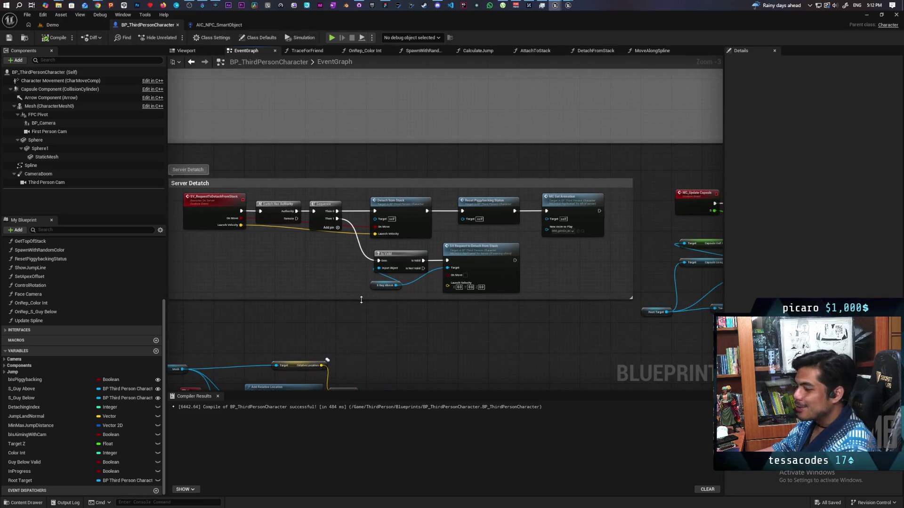
{"action": "left_click_drag", "start_coordinate": [558, 259], "coordinate": [504, 259]}
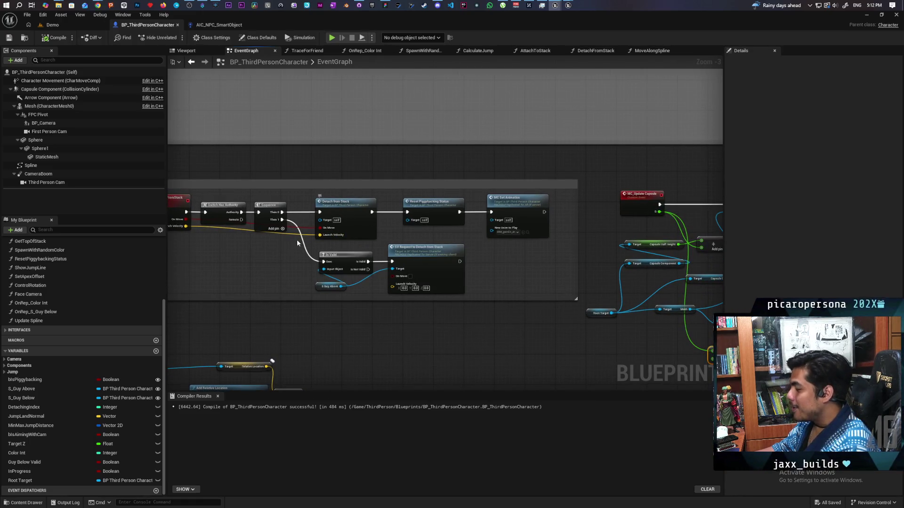
{"action": "scroll", "coordinate": [388, 233], "scroll_direction": "up", "scroll_amount": 3}
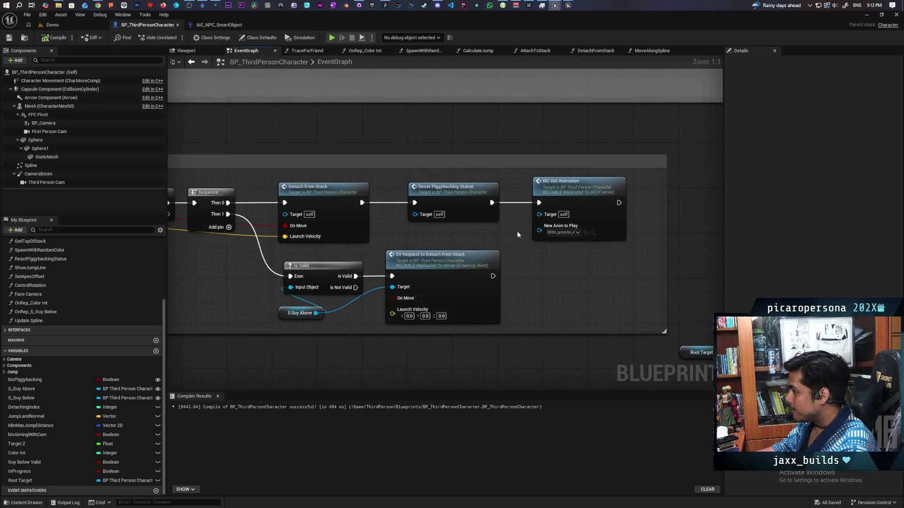
{"action": "left_click_drag", "start_coordinate": [552, 262], "coordinate": [597, 191]}
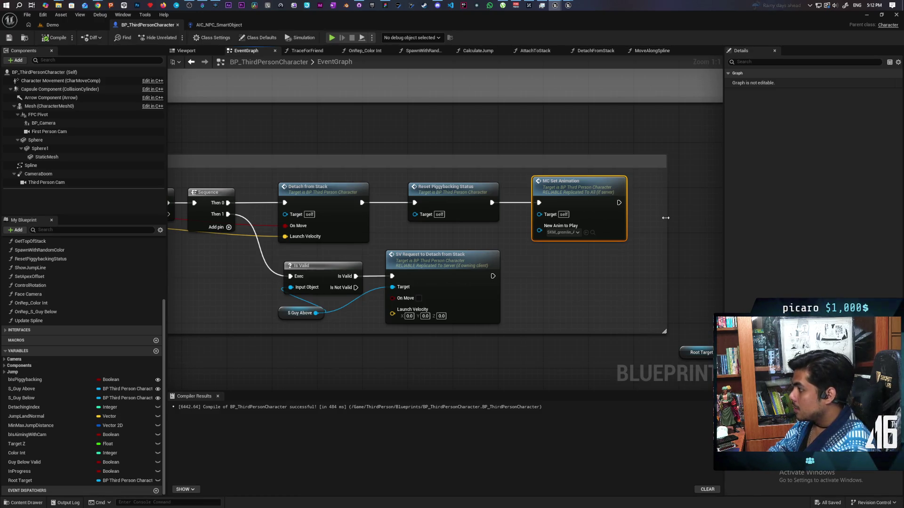
{"action": "left_click", "coordinate": [665, 217]}
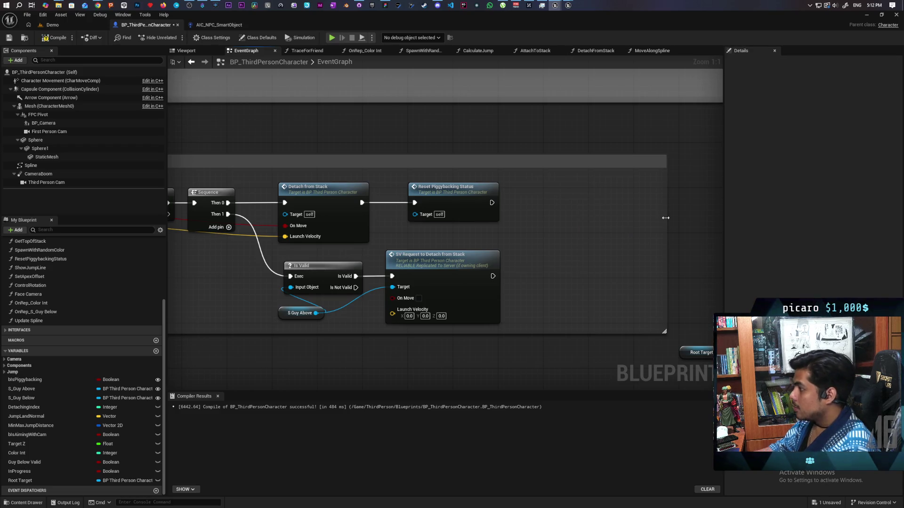
Step: Select the entire Replicated Animation comment group and its nodes
{"action": "scroll", "coordinate": [584, 206], "scroll_direction": "down", "scroll_amount": 7}
{"action": "scroll", "coordinate": [408, 249], "scroll_direction": "up", "scroll_amount": 2}
{"action": "scroll", "coordinate": [407, 249], "scroll_direction": "up", "scroll_amount": 3}
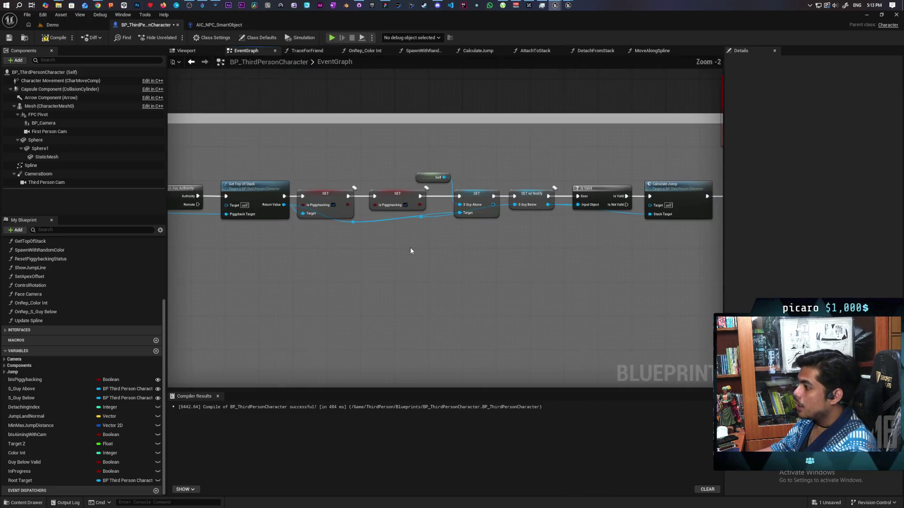
{"action": "scroll", "coordinate": [335, 244], "scroll_direction": "down", "scroll_amount": 3}
{"action": "scroll", "coordinate": [356, 256], "scroll_direction": "down", "scroll_amount": 1}
{"action": "scroll", "coordinate": [355, 271], "scroll_direction": "up", "scroll_amount": 1}
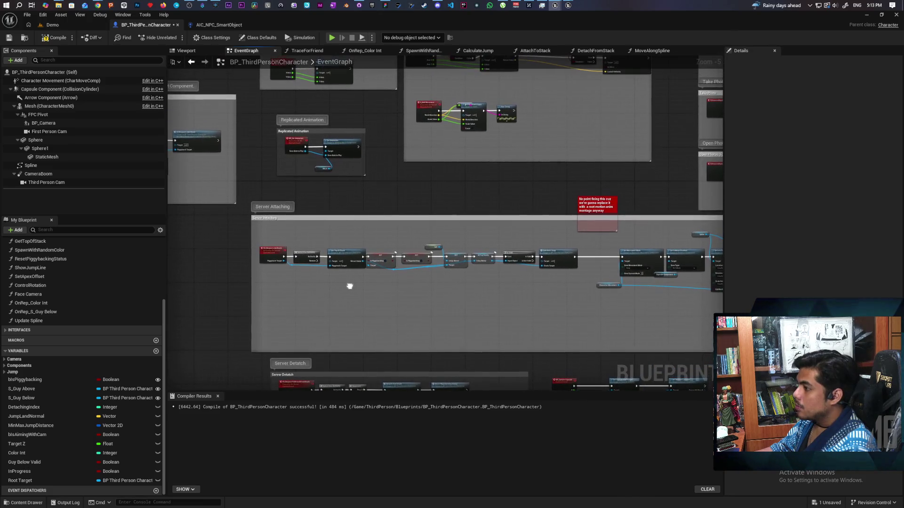
{"action": "mouse_move", "coordinate": [356, 274]}
{"action": "left_mouse_down"}
{"action": "mouse_move", "coordinate": [333, 216]}
{"action": "mouse_move", "coordinate": [341, 286]}
{"action": "mouse_move", "coordinate": [337, 160]}
{"action": "mouse_move", "coordinate": [333, 259]}
{"action": "mouse_move", "coordinate": [342, 266]}
{"action": "left_mouse_up"}
{"action": "scroll", "coordinate": [333, 217], "scroll_direction": "up", "scroll_amount": 4}
{"action": "scroll", "coordinate": [332, 217], "scroll_direction": "down", "scroll_amount": 1}
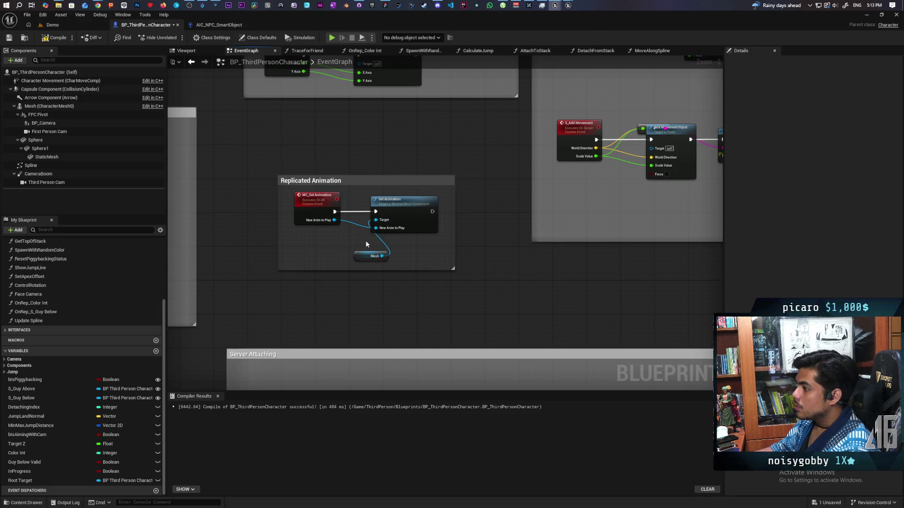
{"action": "left_click_drag", "start_coordinate": [314, 163], "coordinate": [432, 304]}
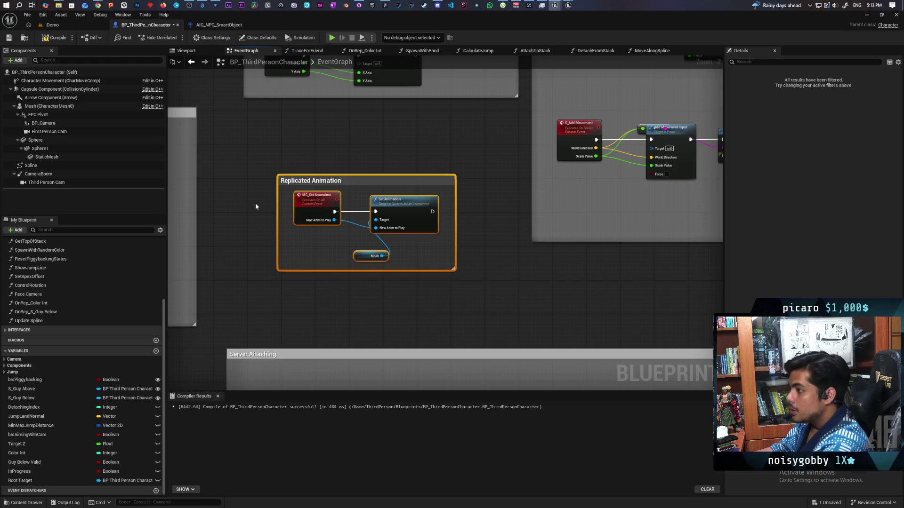
Step: Delete the Replicated Animation group, recompile, and remove the broken MC Set Animation call in AttachToStack
{"action": "key", "text": "Delete"}
{"action": "left_click", "coordinate": [45, 41]}
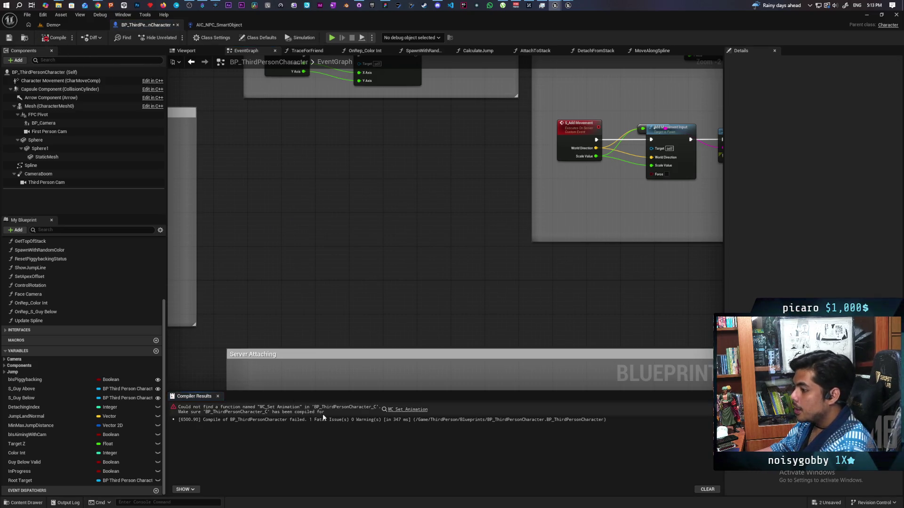
{"action": "left_click", "coordinate": [404, 409]}
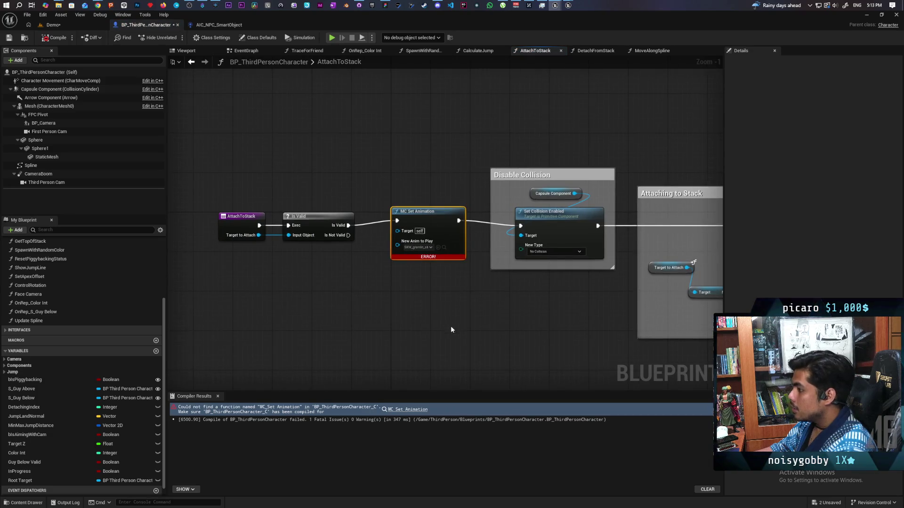
{"action": "key", "text": "Delete"}
Step: Connect Is Valid directly to Set Collision Enabled and move those nodes beside Disable Collision
{"action": "left_click_drag", "start_coordinate": [344, 228], "coordinate": [520, 226]}
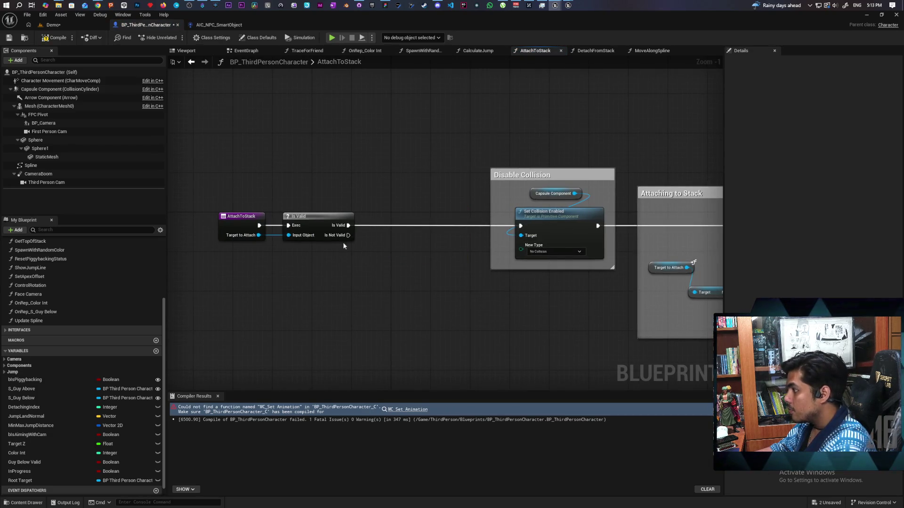
{"action": "left_click_drag", "start_coordinate": [369, 255], "coordinate": [217, 211]}
{"action": "left_click_drag", "start_coordinate": [314, 222], "coordinate": [448, 222]}
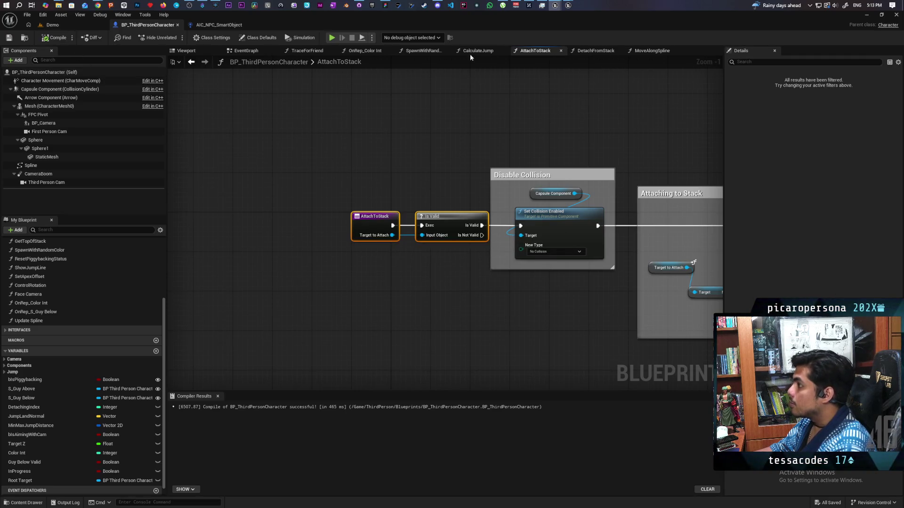
{"action": "left_click", "coordinate": [250, 52]}
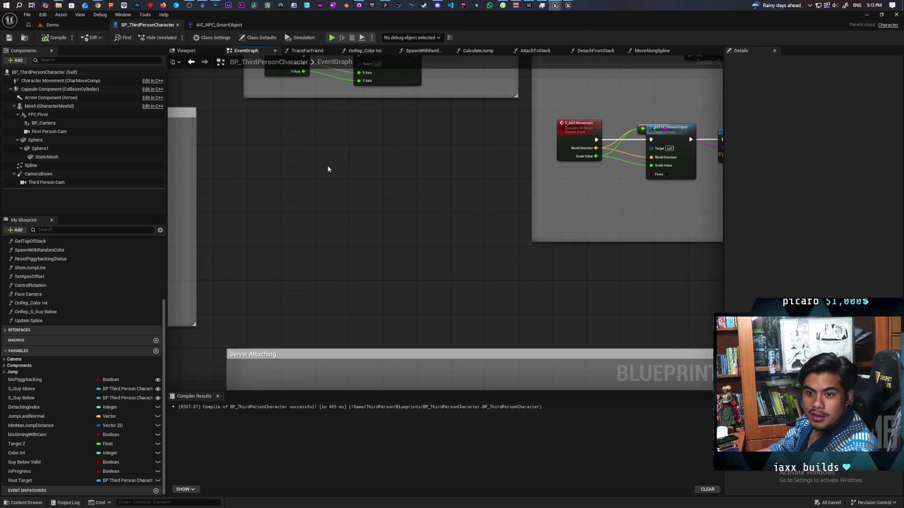
Step: Move the C_Jump node slightly up and left among the jump input nodes
{"action": "scroll", "coordinate": [414, 186], "scroll_direction": "down", "scroll_amount": 5}
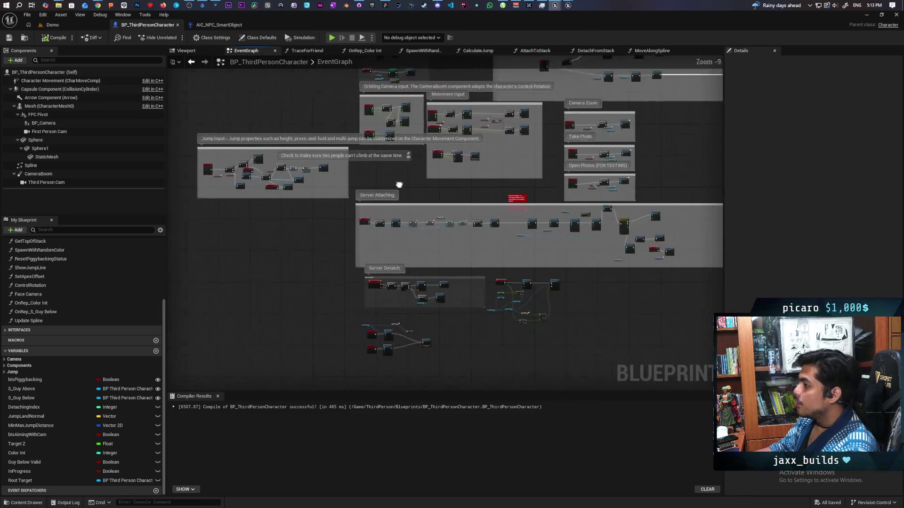
{"action": "scroll", "coordinate": [396, 237], "scroll_direction": "up", "scroll_amount": 5}
{"action": "scroll", "coordinate": [288, 276], "scroll_direction": "down", "scroll_amount": 2}
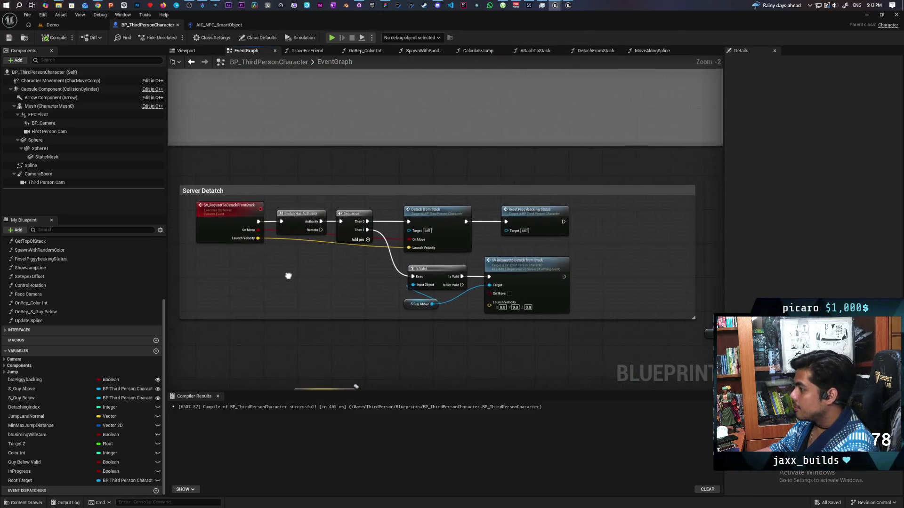
{"action": "scroll", "coordinate": [283, 273], "scroll_direction": "down", "scroll_amount": 2}
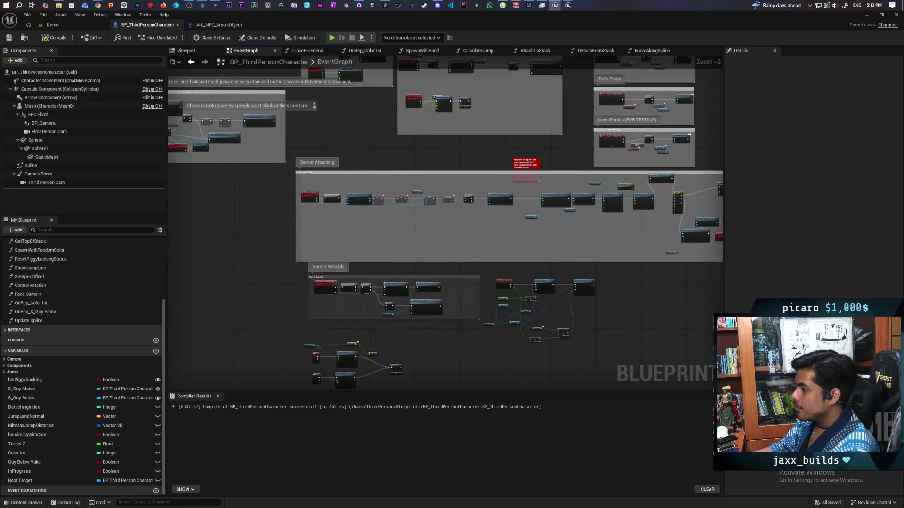
{"action": "scroll", "coordinate": [398, 299], "scroll_direction": "up", "scroll_amount": 4}
{"action": "scroll", "coordinate": [355, 281], "scroll_direction": "down", "scroll_amount": 2}
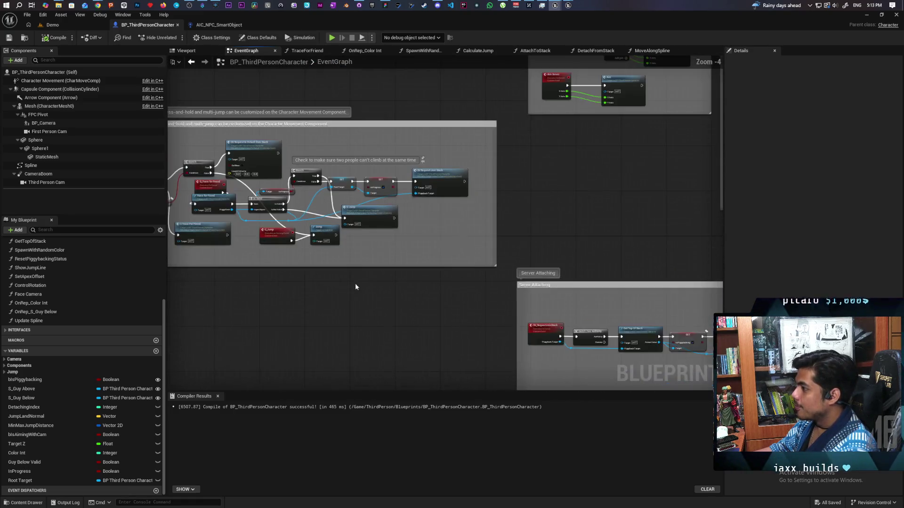
{"action": "scroll", "coordinate": [392, 313], "scroll_direction": "up", "scroll_amount": 2}
{"action": "mouse_move", "coordinate": [404, 328]}
{"action": "left_mouse_down"}
{"action": "mouse_move", "coordinate": [363, 327]}
{"action": "mouse_move", "coordinate": [378, 328]}
{"action": "left_mouse_up"}
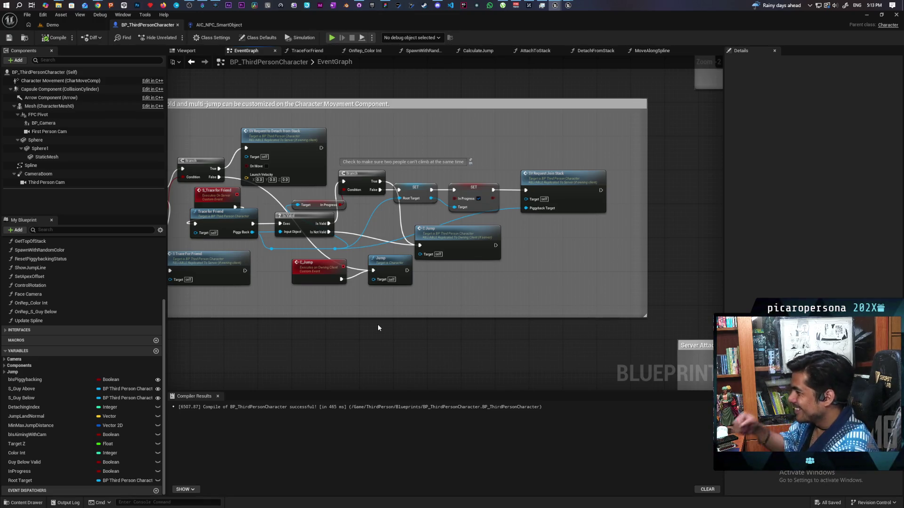
{"action": "left_click_drag", "start_coordinate": [453, 233], "coordinate": [419, 218]}
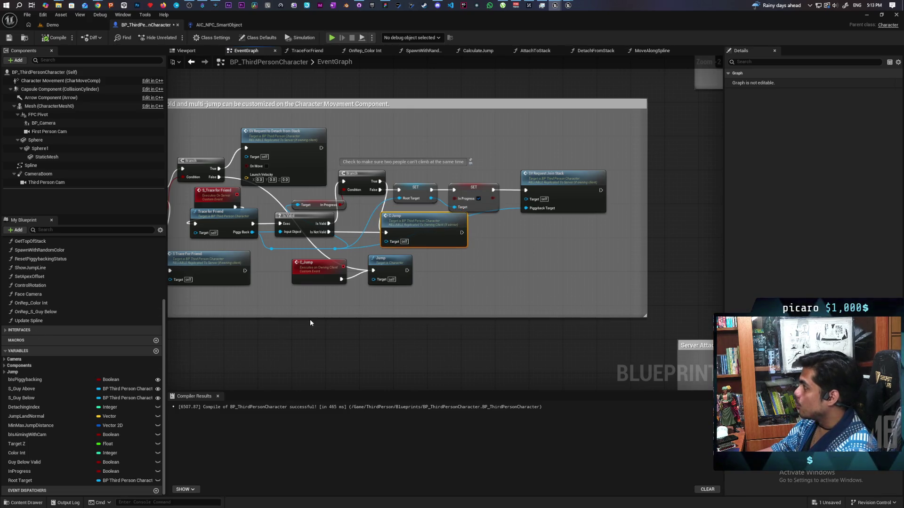
Step: Pan and zoom across the EventGraph to survey the other node groups
{"action": "scroll", "coordinate": [314, 324], "scroll_direction": "down", "scroll_amount": 2}
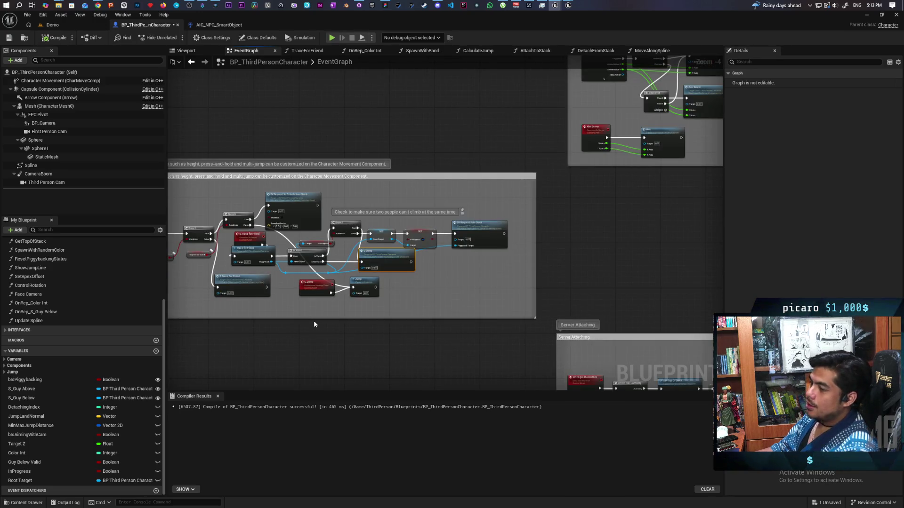
{"action": "scroll", "coordinate": [290, 284], "scroll_direction": "down", "scroll_amount": 2}
{"action": "left_click_drag", "start_coordinate": [307, 283], "coordinate": [211, 268]}
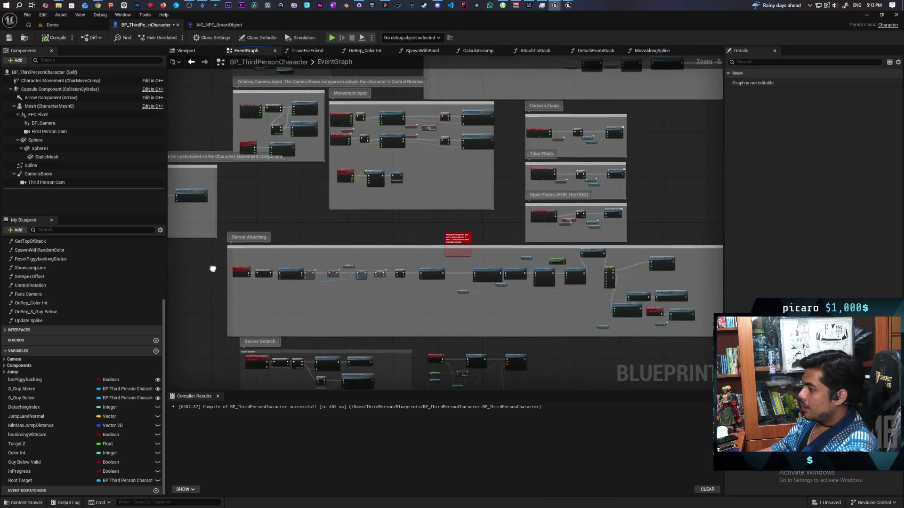
{"action": "scroll", "coordinate": [400, 313], "scroll_direction": "down", "scroll_amount": 3}
{"action": "mouse_move", "coordinate": [325, 354]}
{"action": "left_mouse_down"}
{"action": "mouse_move", "coordinate": [326, 259]}
{"action": "mouse_move", "coordinate": [432, 284]}
{"action": "mouse_move", "coordinate": [448, 298]}
{"action": "left_mouse_up"}
{"action": "scroll", "coordinate": [474, 270], "scroll_direction": "up", "scroll_amount": 7}
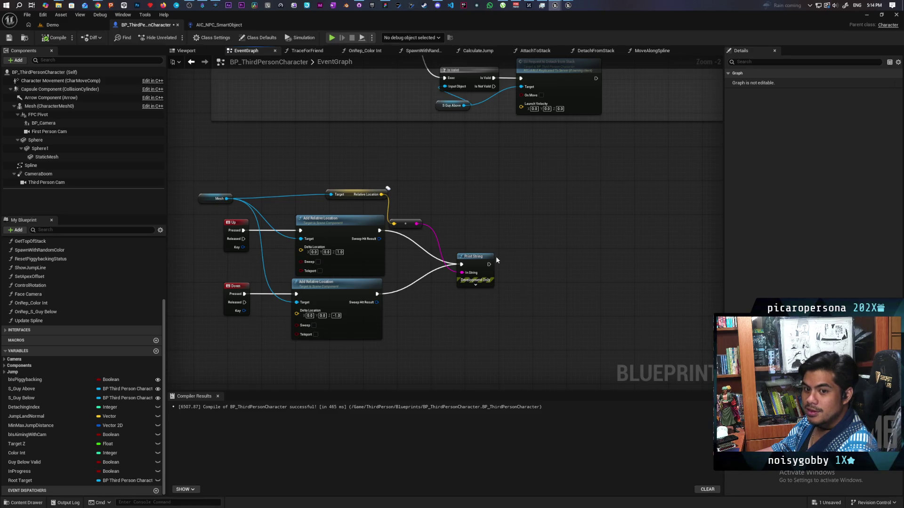
{"action": "scroll", "coordinate": [496, 259], "scroll_direction": "down", "scroll_amount": 3}
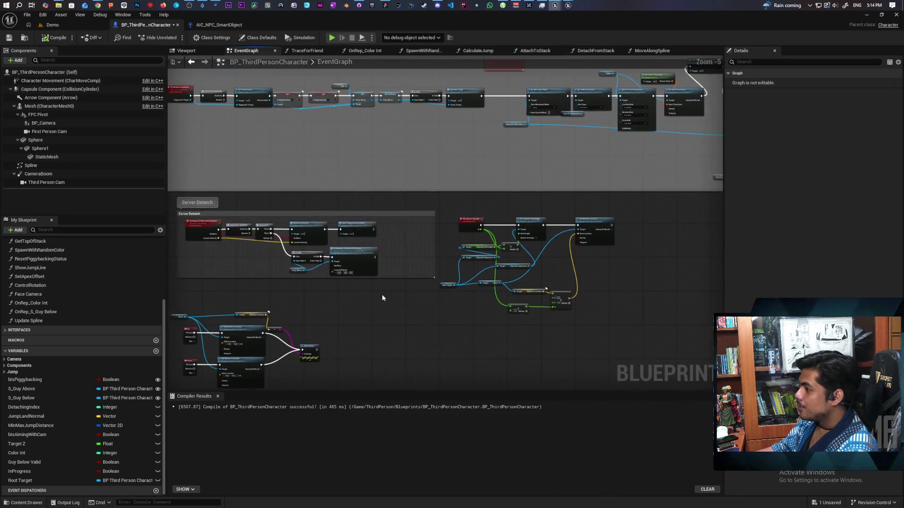
{"action": "scroll", "coordinate": [424, 292], "scroll_direction": "up", "scroll_amount": 3}
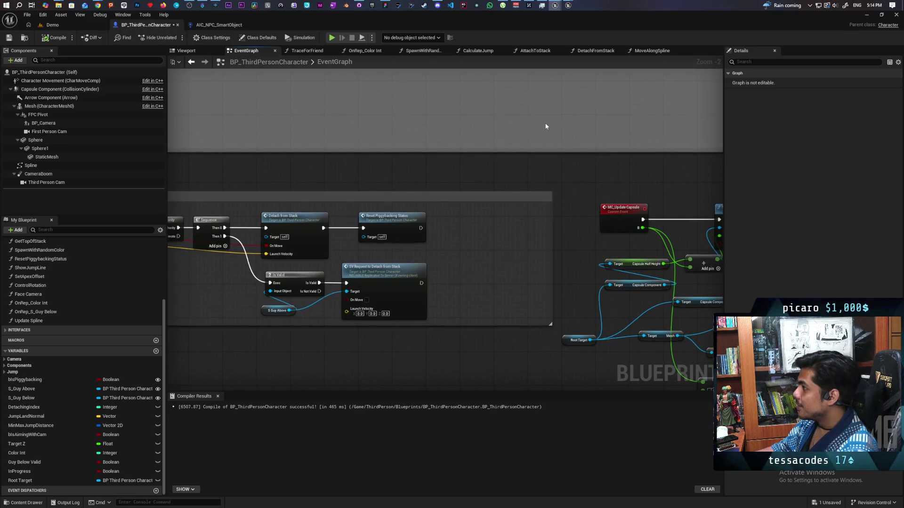
Step: Rename the MC_Update Capsule event's input B to Offset and save the Blueprint
{"action": "left_click", "coordinate": [612, 211]}
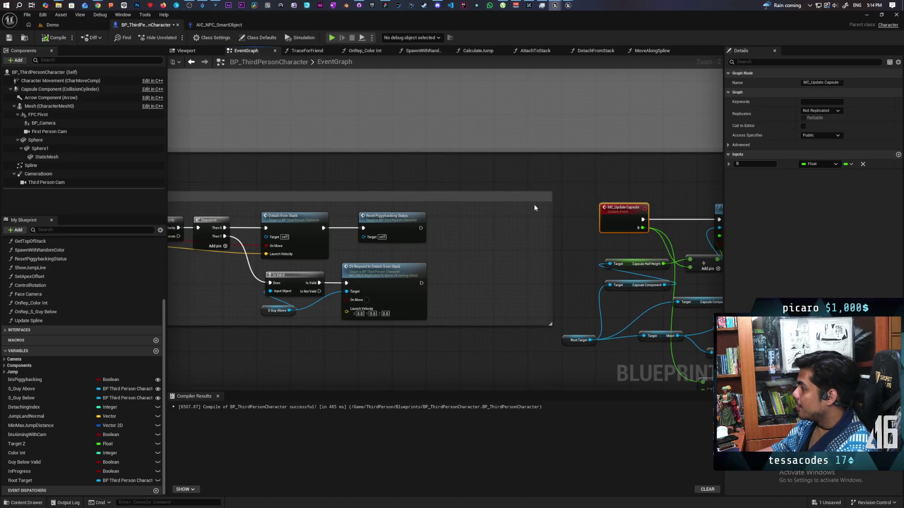
{"action": "key", "text": "f"}
{"action": "left_click", "coordinate": [753, 164]}
{"action": "type", "text": "Offset"}
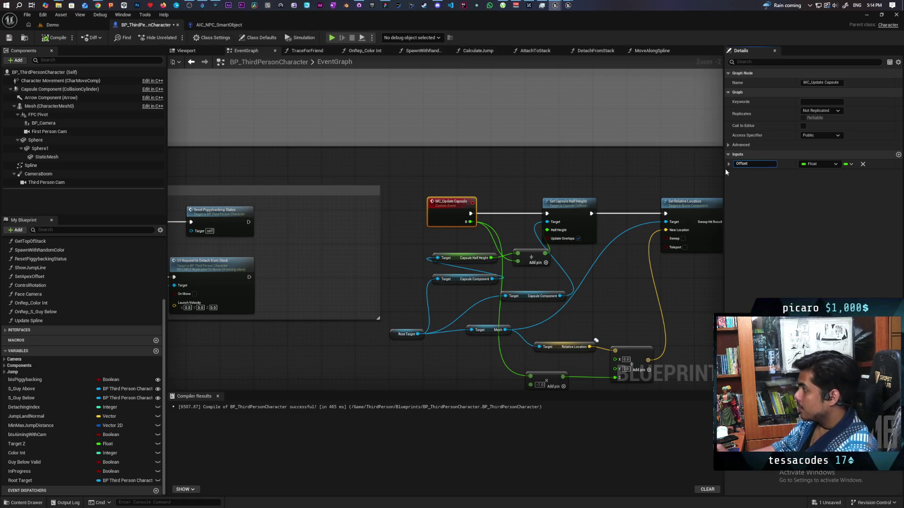
{"action": "left_click", "coordinate": [403, 178]}
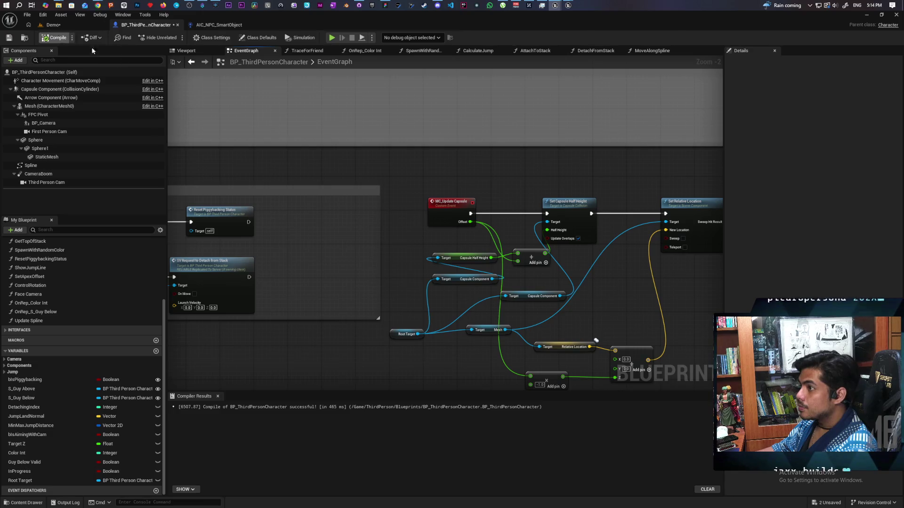
{"action": "key", "text": "ctrl+s"}
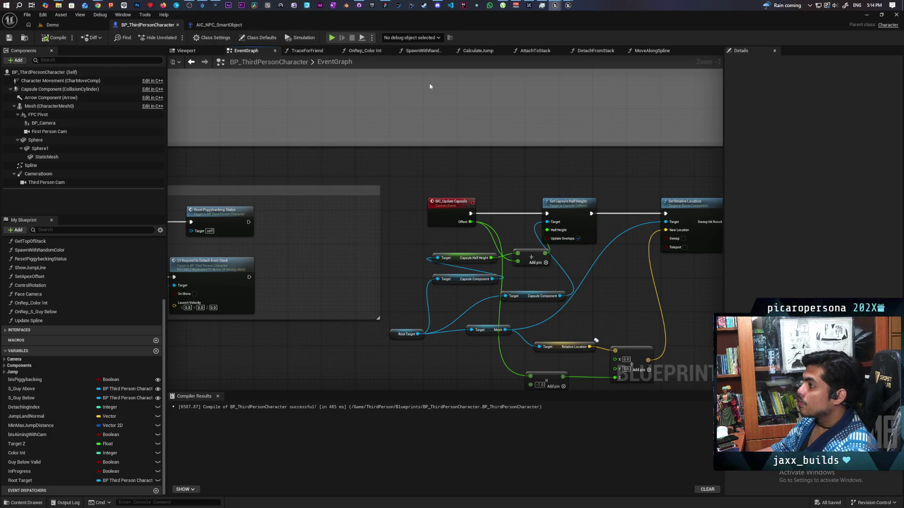
{"action": "left_click", "coordinate": [536, 50]}
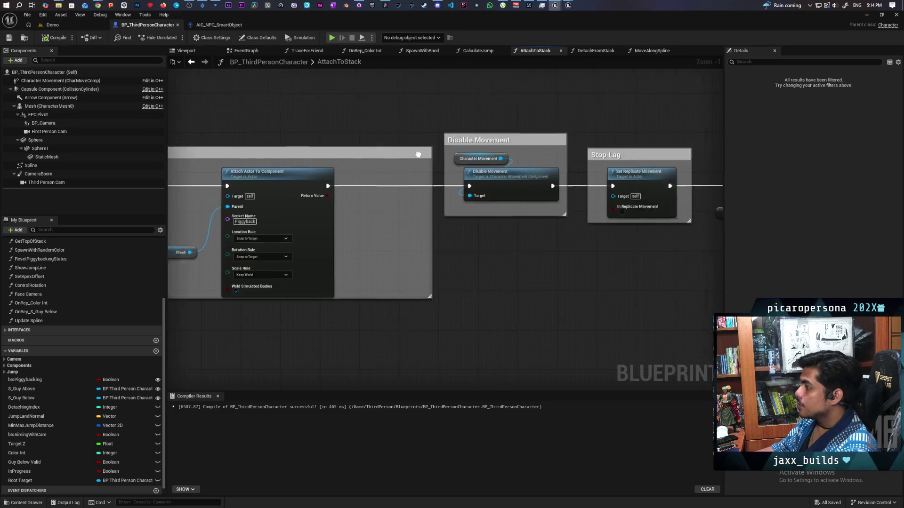
Step: Shift the Root Target, SET and Ignore Input nodes right and place an MC Update Capsule call
{"action": "left_click_drag", "start_coordinate": [312, 137], "coordinate": [595, 262]}
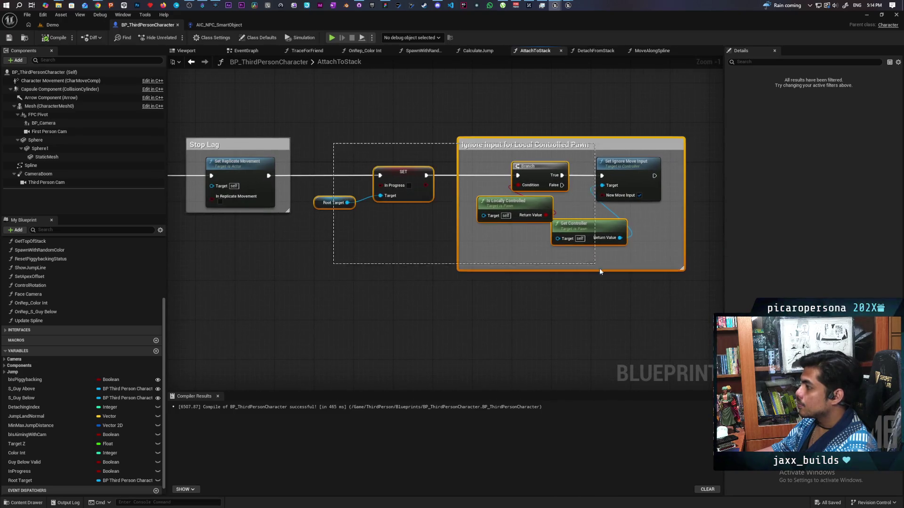
{"action": "left_click_drag", "start_coordinate": [405, 182], "coordinate": [523, 181]}
{"action": "left_click", "coordinate": [349, 233]}
{"action": "mouse_move", "coordinate": [350, 232]}
{"action": "left_mouse_down"}
{"action": "mouse_move", "coordinate": [387, 234]}
{"action": "mouse_move", "coordinate": [253, 241]}
{"action": "mouse_move", "coordinate": [381, 251]}
{"action": "left_mouse_up"}
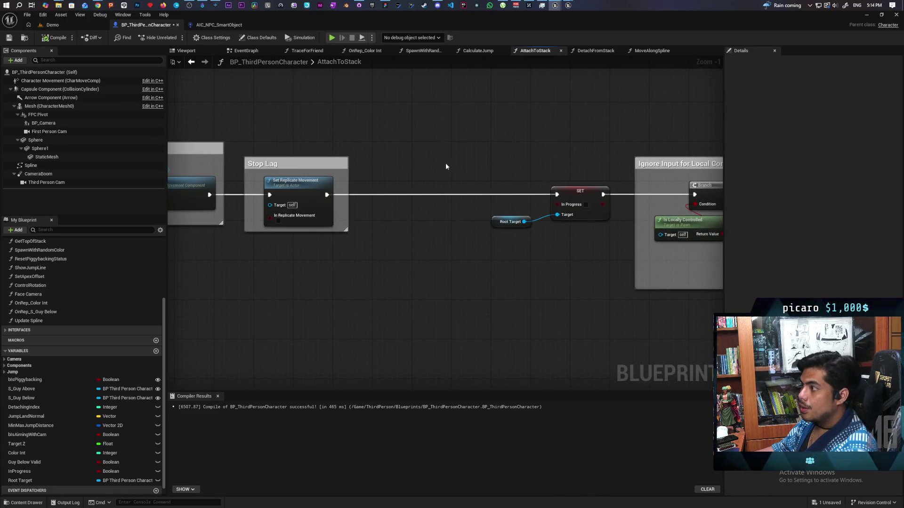
{"action": "right_click", "coordinate": [400, 229]}
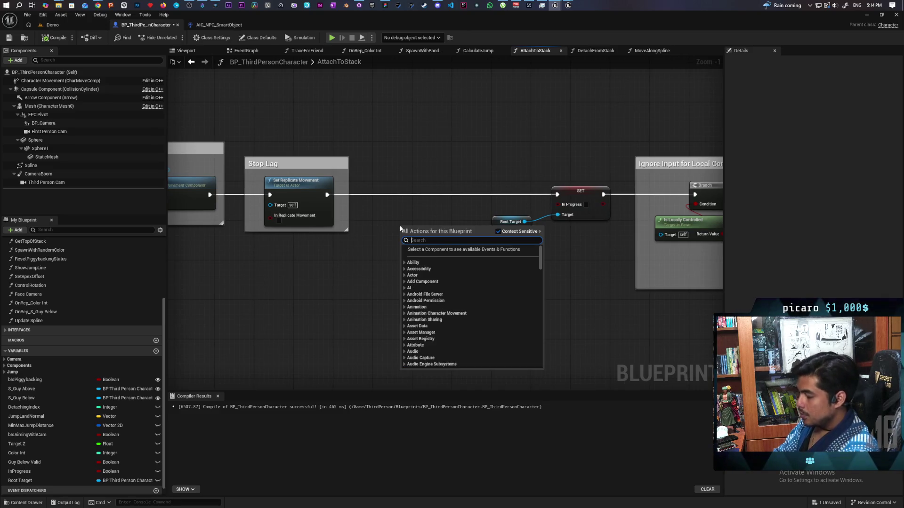
{"action": "type", "text": "cm"}
{"action": "key", "text": "BackSpace"}
{"action": "key", "text": "BackSpace"}
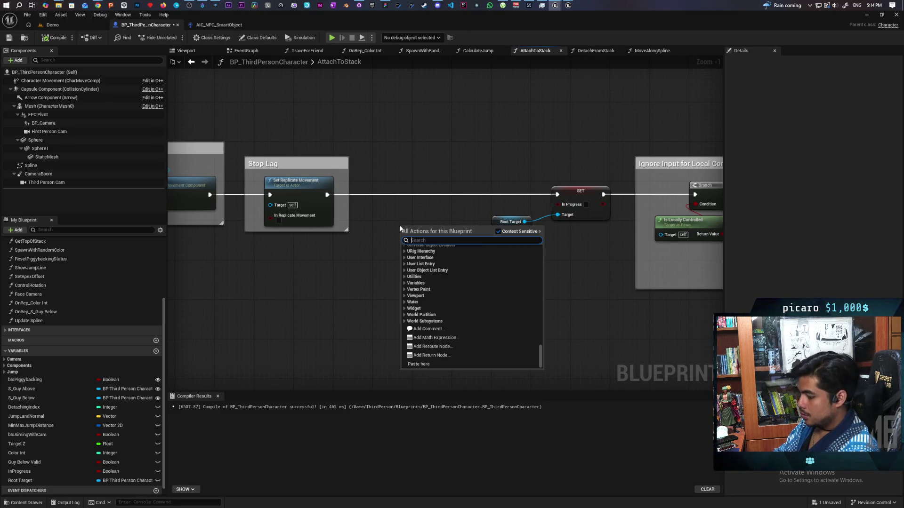
{"action": "type", "text": "mc ca"}
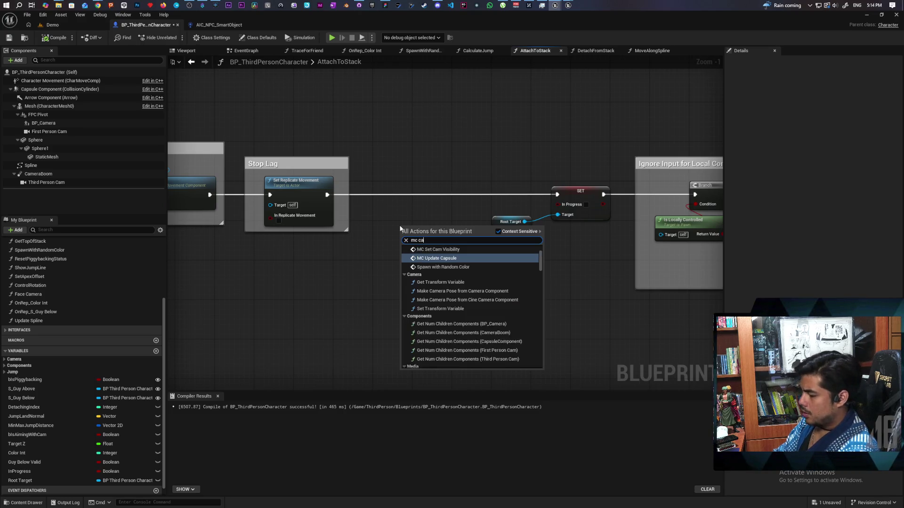
{"action": "key", "text": "Return"}
Step: Wire MC Update Capsule between Set Replicate Movement and SET, pass 17, and compile
{"action": "left_click_drag", "start_coordinate": [428, 236], "coordinate": [418, 196]}
{"action": "mouse_move", "coordinate": [327, 194]}
{"action": "left_mouse_down"}
{"action": "mouse_move", "coordinate": [400, 207]}
{"action": "mouse_move", "coordinate": [394, 199]}
{"action": "left_mouse_up"}
{"action": "left_click_drag", "start_coordinate": [465, 199], "coordinate": [557, 194]}
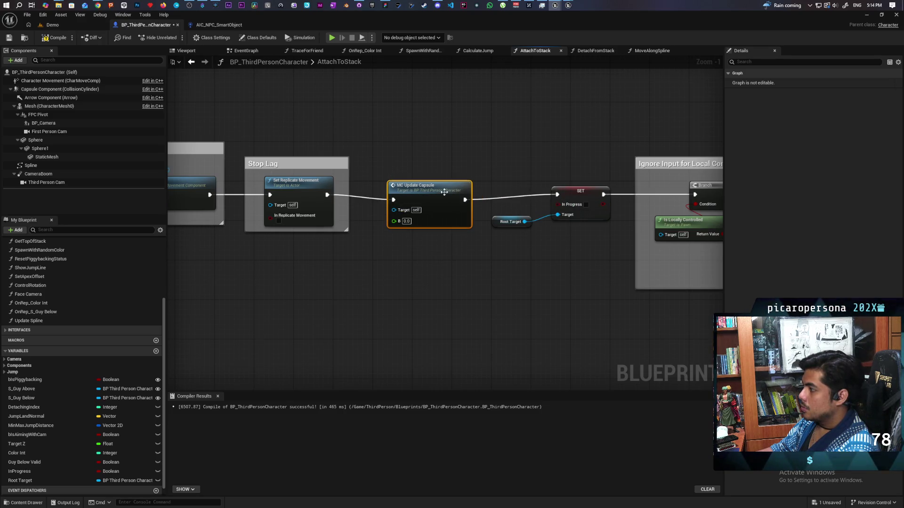
{"action": "left_click_drag", "start_coordinate": [435, 191], "coordinate": [430, 187]}
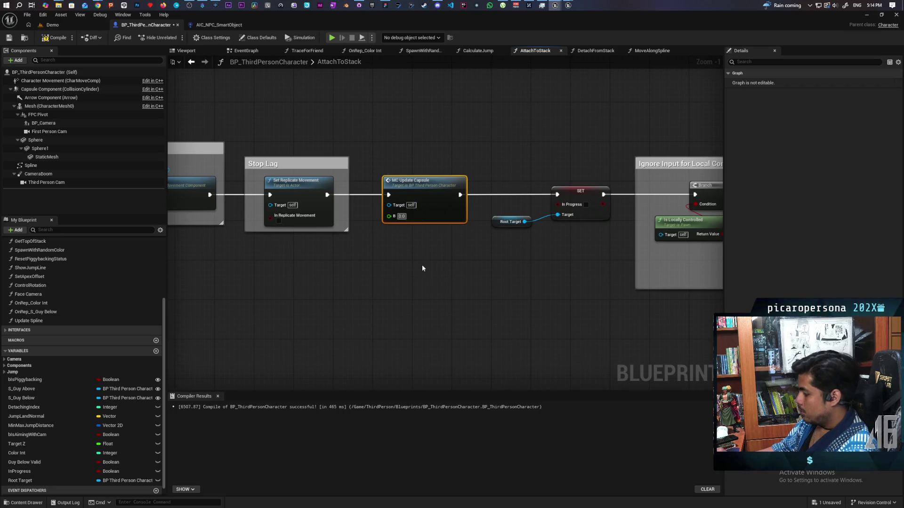
{"action": "type", "text": "17"}
{"action": "left_click", "coordinate": [429, 290]}
{"action": "key", "text": "F7"}
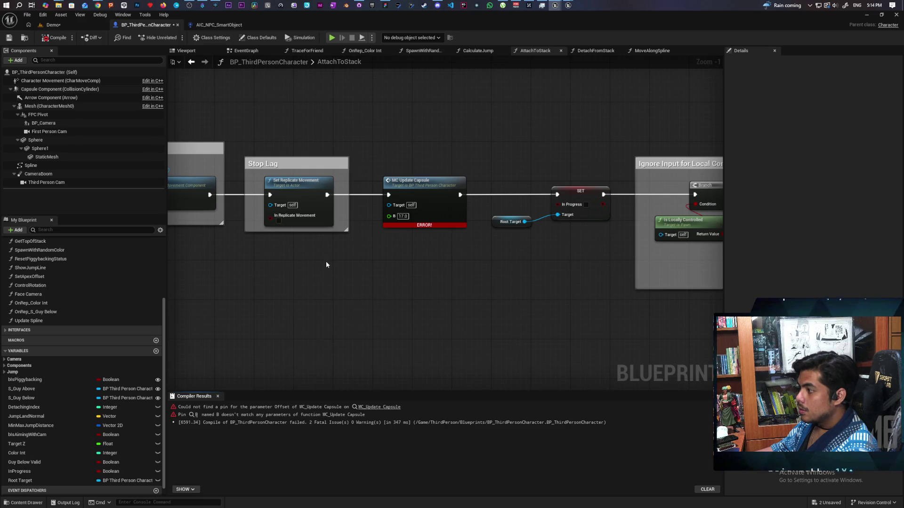
{"action": "double_click", "coordinate": [411, 181]}
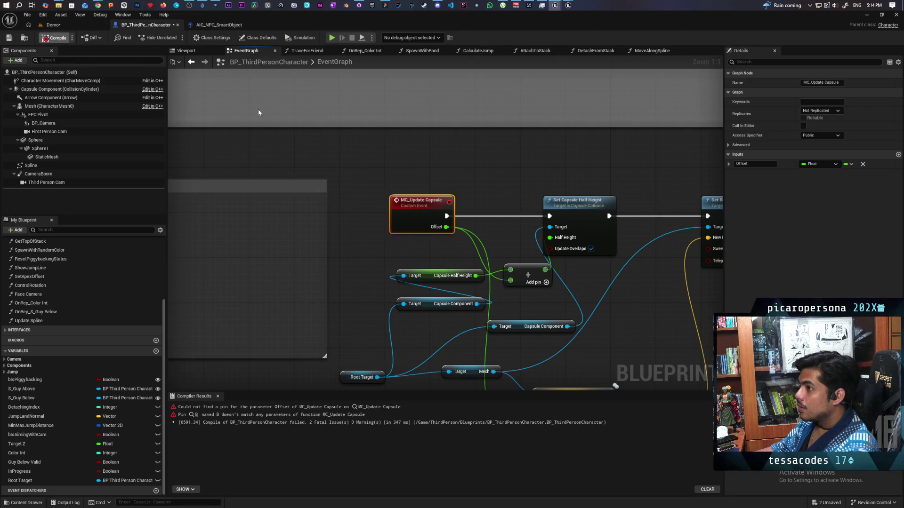
Step: Refresh the MC Update Capsule call's pins in AttachToStack, set Offset to 17.0, compile and save
{"action": "key", "text": "F7"}
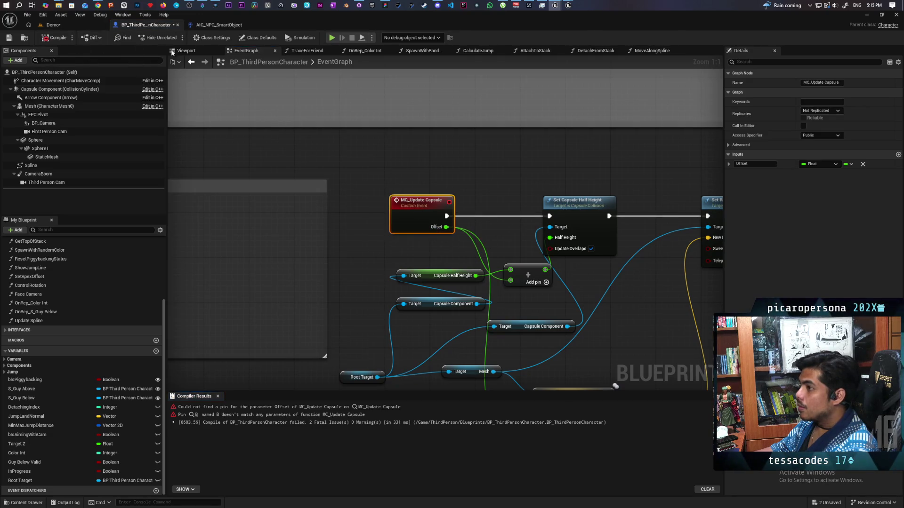
{"action": "left_click", "coordinate": [535, 51]}
{"action": "right_click", "coordinate": [446, 188]}
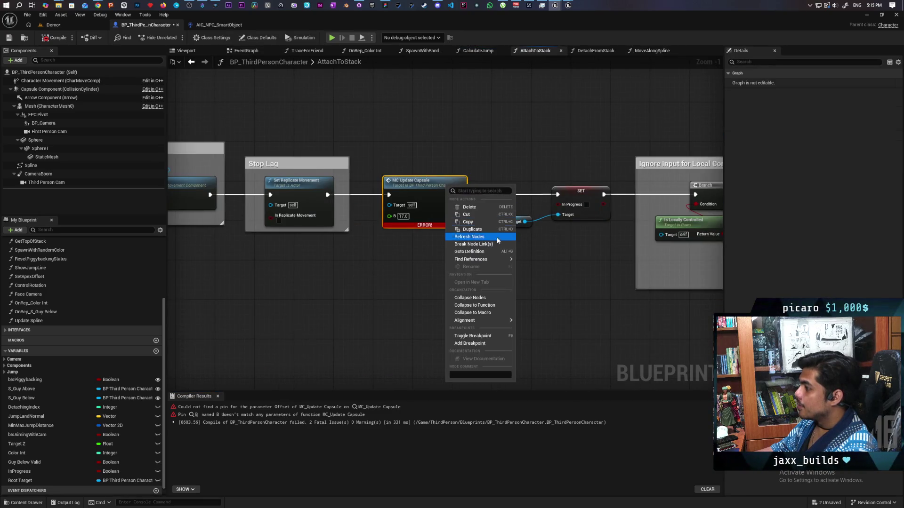
{"action": "left_click", "coordinate": [481, 236]}
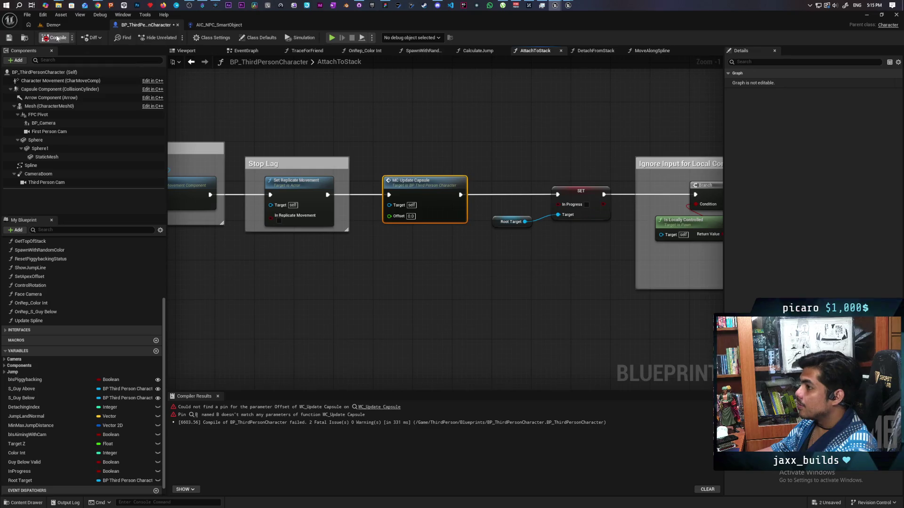
{"action": "key", "text": "F7"}
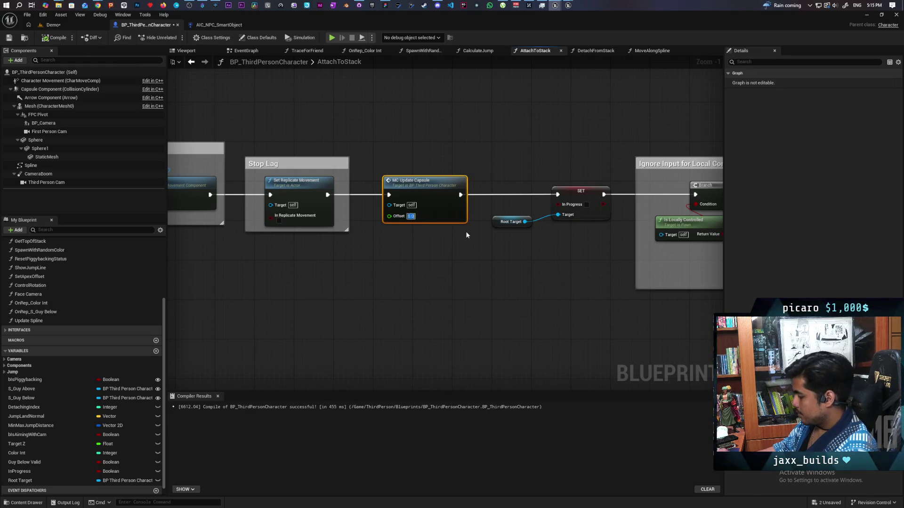
{"action": "type", "text": "17"}
{"action": "left_click", "coordinate": [466, 234]}
{"action": "key", "text": "ctrl+s"}
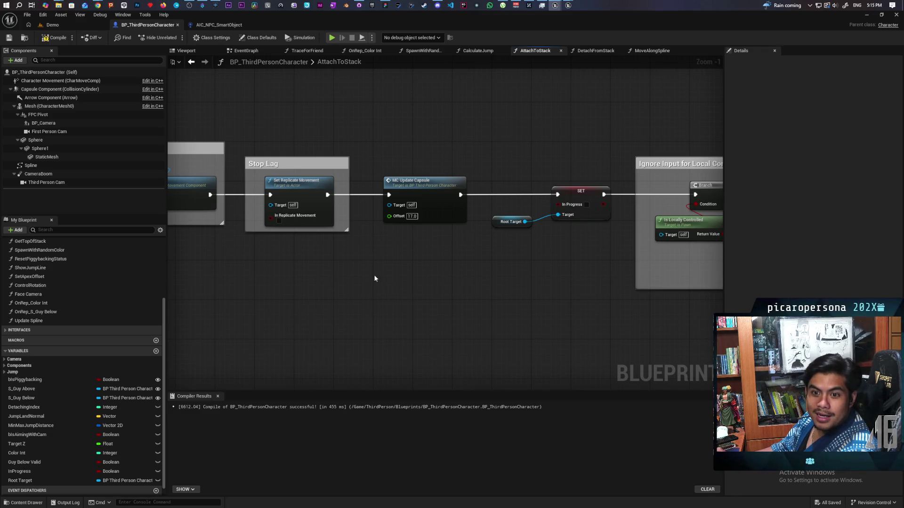
{"action": "left_click", "coordinate": [55, 37]}
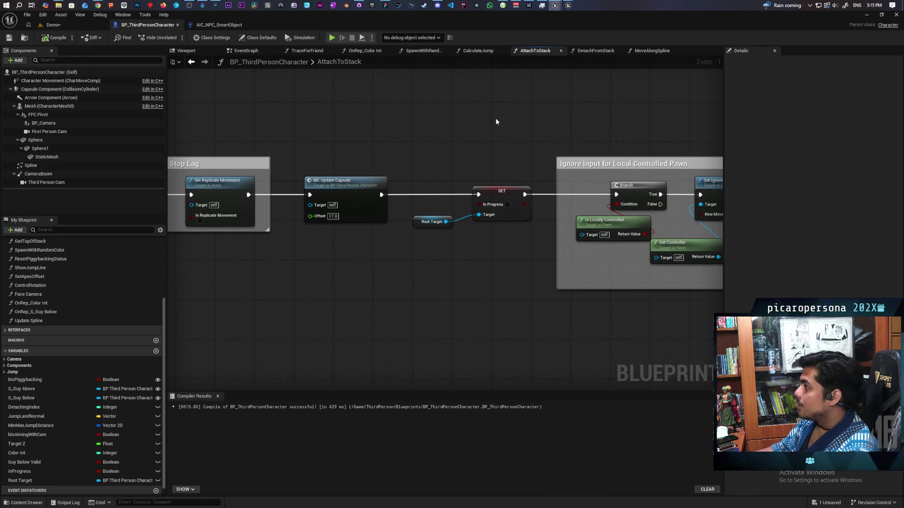
{"action": "key", "text": "ctrl+s"}
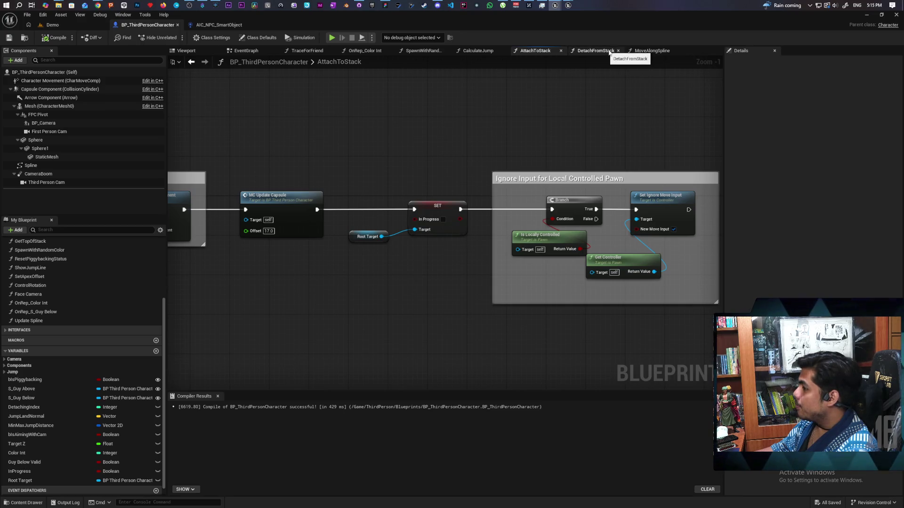
Step: Wire Root Target into MC Update Capsule's Target pin, then compile and save
{"action": "mouse_move", "coordinate": [286, 154]}
{"action": "left_mouse_down"}
{"action": "mouse_move", "coordinate": [430, 149]}
{"action": "mouse_move", "coordinate": [458, 139]}
{"action": "mouse_move", "coordinate": [448, 204]}
{"action": "left_mouse_up"}
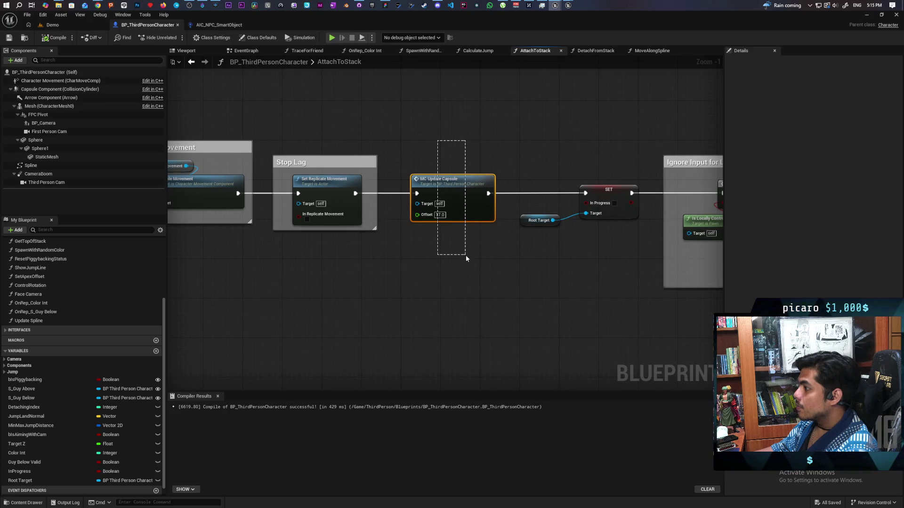
{"action": "left_click_drag", "start_coordinate": [466, 258], "coordinate": [466, 258]}
{"action": "left_click_drag", "start_coordinate": [467, 193], "coordinate": [477, 193]}
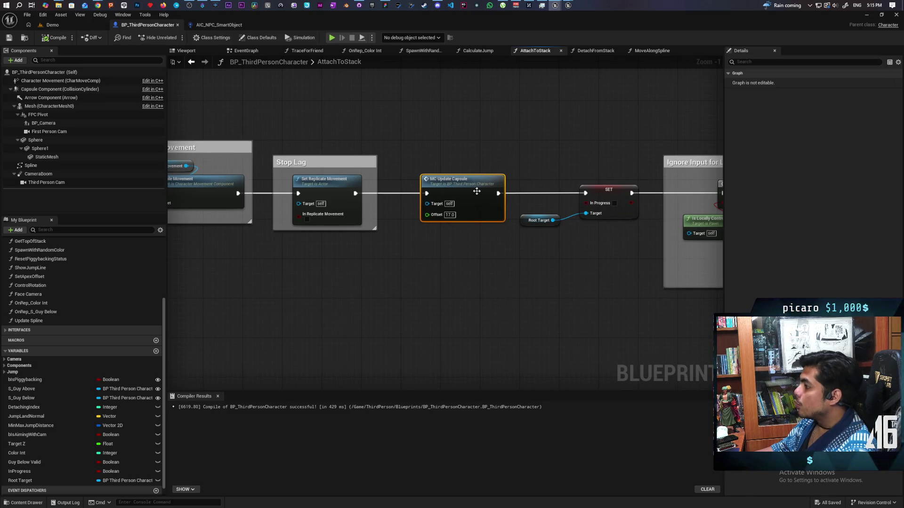
{"action": "mouse_move", "coordinate": [526, 221]}
{"action": "left_mouse_down"}
{"action": "mouse_move", "coordinate": [387, 256]}
{"action": "mouse_move", "coordinate": [427, 203]}
{"action": "left_mouse_up"}
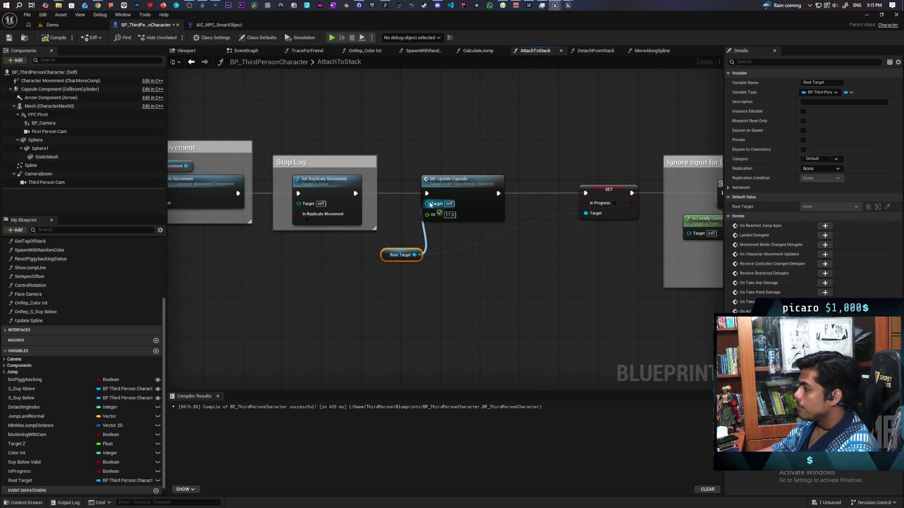
{"action": "key", "text": "ctrl+s"}
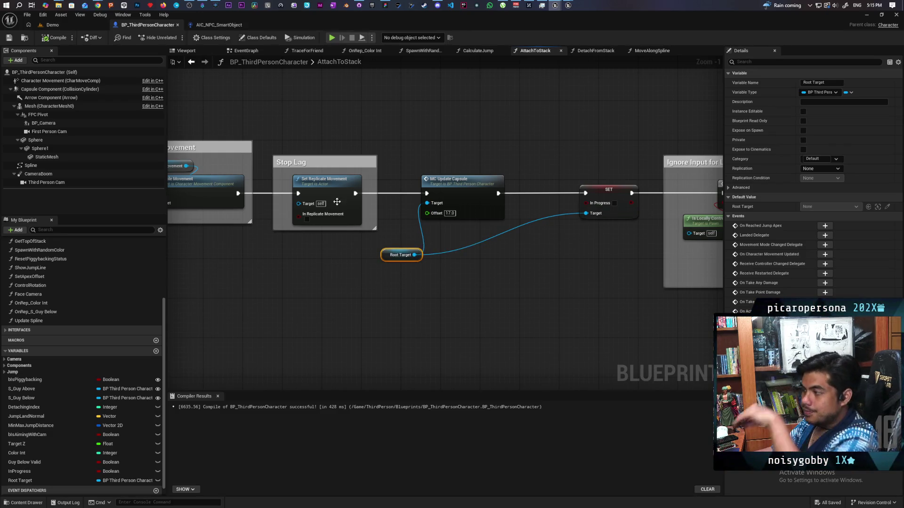
{"action": "left_click", "coordinate": [595, 50]}
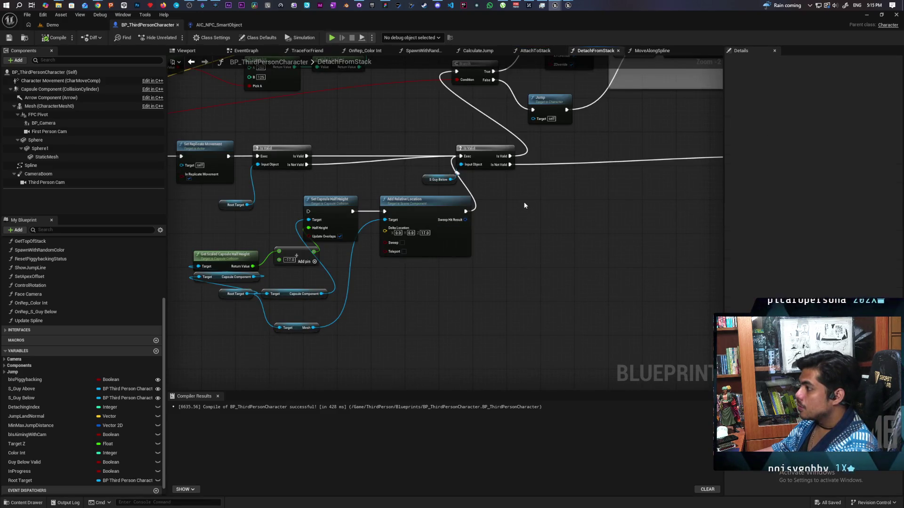
Step: Add an MC Update Capsule node targeting Root Target with Offset -17.0
{"action": "scroll", "coordinate": [523, 202], "scroll_direction": "down", "scroll_amount": 2}
{"action": "scroll", "coordinate": [524, 201], "scroll_direction": "up", "scroll_amount": 2}
{"action": "scroll", "coordinate": [431, 268], "scroll_direction": "down", "scroll_amount": 1}
{"action": "right_click", "coordinate": [432, 269]}
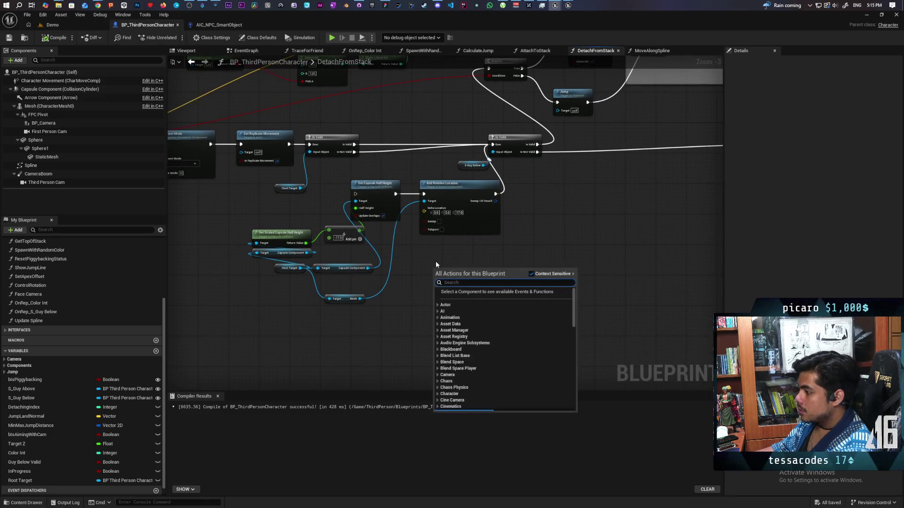
{"action": "type", "text": "mc capsu"}
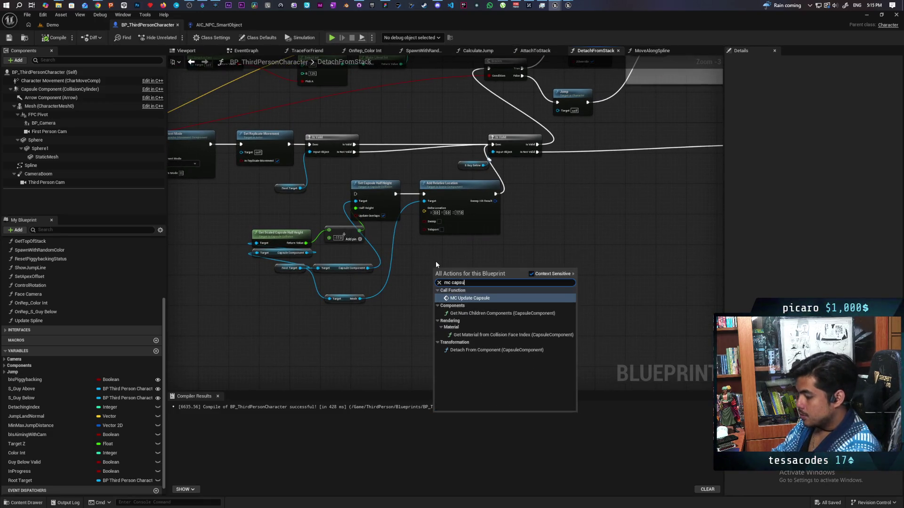
{"action": "key", "text": "Return"}
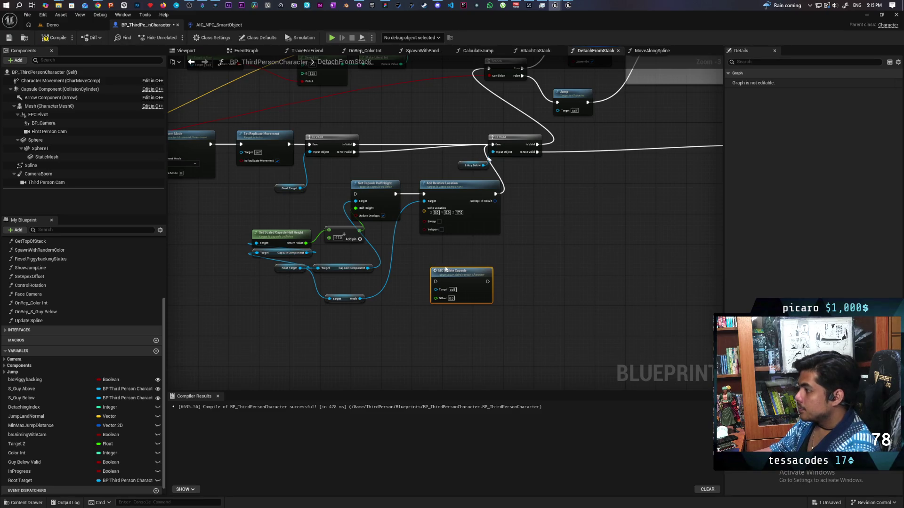
{"action": "left_click_drag", "start_coordinate": [300, 188], "coordinate": [436, 289]}
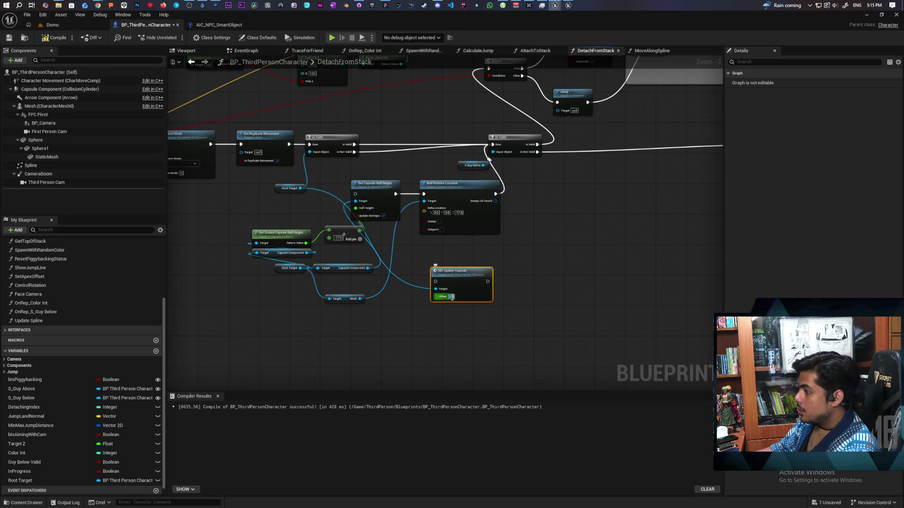
{"action": "left_click", "coordinate": [451, 297]}
{"action": "left_click", "coordinate": [460, 327]}
Step: Run MC Update Capsule after the Is Valid check and delete the old capsule-resizing and Mesh nodes
{"action": "mouse_move", "coordinate": [460, 281]}
{"action": "left_mouse_down"}
{"action": "mouse_move", "coordinate": [412, 79]}
{"action": "mouse_move", "coordinate": [440, 131]}
{"action": "mouse_move", "coordinate": [410, 140]}
{"action": "left_mouse_up"}
{"action": "left_click_drag", "start_coordinate": [353, 145], "coordinate": [493, 145]}
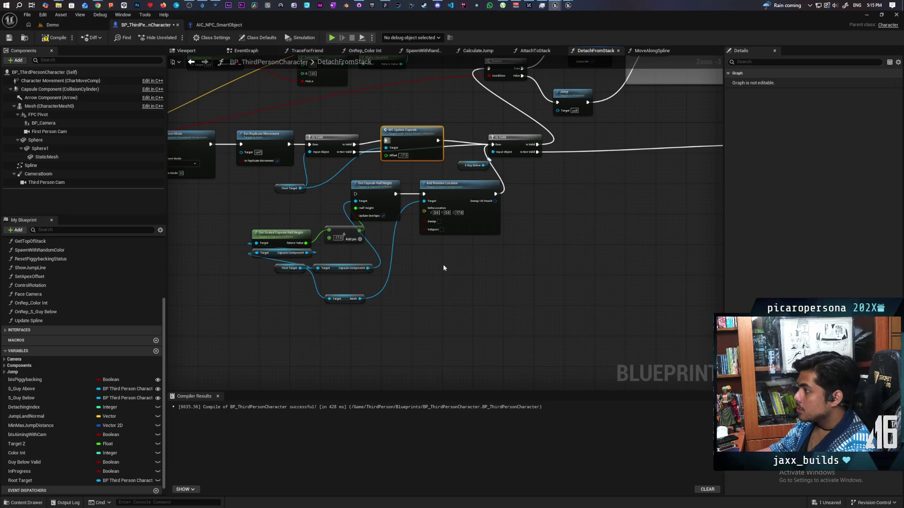
{"action": "left_click_drag", "start_coordinate": [452, 282], "coordinate": [278, 211]}
{"action": "key", "text": "Delete"}
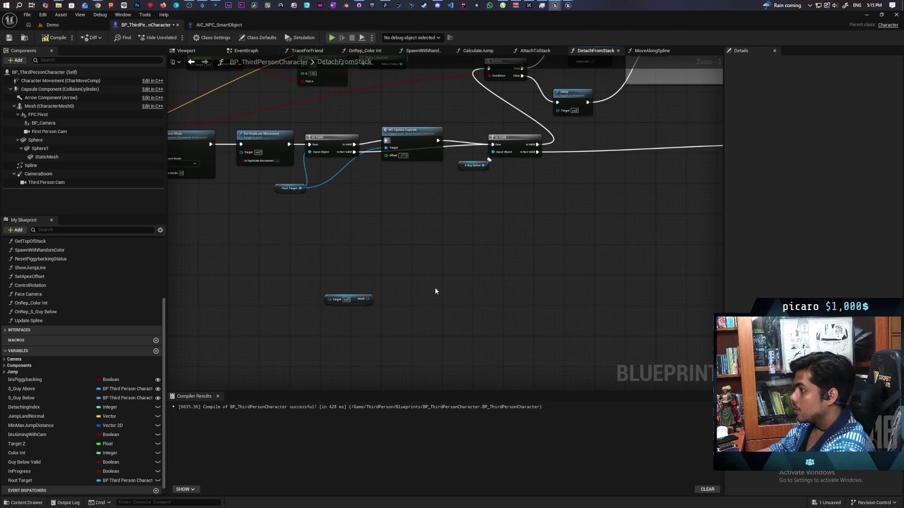
{"action": "left_click_drag", "start_coordinate": [450, 287], "coordinate": [325, 310]}
{"action": "key", "text": "Delete"}
Step: Compile the blueprint and bring up the Demo level view
{"action": "left_click", "coordinate": [57, 39]}
{"action": "mouse_move", "coordinate": [352, 23]}
{"action": "left_mouse_down"}
{"action": "mouse_move", "coordinate": [548, 131]}
{"action": "mouse_move", "coordinate": [588, 58]}
{"action": "left_mouse_up"}
{"action": "left_click", "coordinate": [352, 57]}
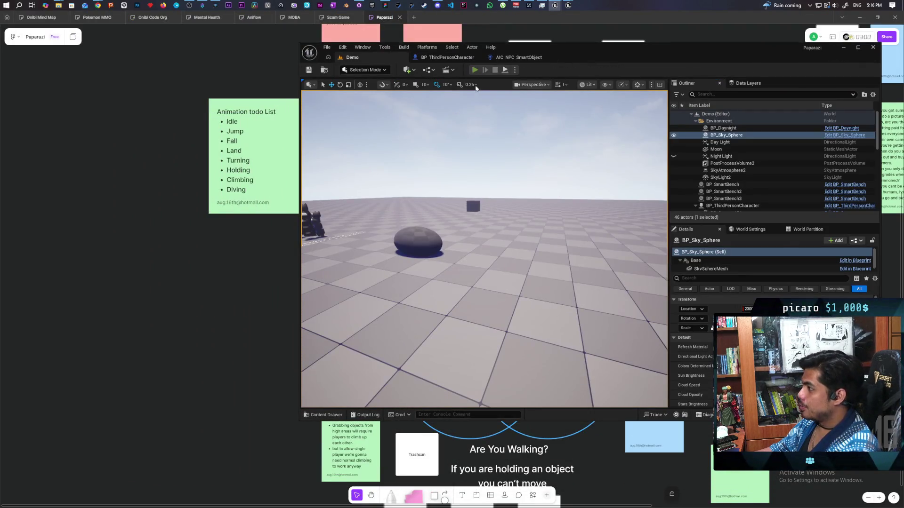
Step: Start a two-client play session and walk the main player's character forward
{"action": "left_click", "coordinate": [474, 69]}
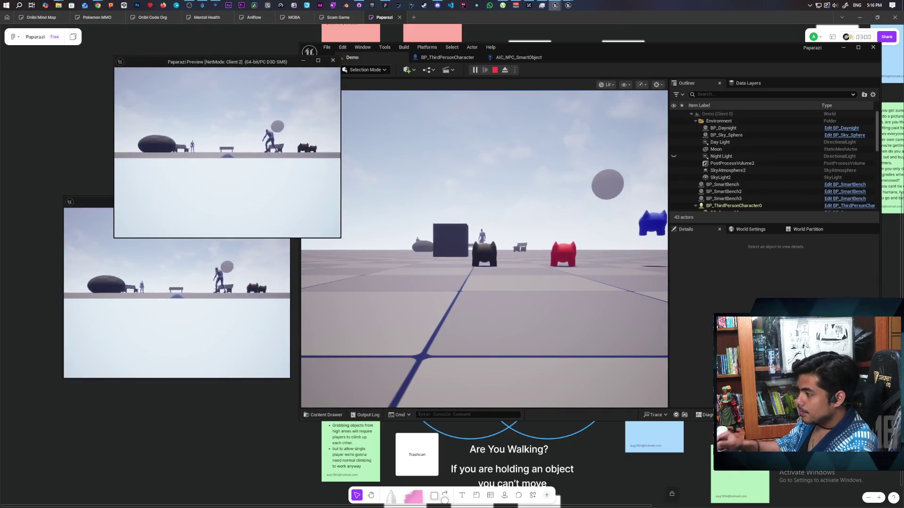
{"action": "key", "text": "Caps_Lock"}
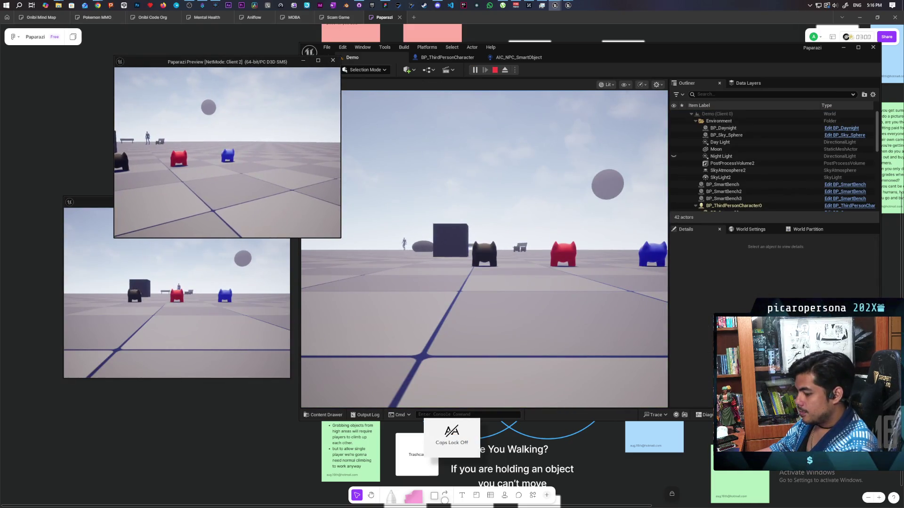
{"action": "left_click", "coordinate": [484, 250]}
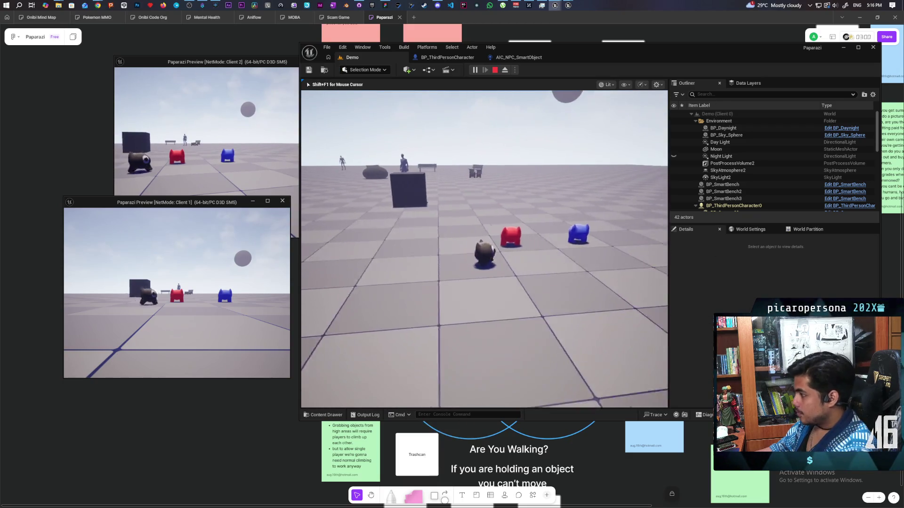
{"action": "key", "text": "w"}
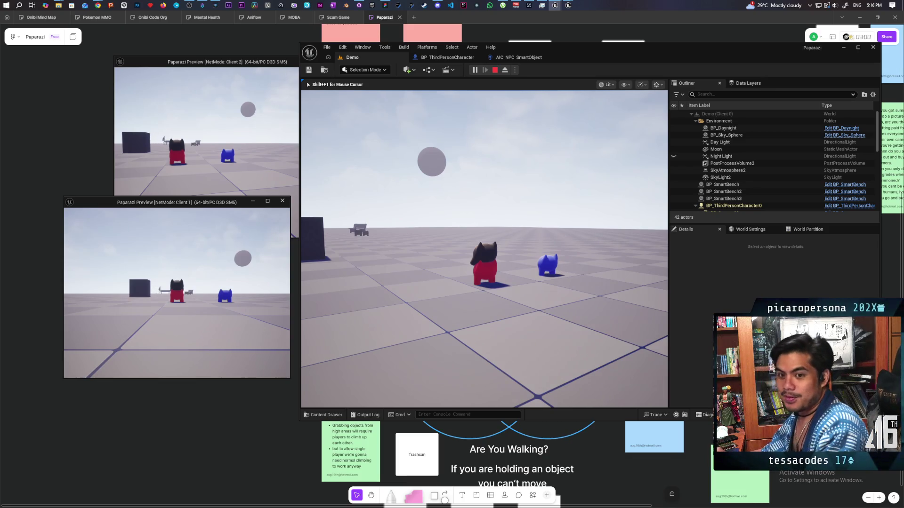
Step: Walk and jump Client 2's blue character onto the red one
{"action": "left_click", "coordinate": [283, 132]}
{"action": "key", "text": "w"}
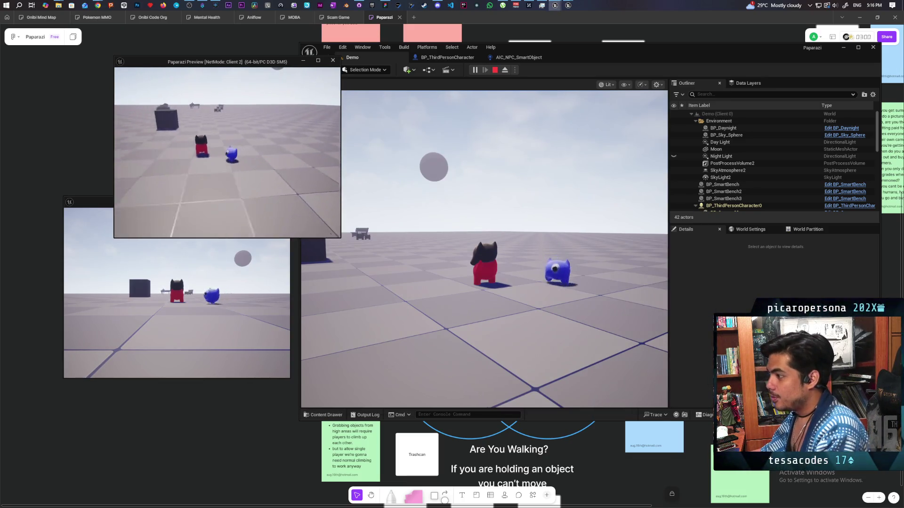
{"action": "key", "text": "space"}
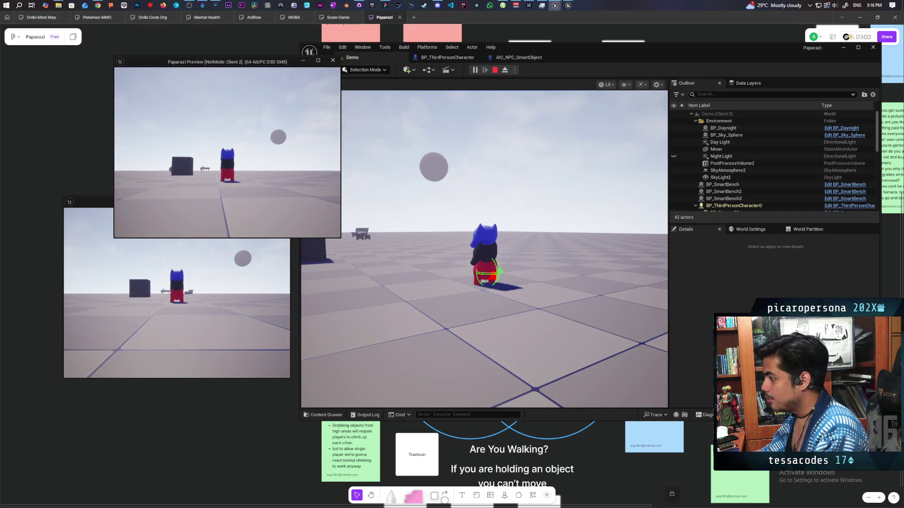
Step: Return to the main game view and recall the show Collision console command
{"action": "key", "text": "shift+F1"}
{"action": "left_click", "coordinate": [541, 80]}
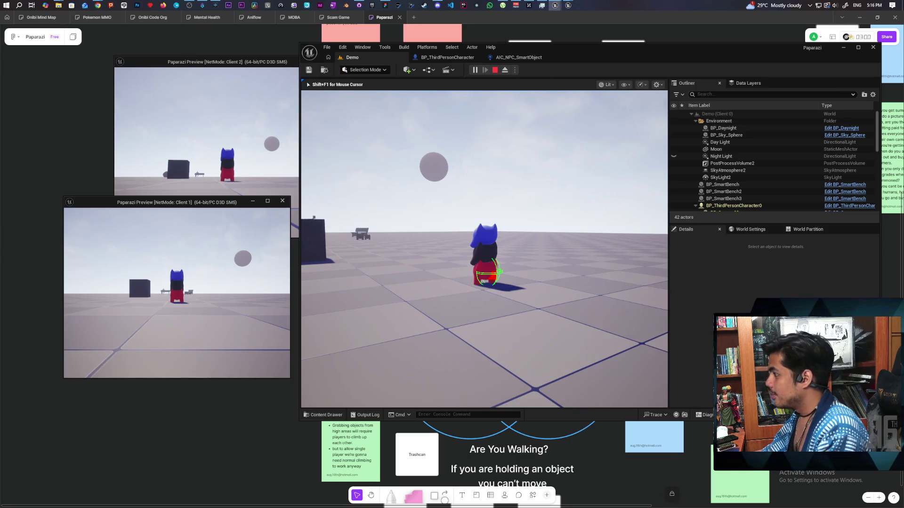
{"action": "key", "text": "grave"}
{"action": "key", "text": "Up"}
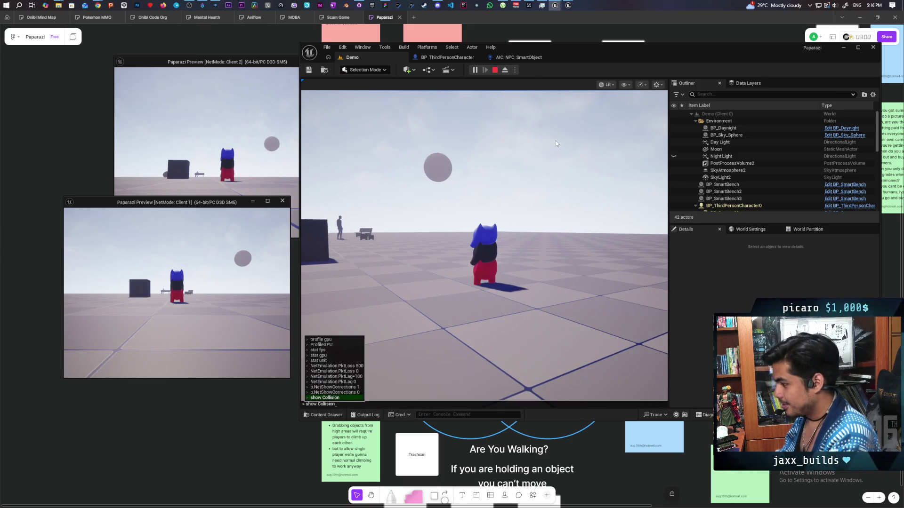
Step: Run show Collision to inspect the stacked characters, then end the play session
{"action": "key", "text": "Return"}
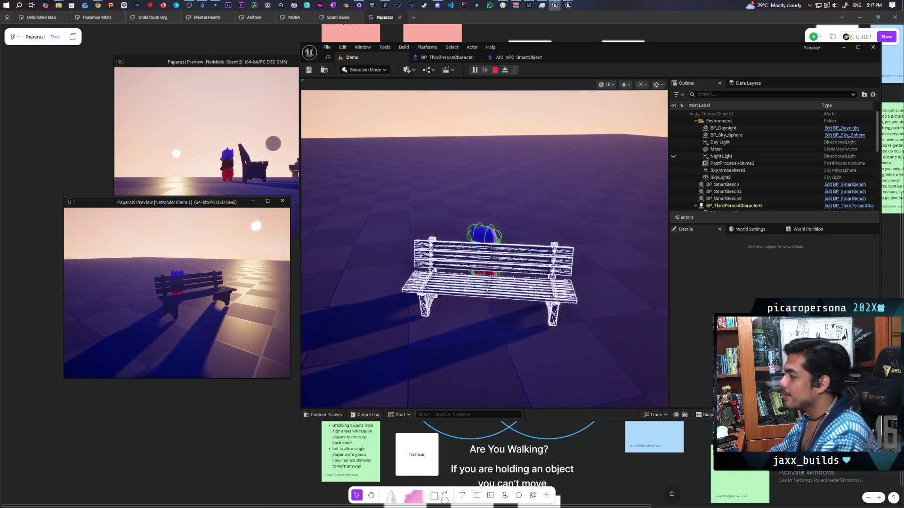
{"action": "key", "text": "Escape"}
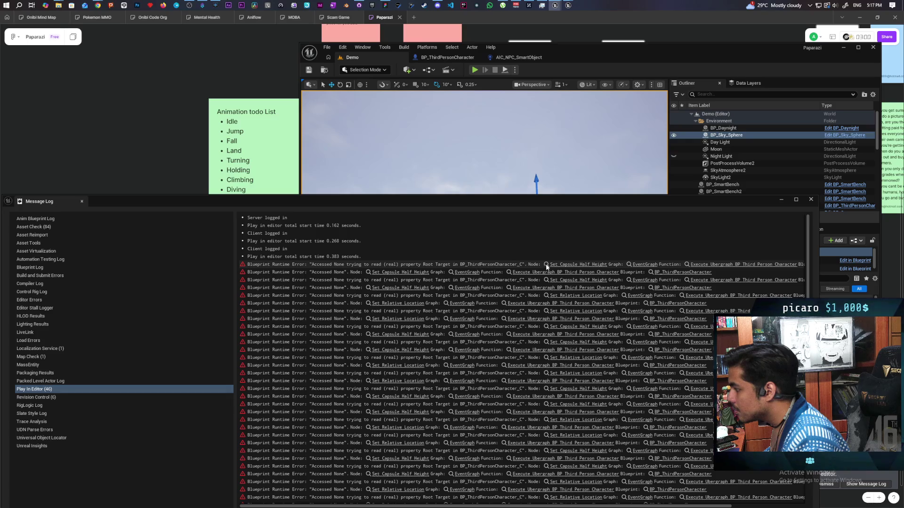
Step: Jump from the first Accessed None error to its Set Capsule Half Height node and move the log aside
{"action": "left_click", "coordinate": [566, 264]}
{"action": "mouse_move", "coordinate": [562, 217]}
{"action": "left_mouse_down"}
{"action": "mouse_move", "coordinate": [575, 236]}
{"action": "mouse_move", "coordinate": [566, 306]}
{"action": "mouse_move", "coordinate": [556, 299]}
{"action": "mouse_move", "coordinate": [648, 180]}
{"action": "mouse_move", "coordinate": [652, 150]}
{"action": "mouse_move", "coordinate": [627, 190]}
{"action": "mouse_move", "coordinate": [633, 145]}
{"action": "left_mouse_up"}
Step: Replace MC_Update Capsule's Root Target capsule reads with the character's own Capsule Component getter
{"action": "mouse_move", "coordinate": [529, 234]}
{"action": "left_mouse_down"}
{"action": "mouse_move", "coordinate": [523, 191]}
{"action": "mouse_move", "coordinate": [554, 222]}
{"action": "left_mouse_up"}
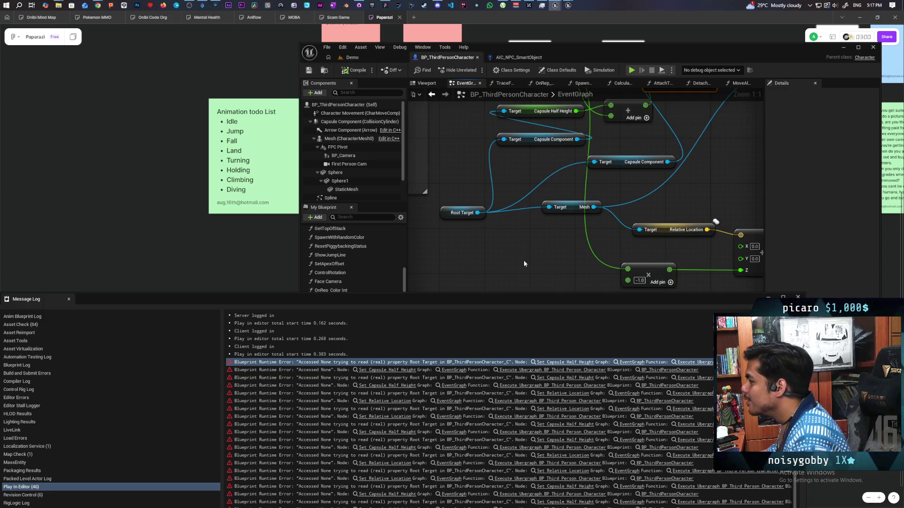
{"action": "left_click_drag", "start_coordinate": [520, 204], "coordinate": [518, 232]}
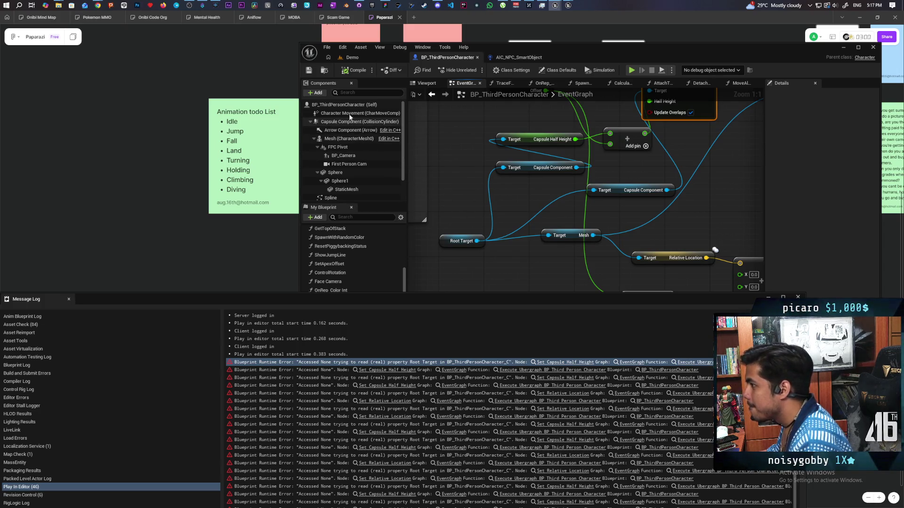
{"action": "left_click_drag", "start_coordinate": [338, 118], "coordinate": [507, 200]}
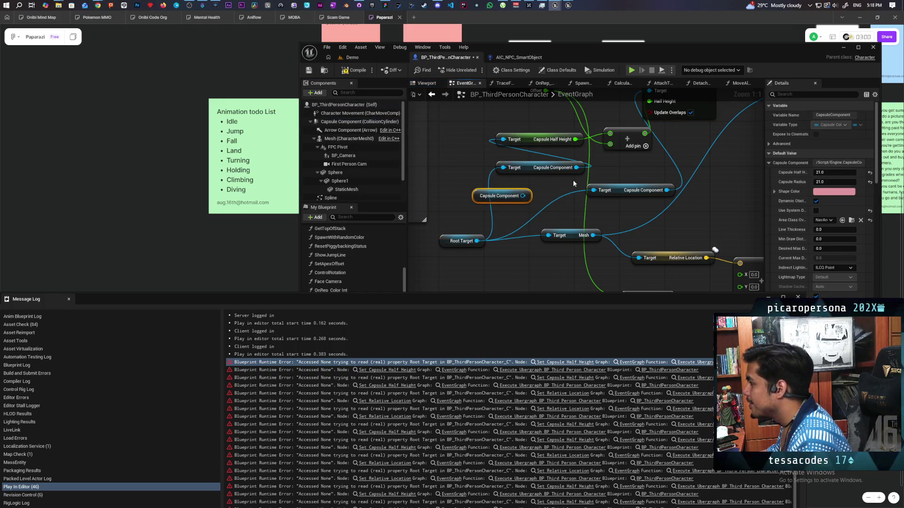
{"action": "mouse_move", "coordinate": [577, 168]}
{"action": "left_mouse_down"}
{"action": "mouse_move", "coordinate": [525, 201]}
{"action": "mouse_move", "coordinate": [463, 152]}
{"action": "left_mouse_up"}
{"action": "left_click", "coordinate": [540, 172]}
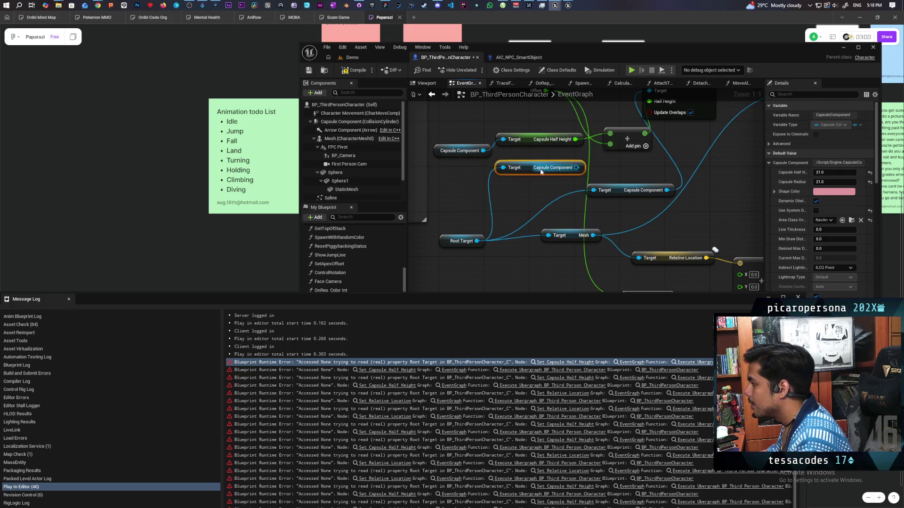
{"action": "key", "text": "Delete"}
{"action": "left_click_drag", "start_coordinate": [530, 258], "coordinate": [502, 265]}
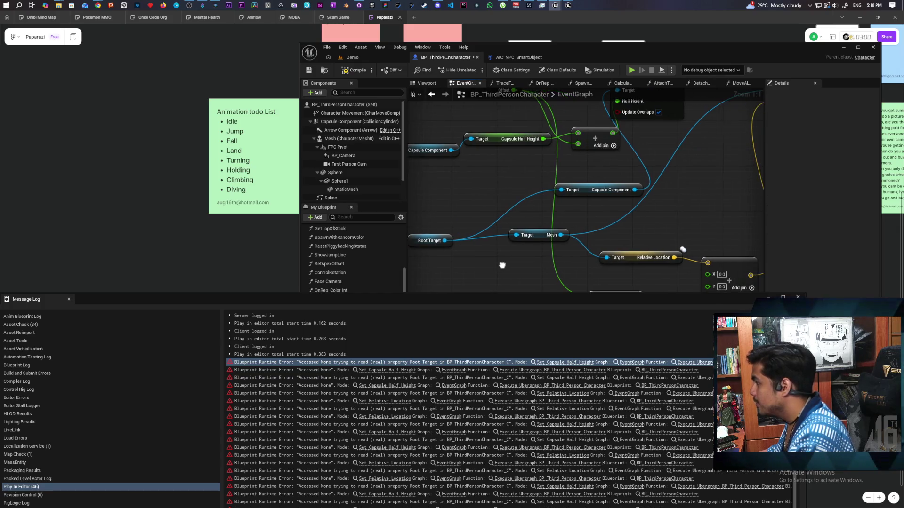
{"action": "left_click_drag", "start_coordinate": [473, 179], "coordinate": [501, 184]}
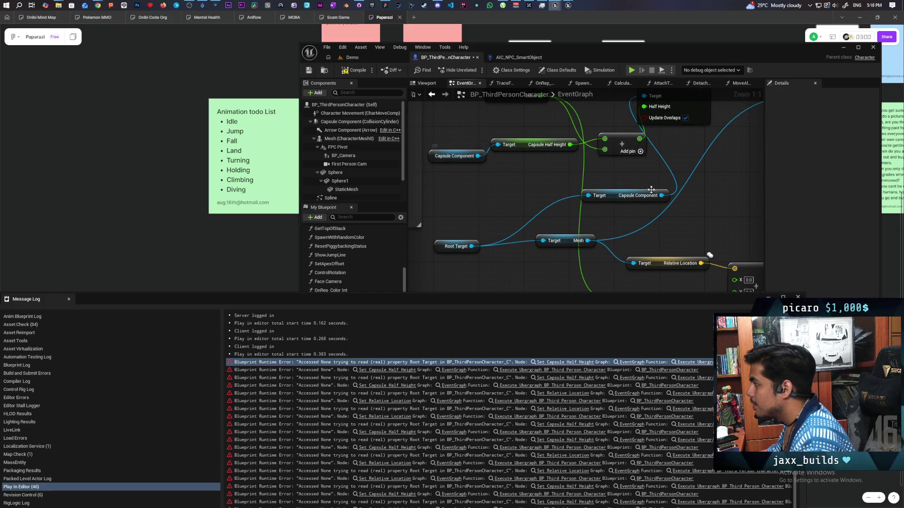
{"action": "mouse_move", "coordinate": [661, 196]}
{"action": "left_mouse_down"}
{"action": "mouse_move", "coordinate": [481, 169]}
{"action": "mouse_move", "coordinate": [476, 156]}
{"action": "mouse_move", "coordinate": [520, 178]}
{"action": "mouse_move", "coordinate": [483, 178]}
{"action": "left_mouse_up"}
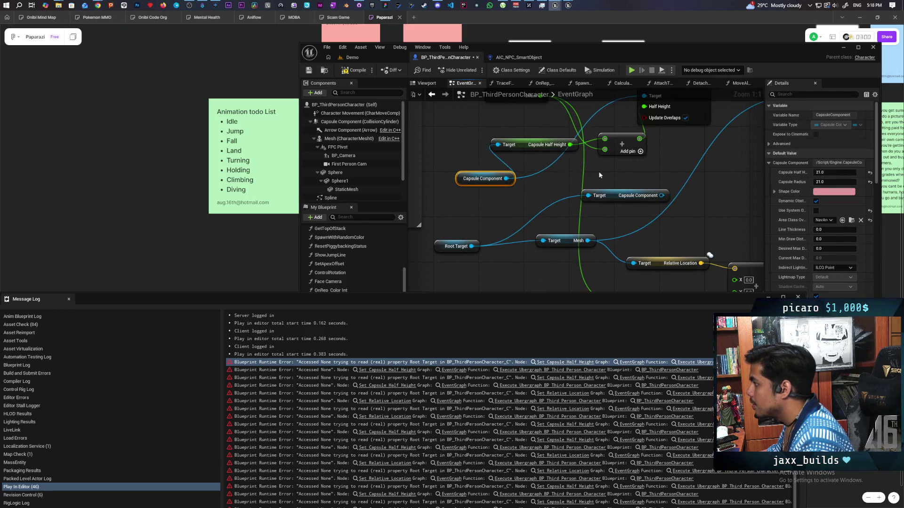
{"action": "left_click_drag", "start_coordinate": [590, 177], "coordinate": [588, 164]}
{"action": "left_click", "coordinate": [621, 184]}
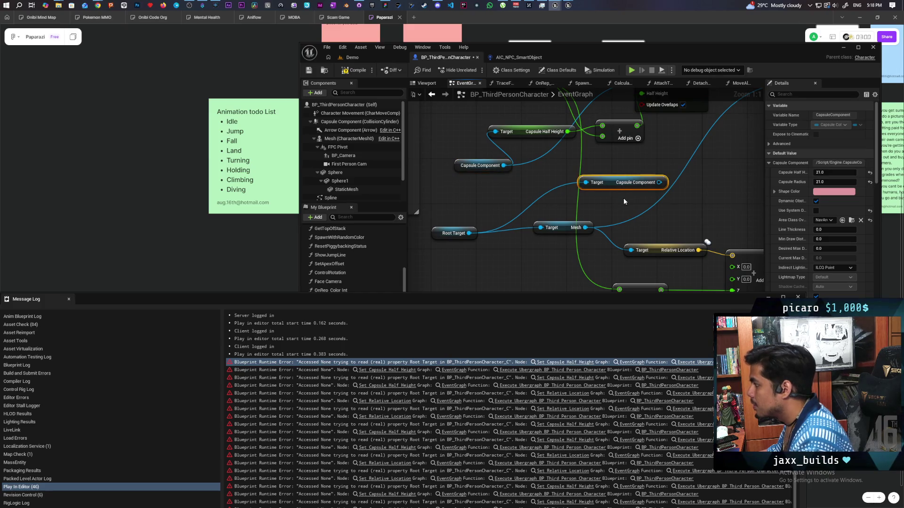
{"action": "key", "text": "Delete"}
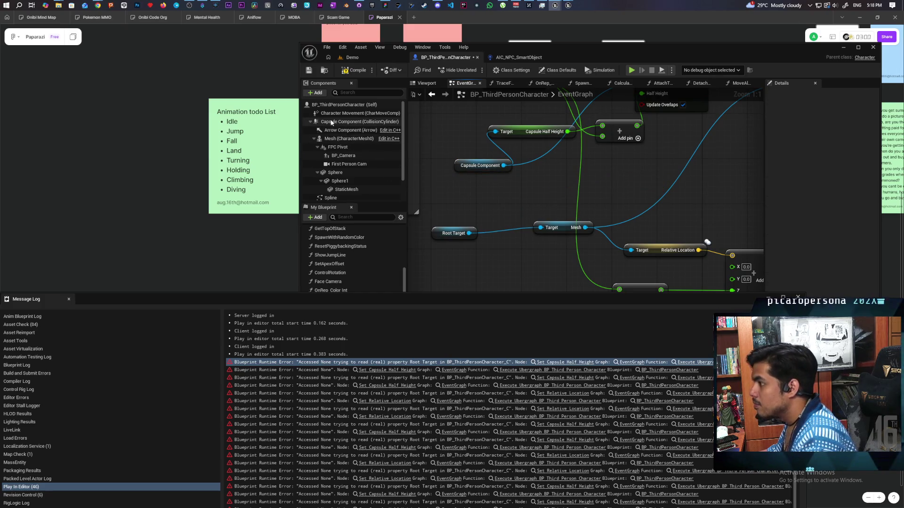
Step: Swap in the character's Mesh getter, delete the Root Target nodes, then compile and save
{"action": "mouse_move", "coordinate": [349, 138]}
{"action": "left_mouse_down"}
{"action": "mouse_move", "coordinate": [557, 207]}
{"action": "mouse_move", "coordinate": [532, 195]}
{"action": "left_mouse_up"}
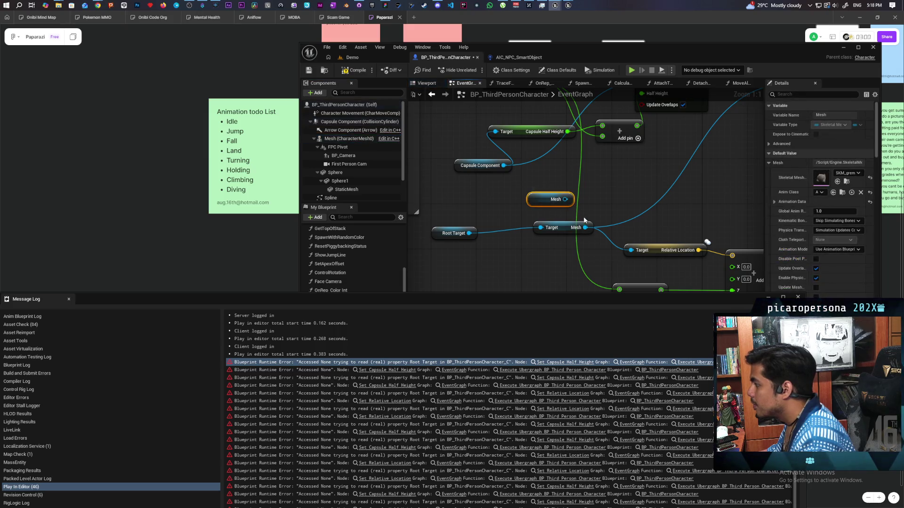
{"action": "left_click_drag", "start_coordinate": [585, 228], "coordinate": [565, 199]}
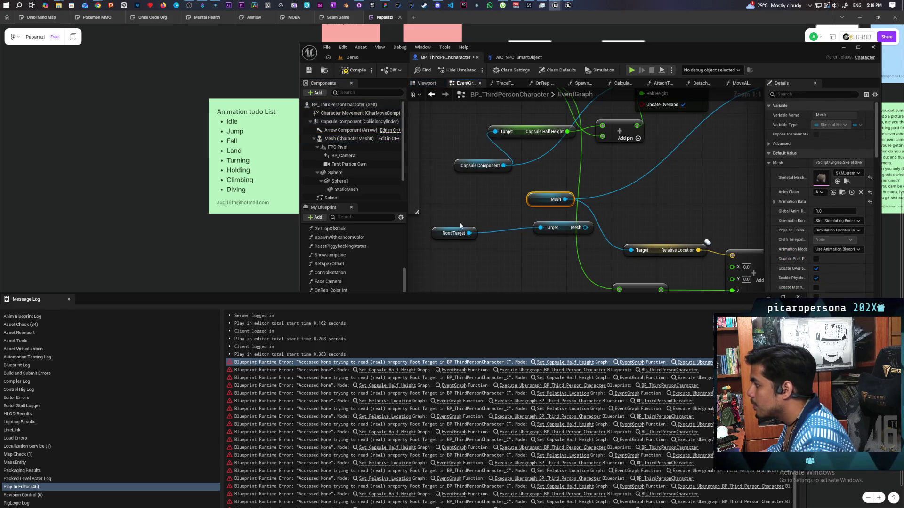
{"action": "left_click_drag", "start_coordinate": [539, 254], "coordinate": [540, 255]}
{"action": "key", "text": "Delete"}
{"action": "scroll", "coordinate": [540, 254], "scroll_direction": "down", "scroll_amount": 3}
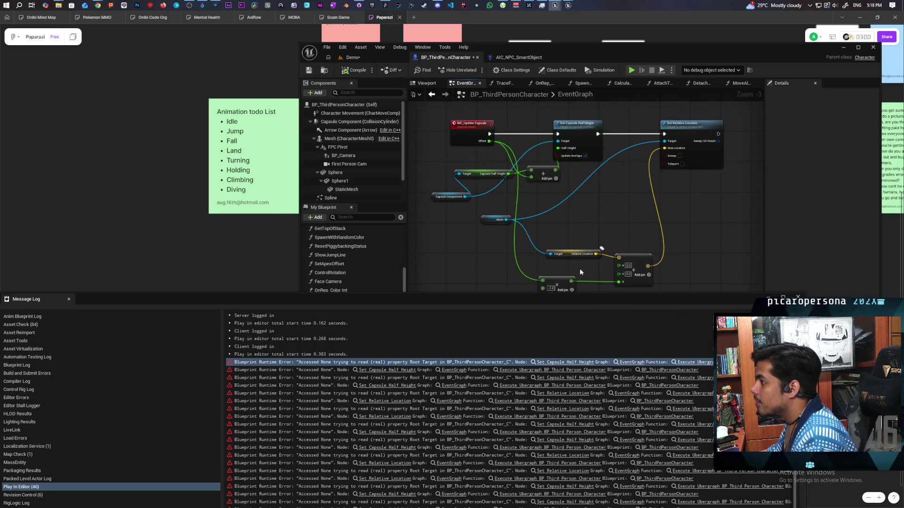
{"action": "key", "text": "ctrl+s"}
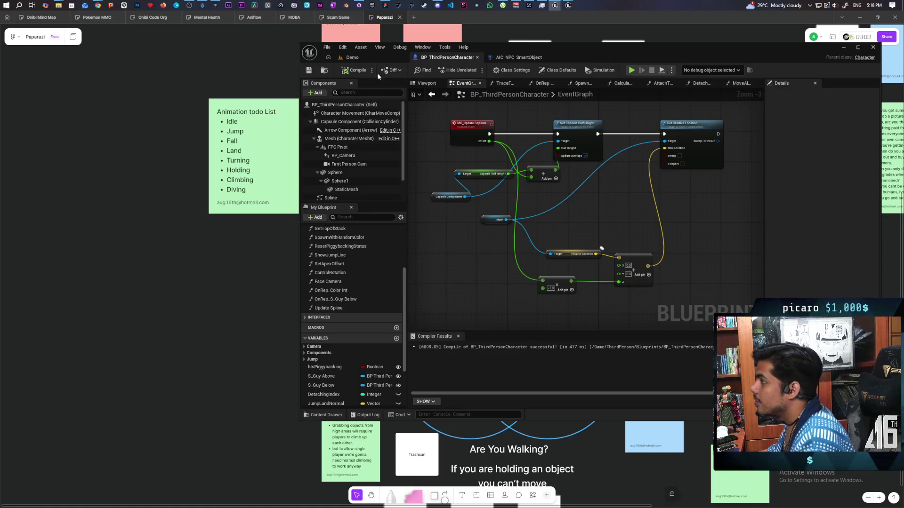
Step: Switch to the Demo level, launch a two-client play session, and take control of the main view
{"action": "left_click", "coordinate": [369, 57]}
{"action": "left_click", "coordinate": [475, 71]}
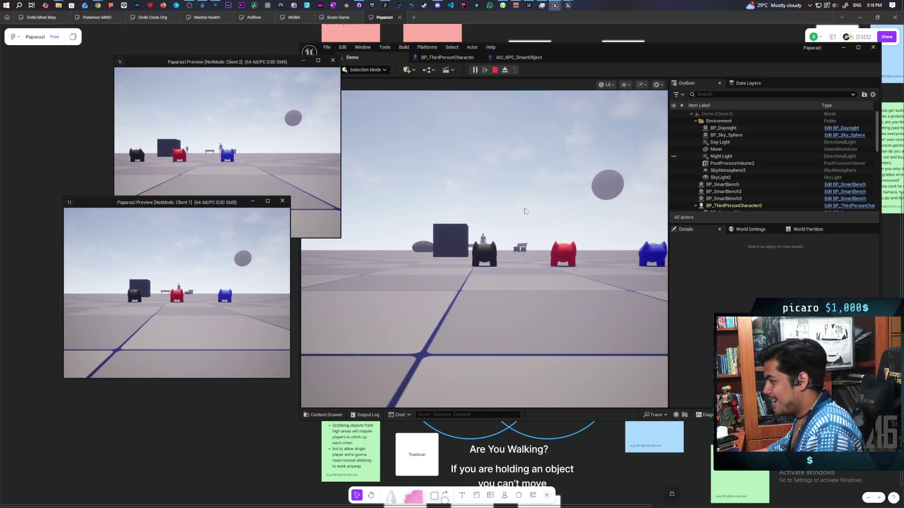
{"action": "left_click", "coordinate": [534, 205]}
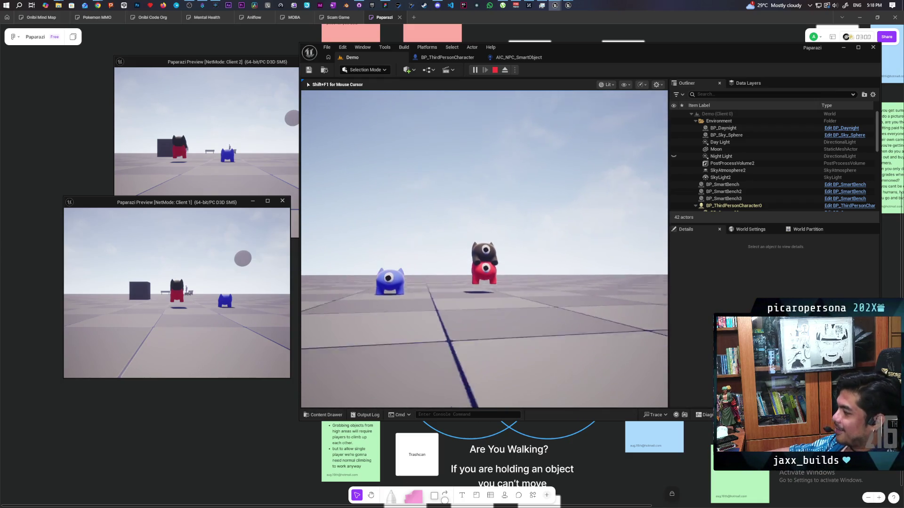
Step: Recall and run 'show Collision' from the game console to display collision wireframes
{"action": "key", "text": "grave"}
{"action": "key", "text": "Up"}
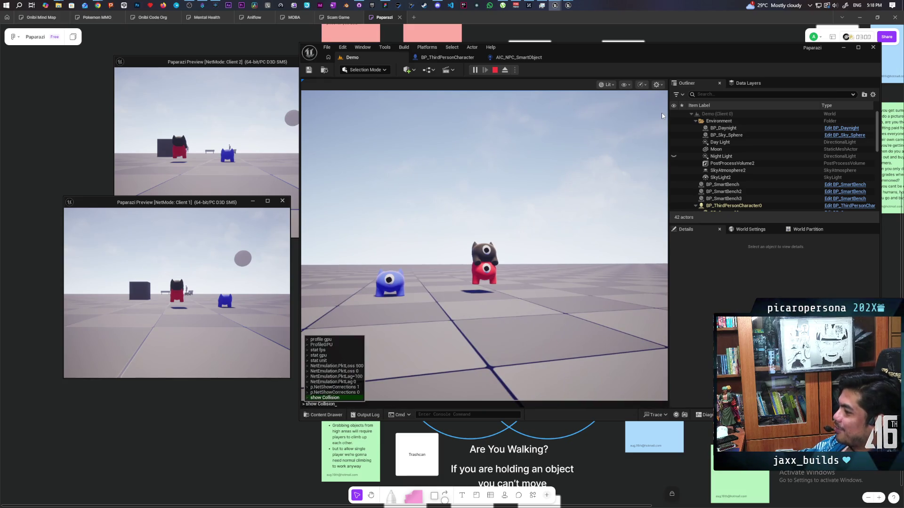
{"action": "key", "text": "Return"}
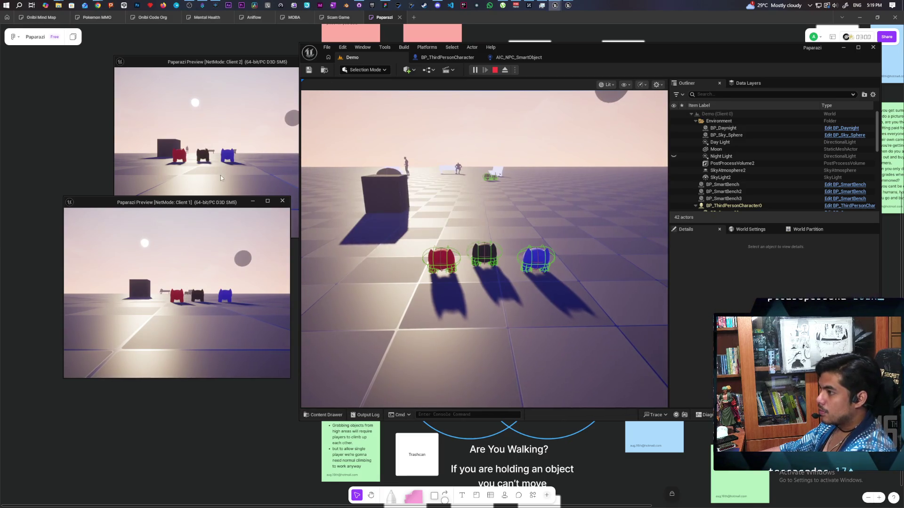
Step: In Client 2, move the blue character beside the red one and jump onto another character
{"action": "key", "text": "alt+Tab"}
{"action": "key", "text": "a"}
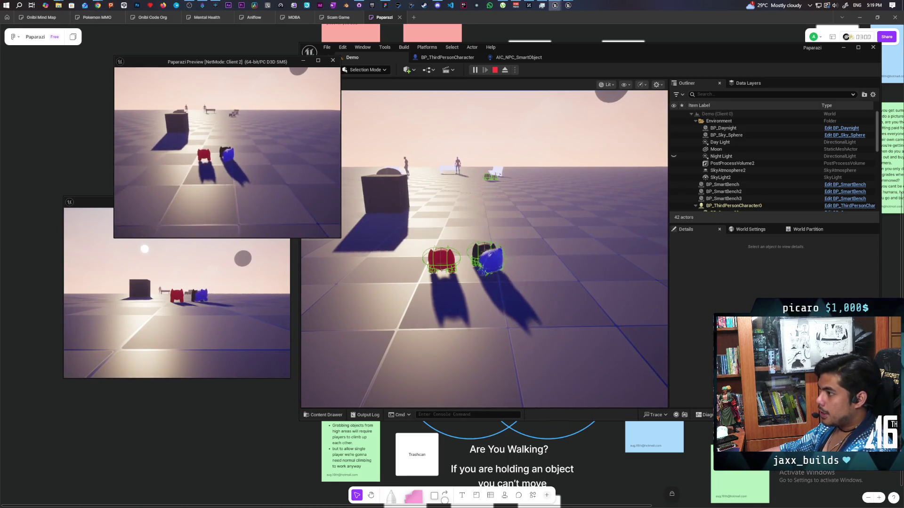
{"action": "key", "text": "space"}
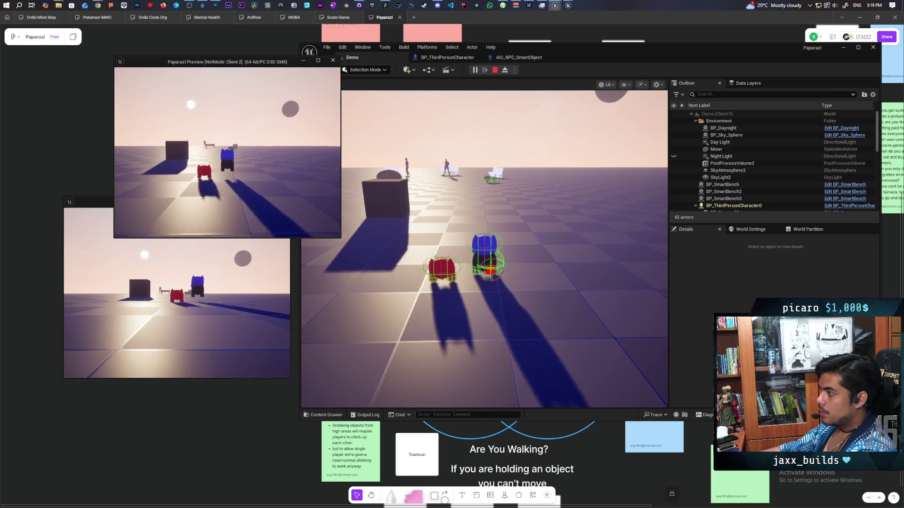
{"action": "key", "text": "s"}
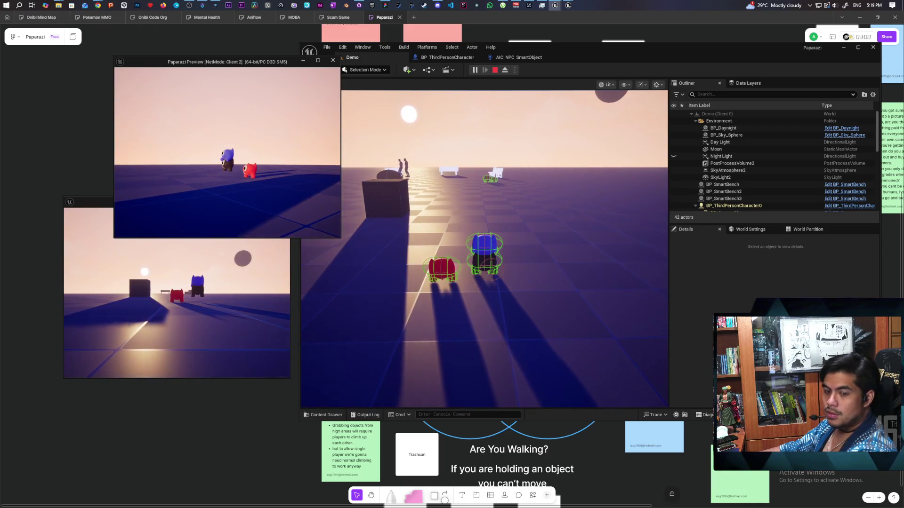
Step: From the main game view, walk the blue character toward and around the red one
{"action": "left_click", "coordinate": [485, 105]}
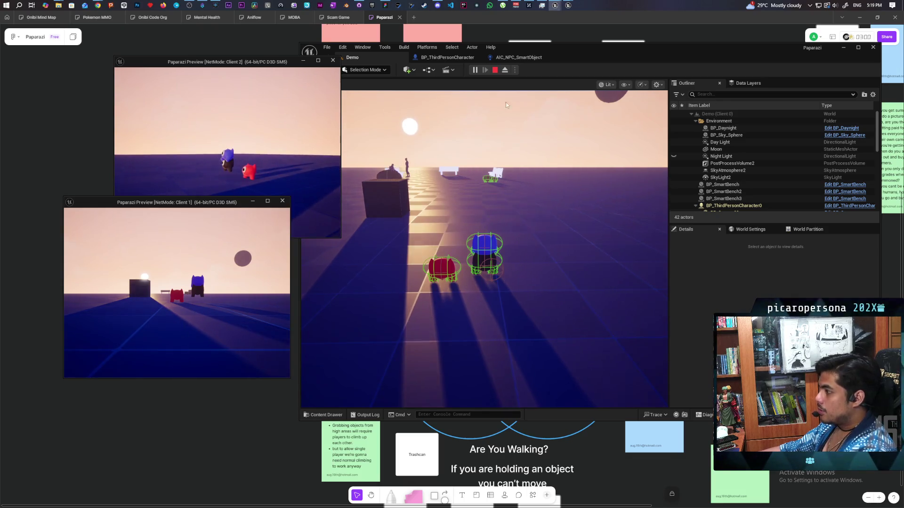
{"action": "left_click", "coordinate": [552, 189]}
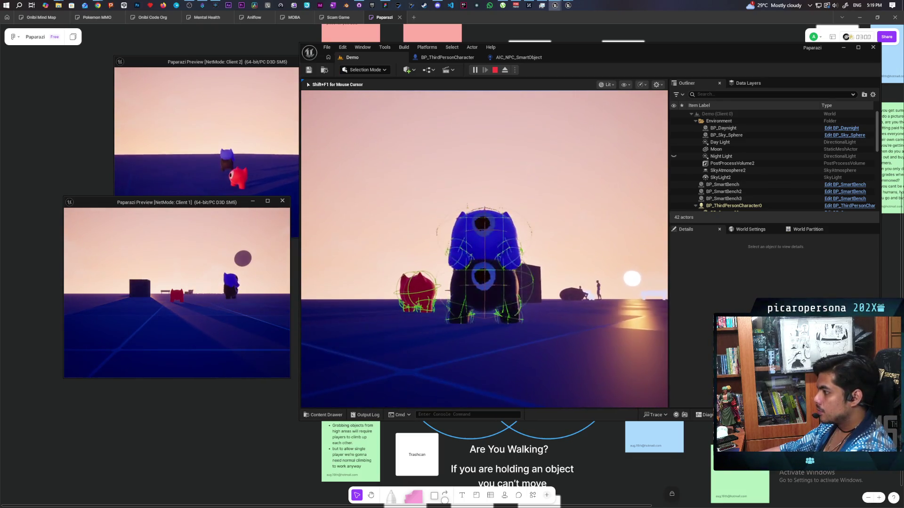
{"action": "key", "text": "w"}
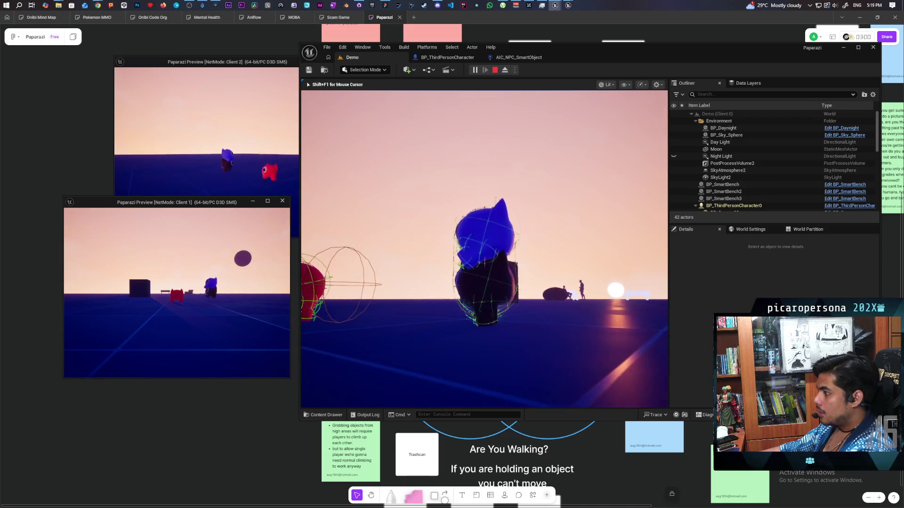
{"action": "key", "text": "w"}
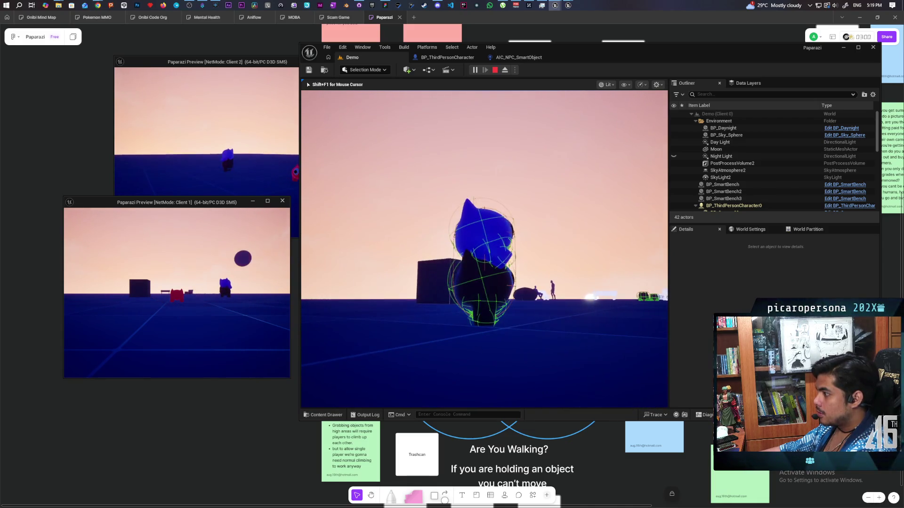
{"action": "key", "text": "w"}
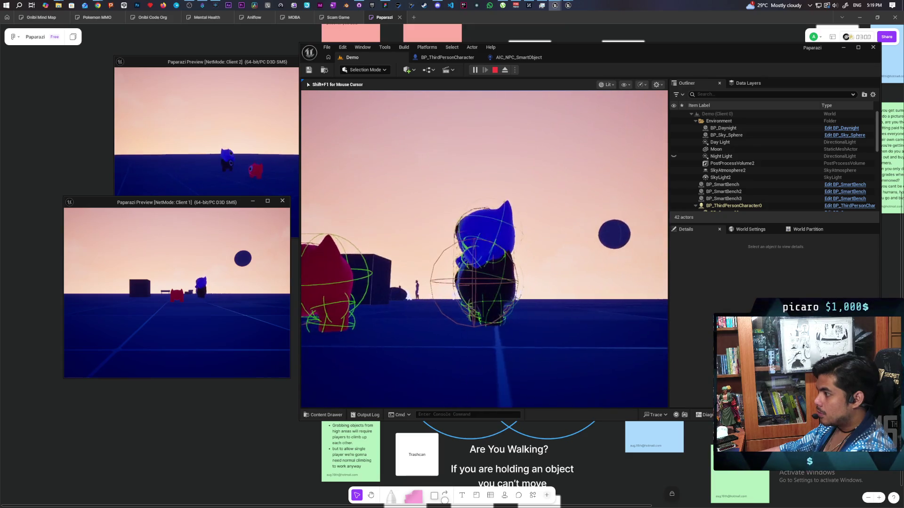
{"action": "key", "text": "w"}
{"action": "key", "text": "w"}
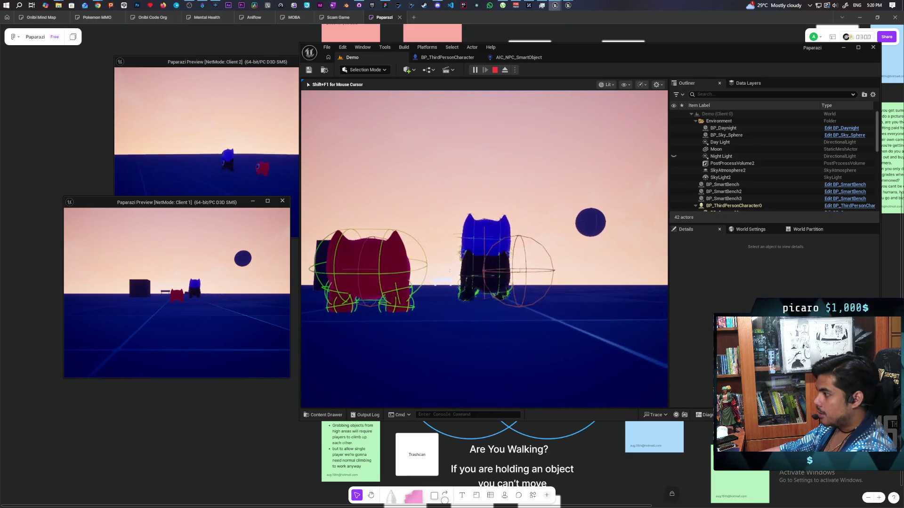
{"action": "key", "text": "s"}
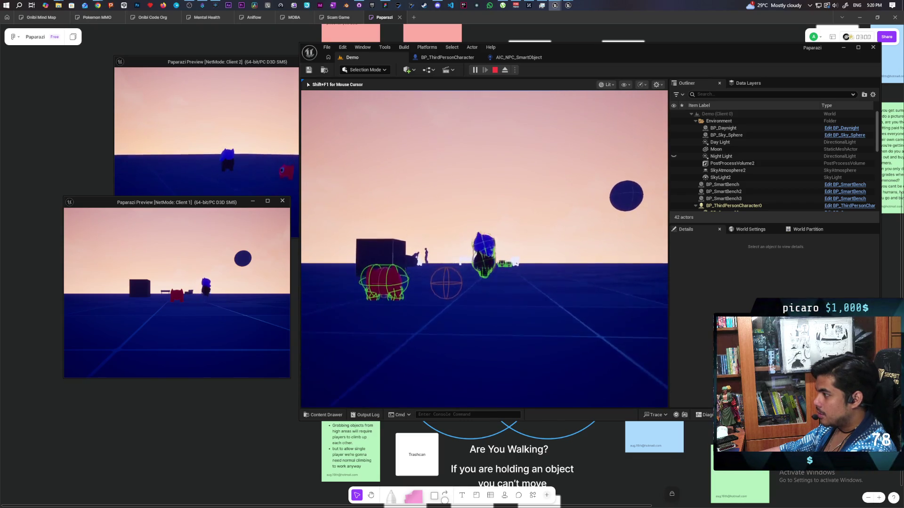
{"action": "key", "text": "w"}
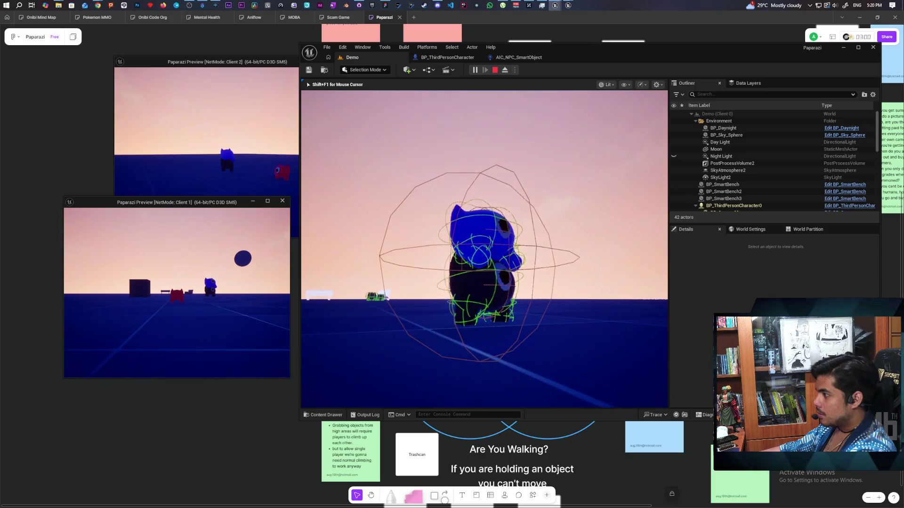
{"action": "key", "text": "w"}
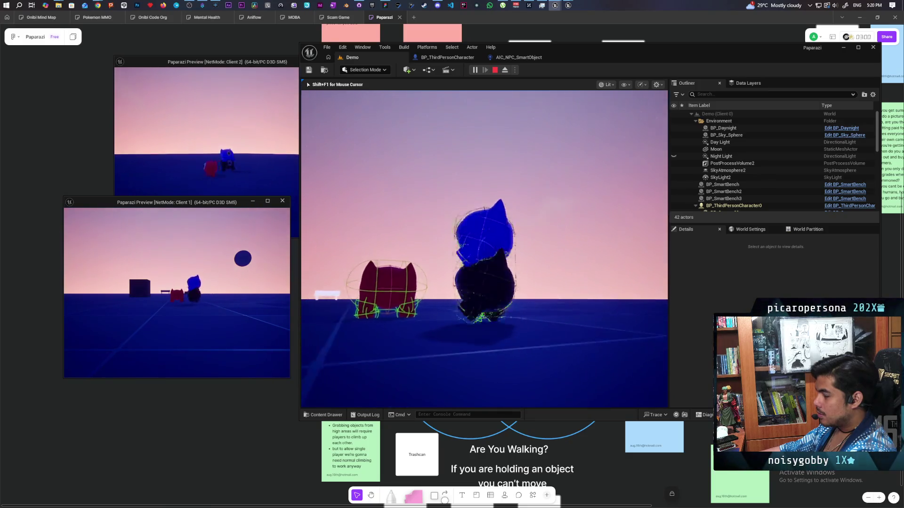
Step: Keep circling the blue character around the red one, then walk it toward the benches
{"action": "key", "text": "s"}
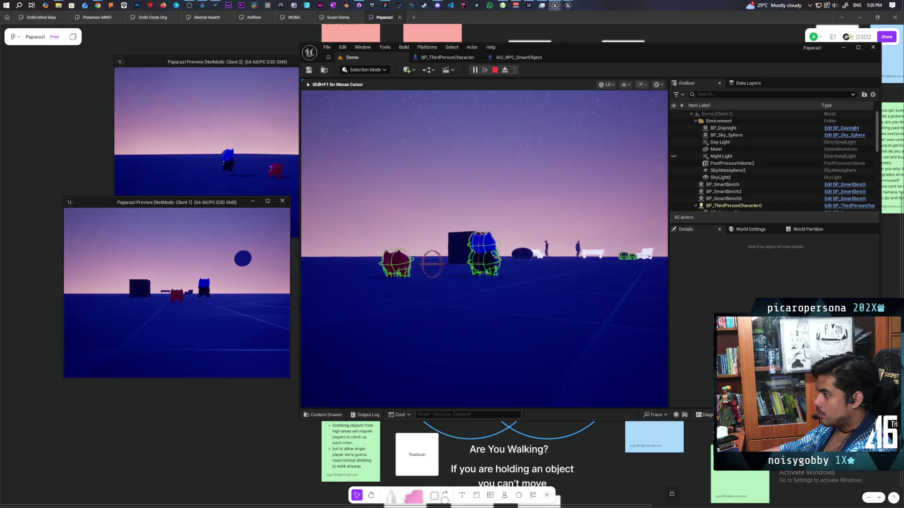
{"action": "key", "text": "w"}
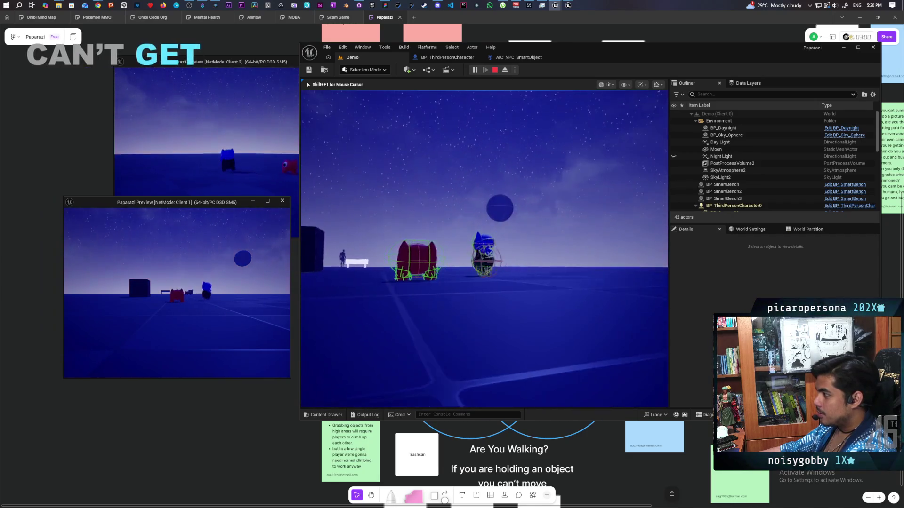
{"action": "key", "text": "w"}
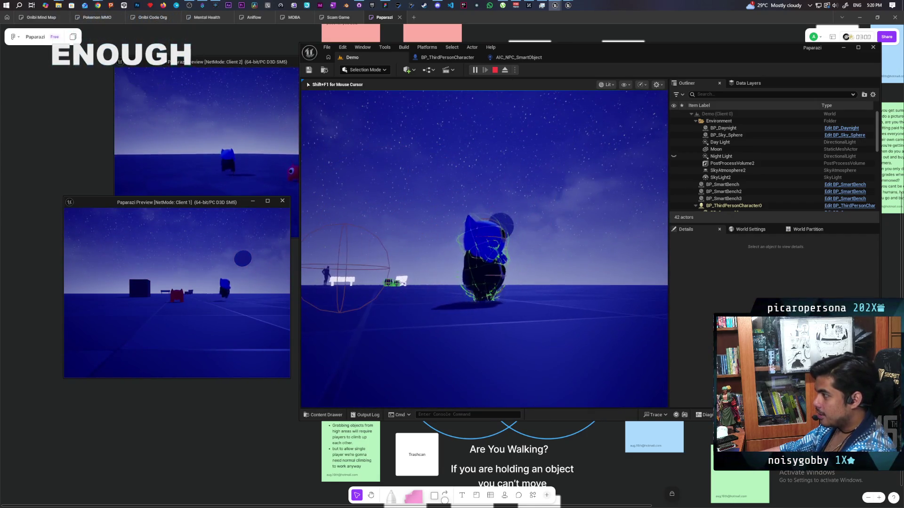
{"action": "key", "text": "w"}
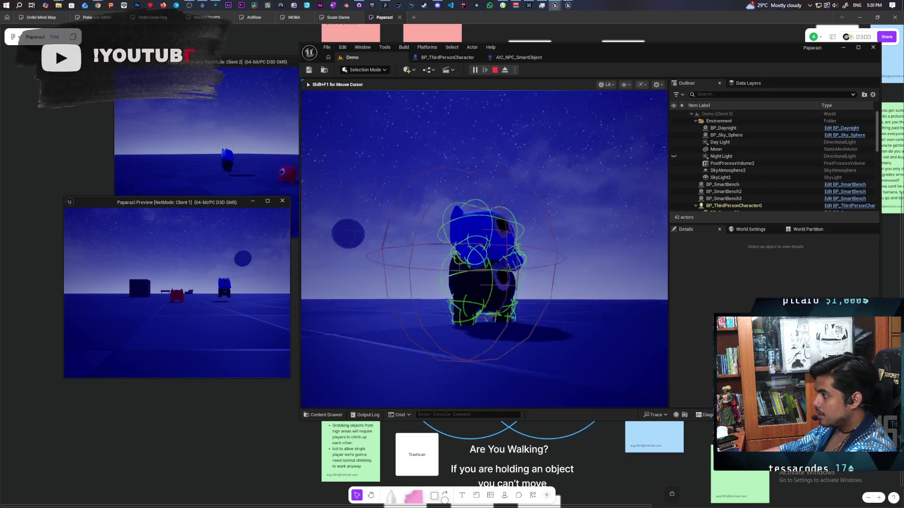
{"action": "key", "text": "w"}
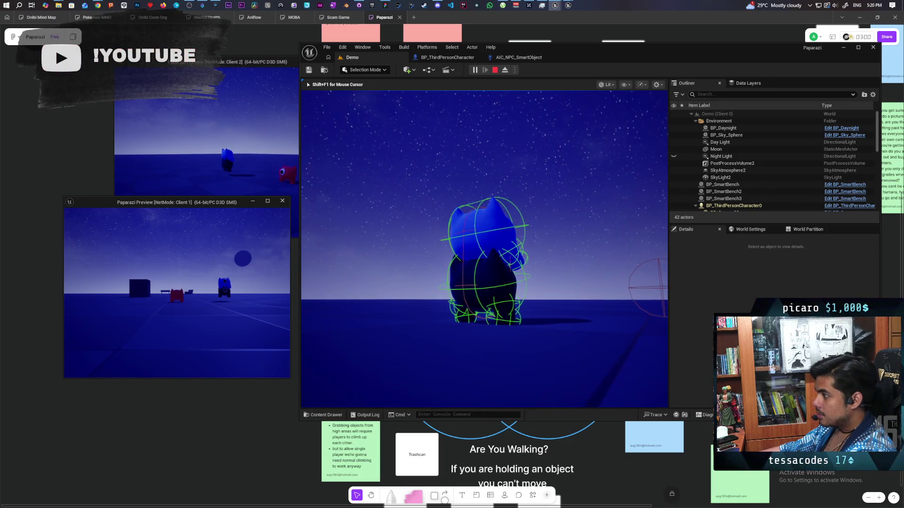
{"action": "key", "text": "w"}
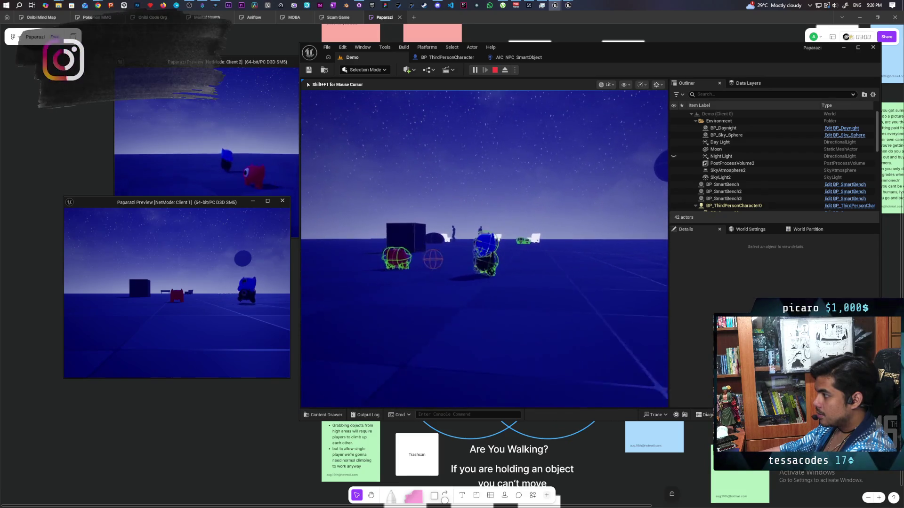
{"action": "key", "text": "w"}
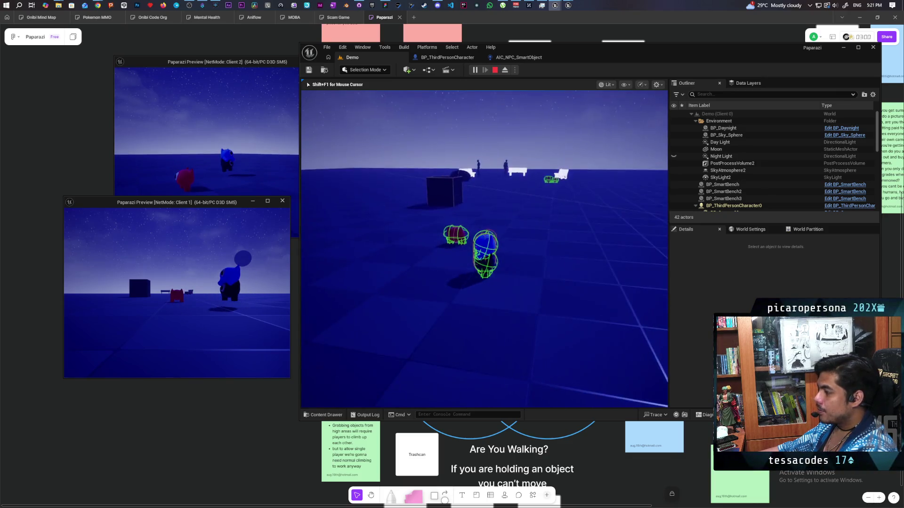
Step: Walk Client 2's character past the benches up beside the red character
{"action": "key", "text": "shift+F1"}
{"action": "left_click", "coordinate": [234, 142]}
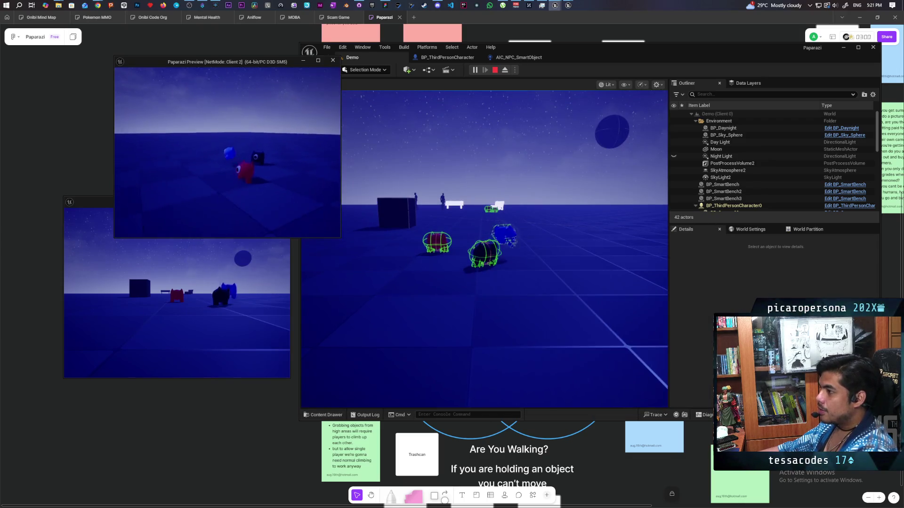
{"action": "key", "text": "w"}
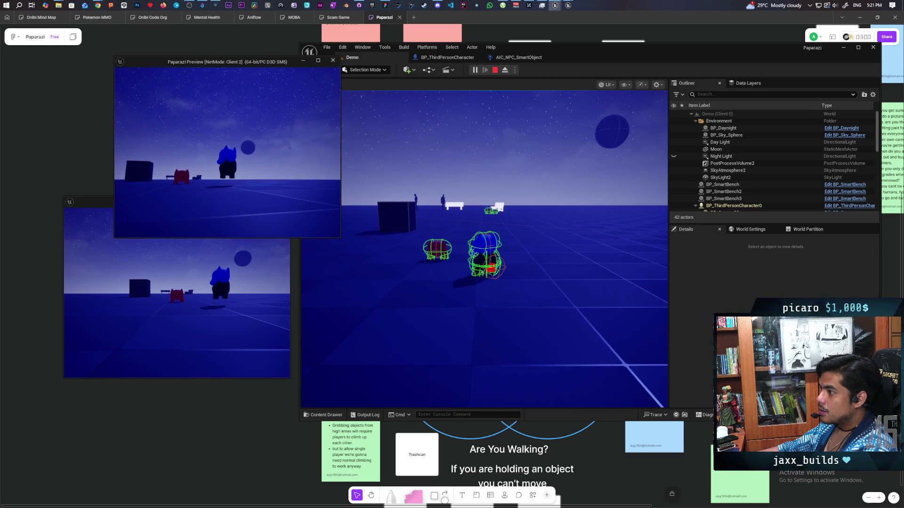
{"action": "key", "text": "w"}
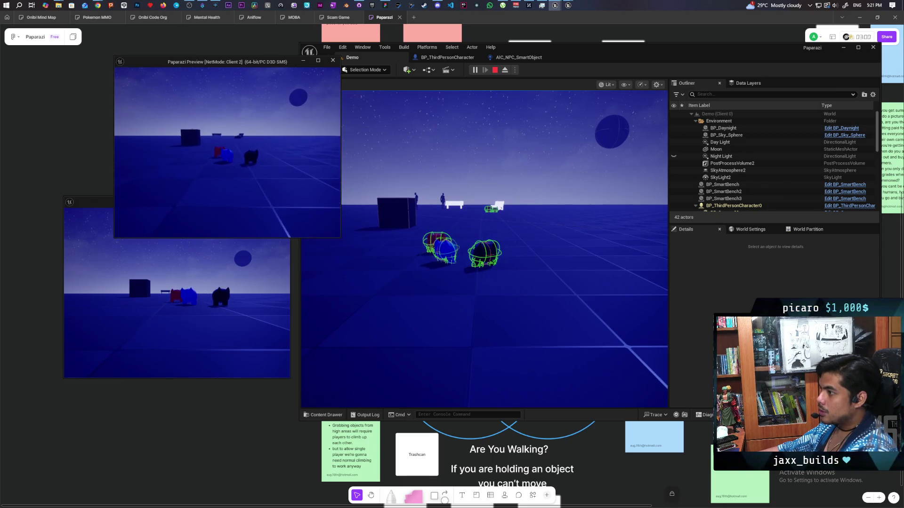
{"action": "left_click", "coordinate": [484, 249]}
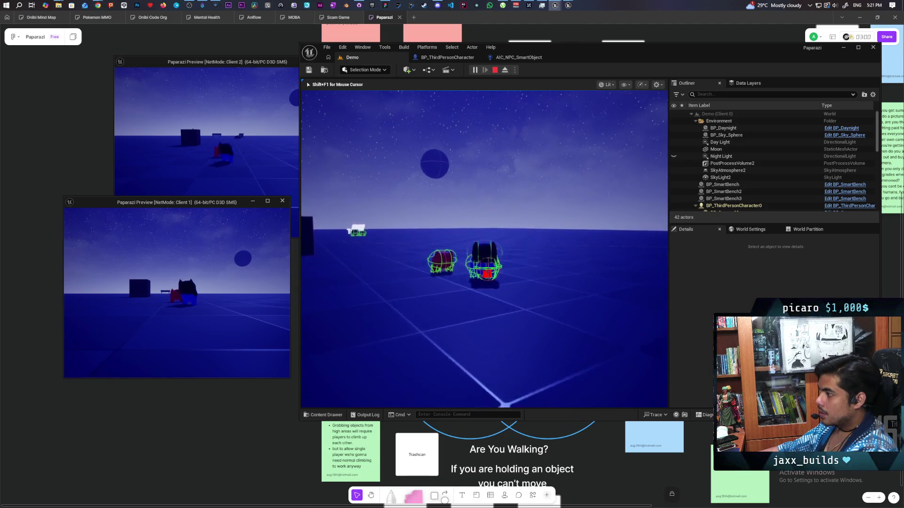
{"action": "key", "text": "shift+F1"}
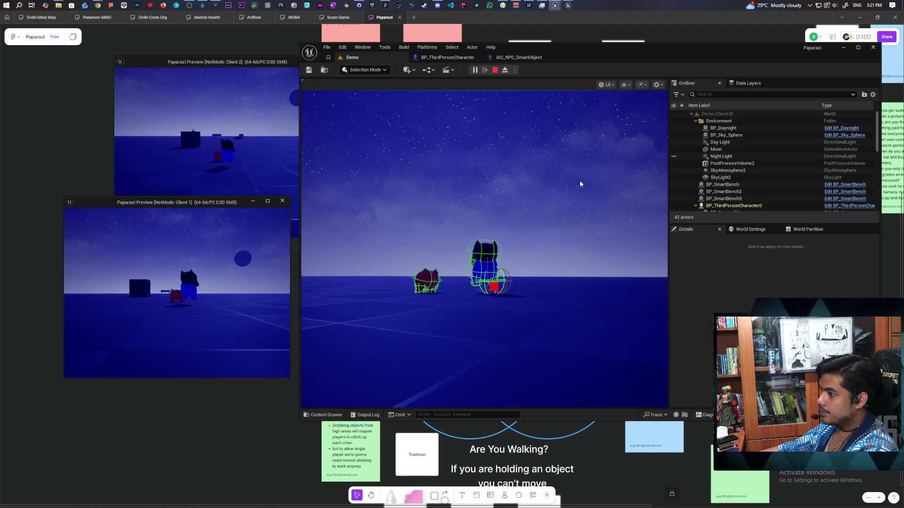
{"action": "left_click", "coordinate": [260, 167]}
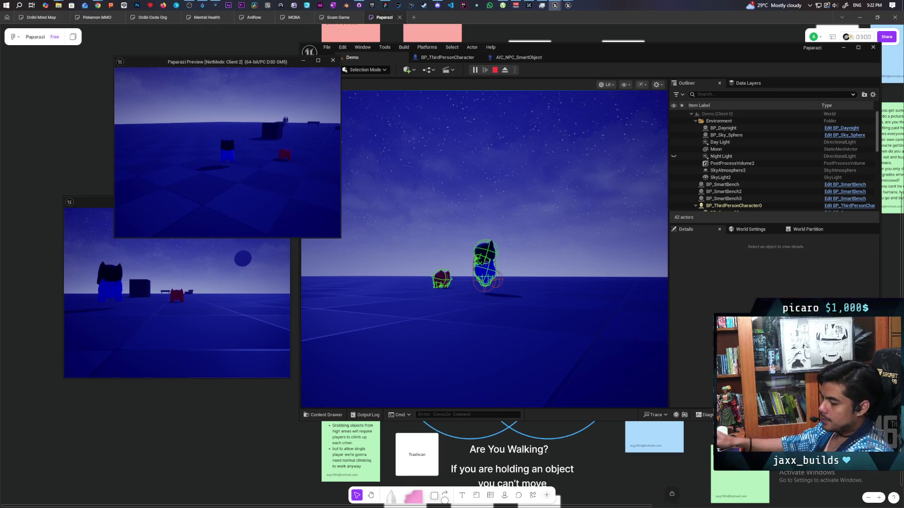
Step: Stop the multiplayer play session and bring the Google search window forward for a new search
{"action": "key", "text": "Escape"}
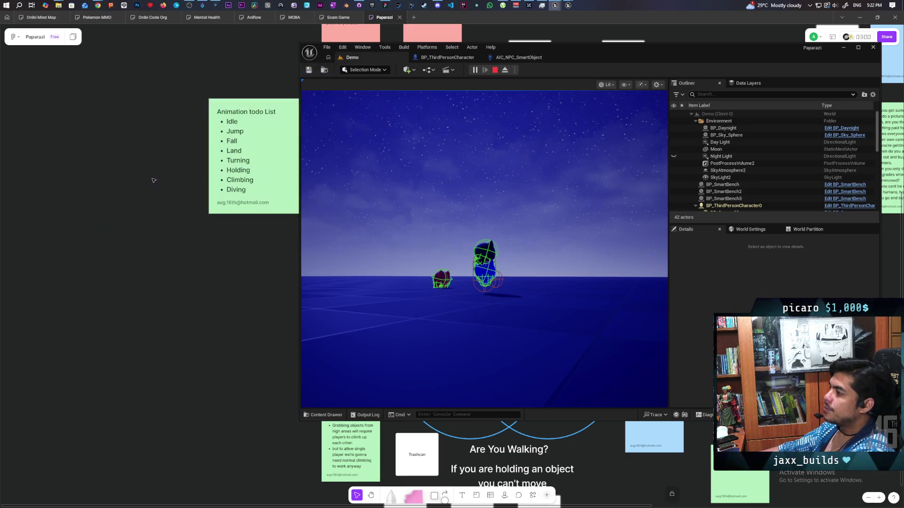
{"action": "mouse_move", "coordinate": [100, 8]}
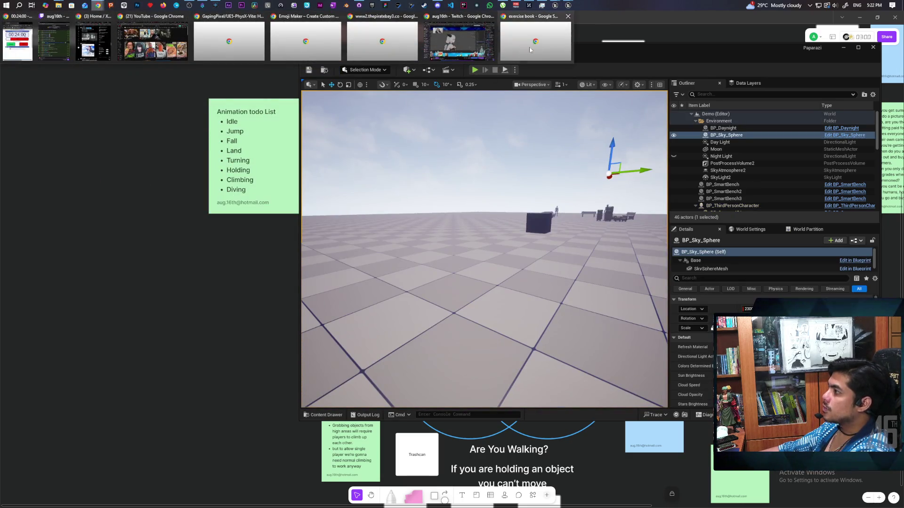
{"action": "left_click", "coordinate": [153, 40]}
{"action": "left_click", "coordinate": [354, 106]}
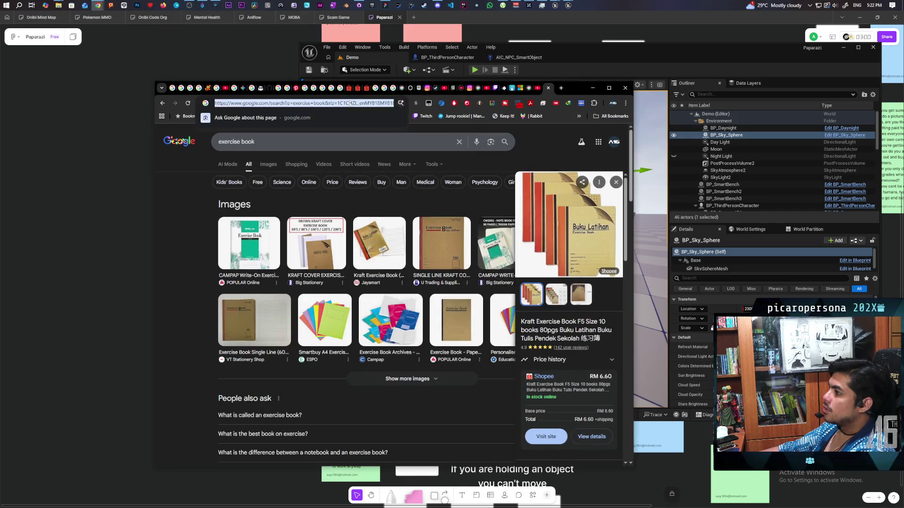
Step: Search 'change character mesh relative offset replication not working ue5' and expand the AI overview's solutions
{"action": "type", "text": "change "}
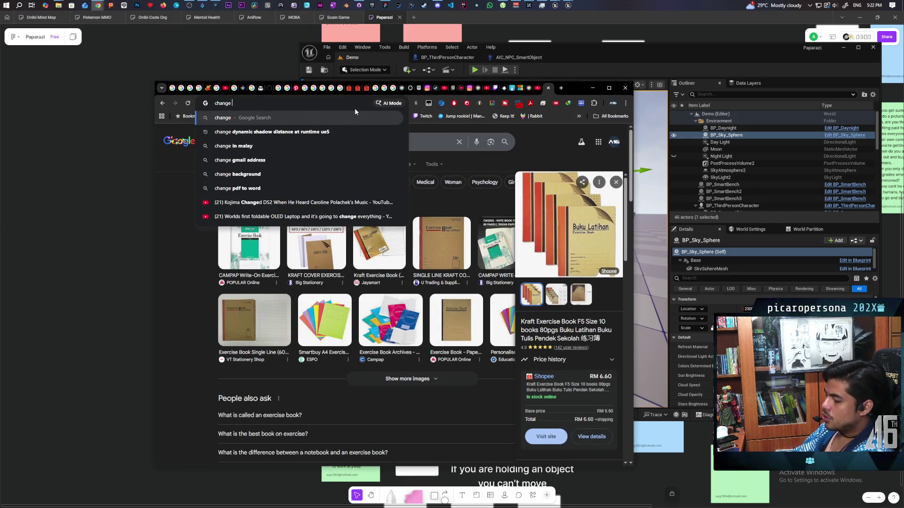
{"action": "type", "text": "skeletal mesh"}
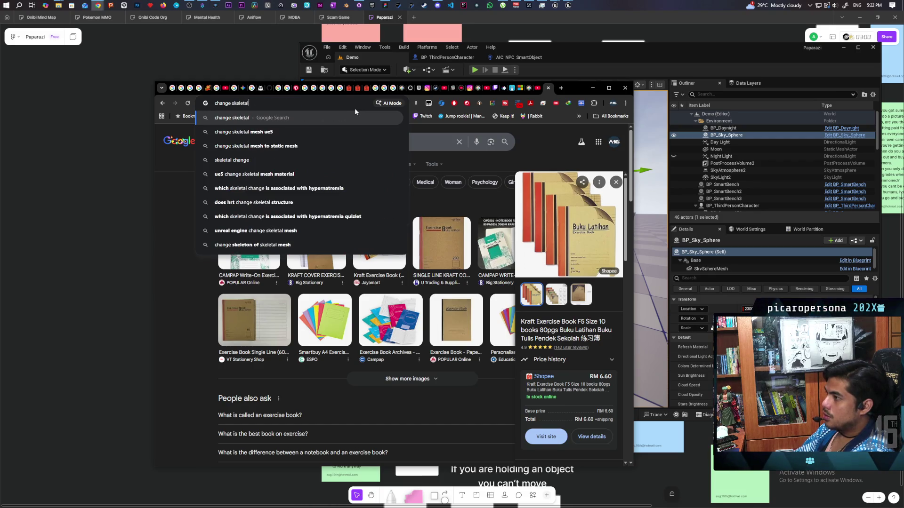
{"action": "key", "text": "BackSpace"}
{"action": "key", "text": "BackSpace"}
{"action": "key", "text": "BackSpace"}
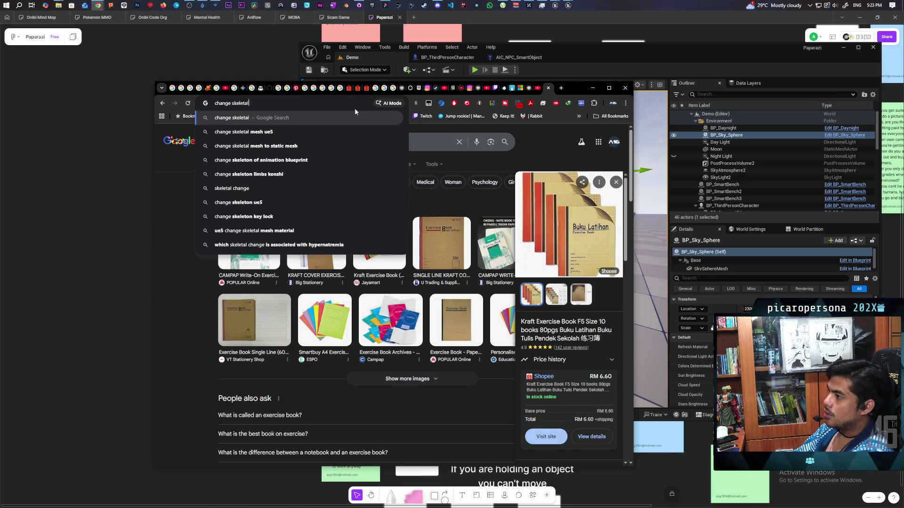
{"action": "key", "text": "BackSpace"}
{"action": "key", "text": "BackSpace"}
{"action": "type", "text": "chaarcter "}
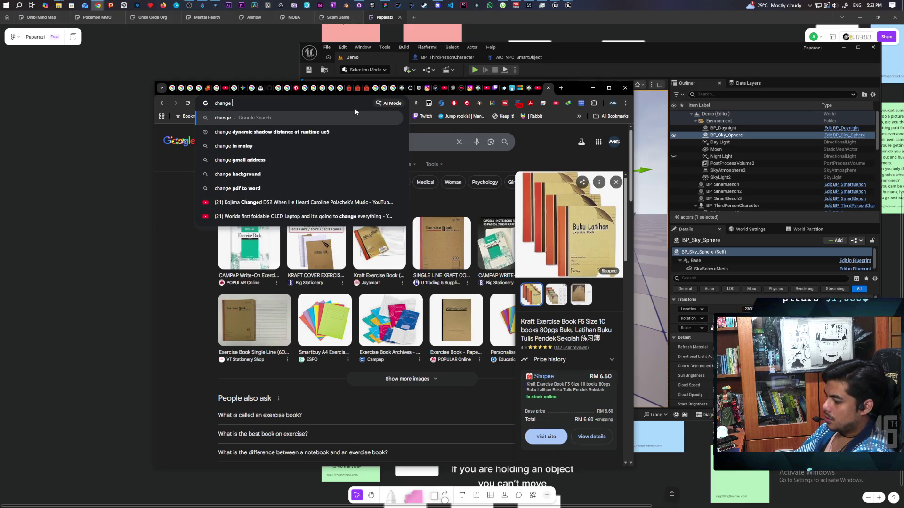
{"action": "type", "text": "m"}
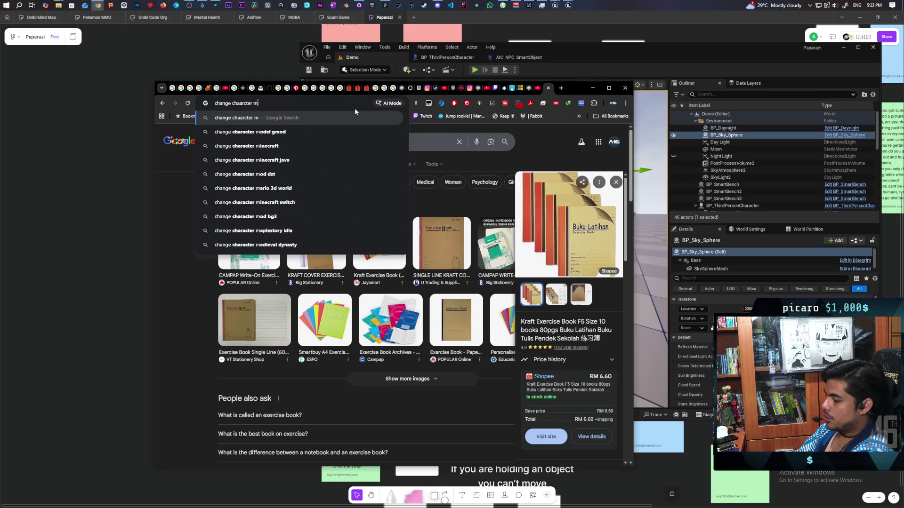
{"action": "type", "text": "esh rela"}
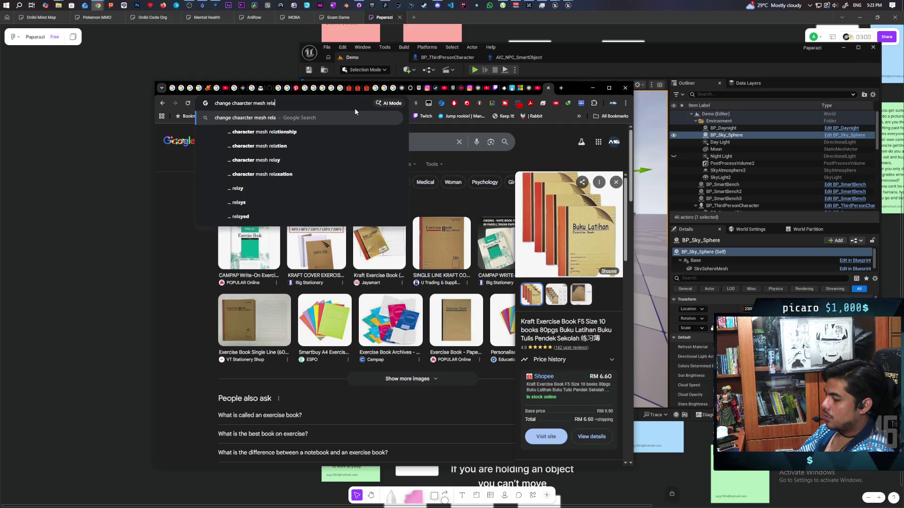
{"action": "type", "text": "tive offset "}
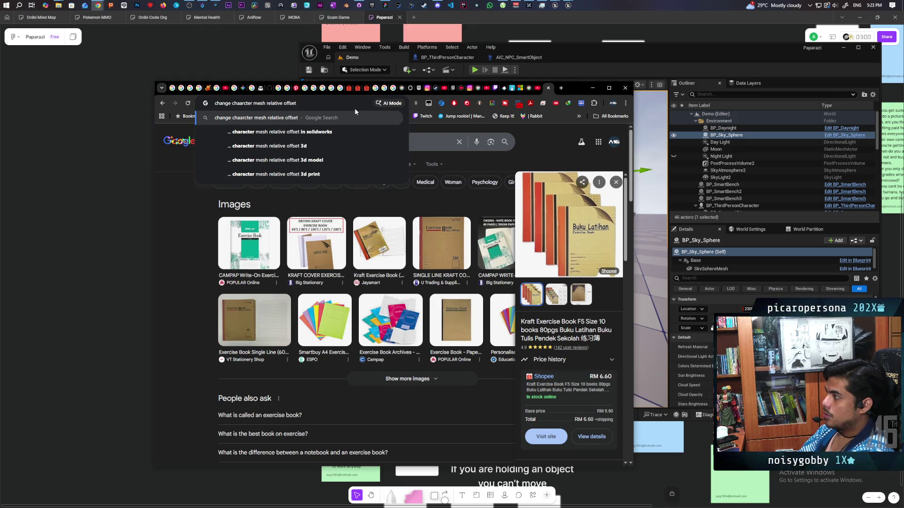
{"action": "type", "text": "replication "}
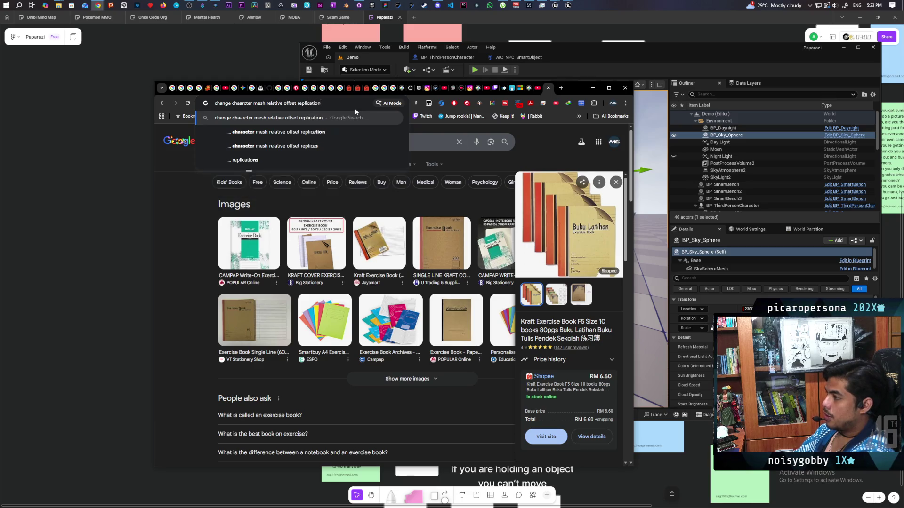
{"action": "type", "text": "not wo"}
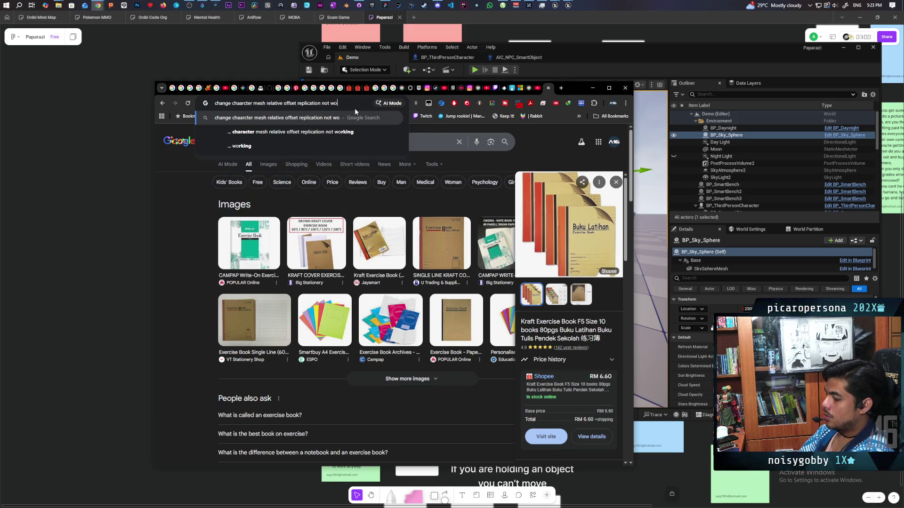
{"action": "type", "text": "rking ue5"}
{"action": "key", "text": "Return"}
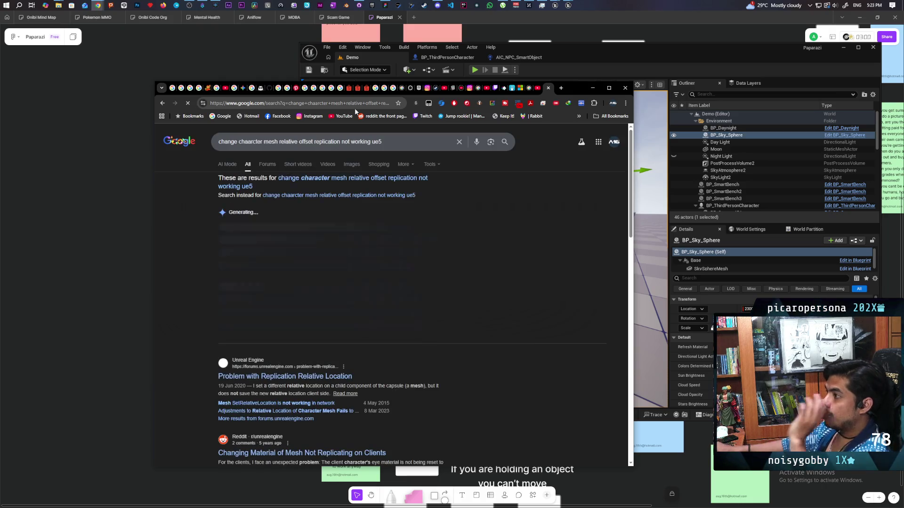
{"action": "left_click", "coordinate": [386, 182]}
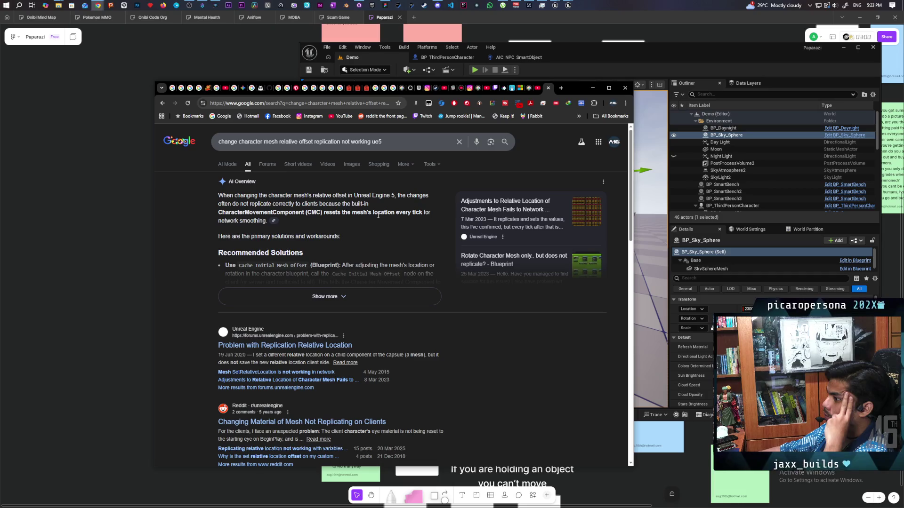
{"action": "left_click", "coordinate": [286, 296]}
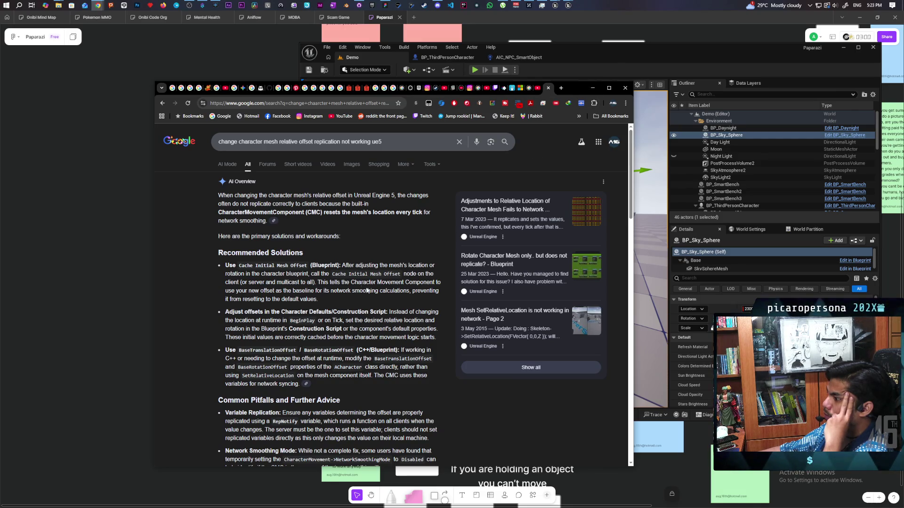
{"action": "left_click", "coordinate": [592, 88]}
Step: Add a Cache Initial Mesh Offset node beside Set Relative Location in the character's EventGraph
{"action": "left_click", "coordinate": [446, 58]}
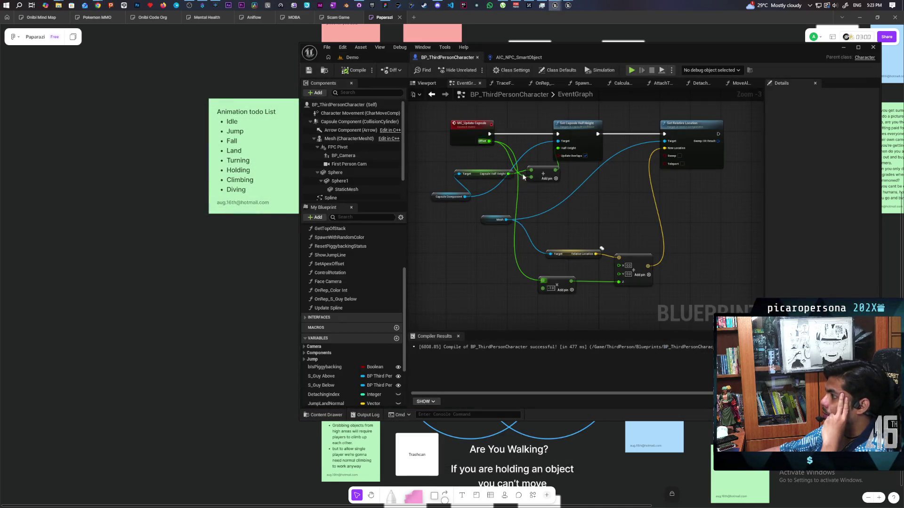
{"action": "left_click_drag", "start_coordinate": [609, 189], "coordinate": [488, 263]}
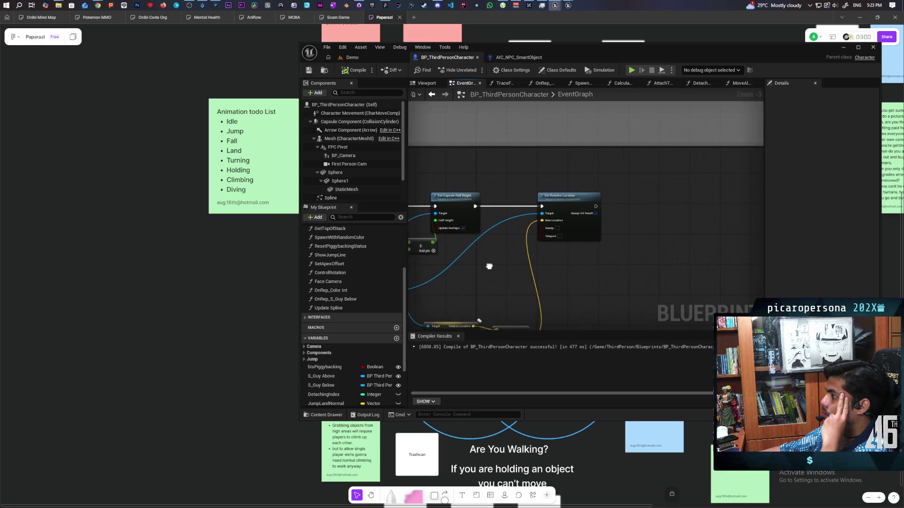
{"action": "right_click", "coordinate": [557, 246]}
{"action": "type", "text": "cache"}
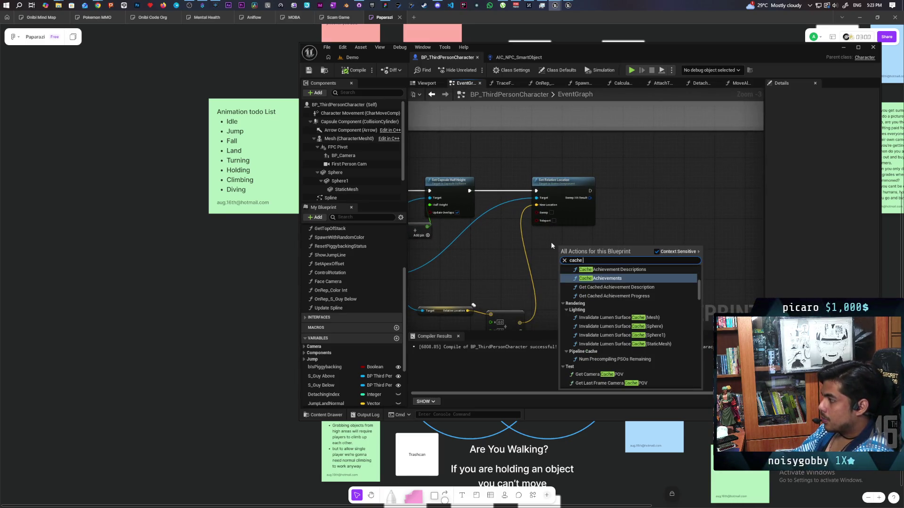
{"action": "type", "text": " mesh"}
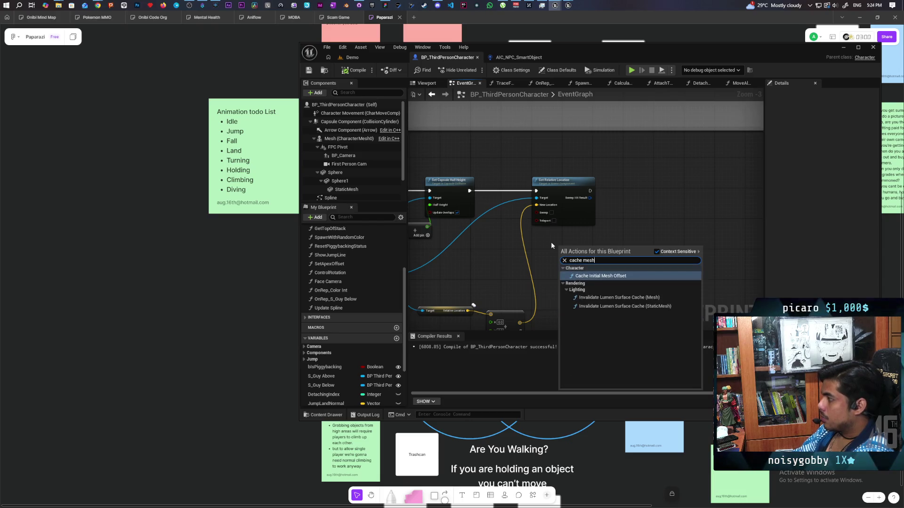
{"action": "key", "text": "Return"}
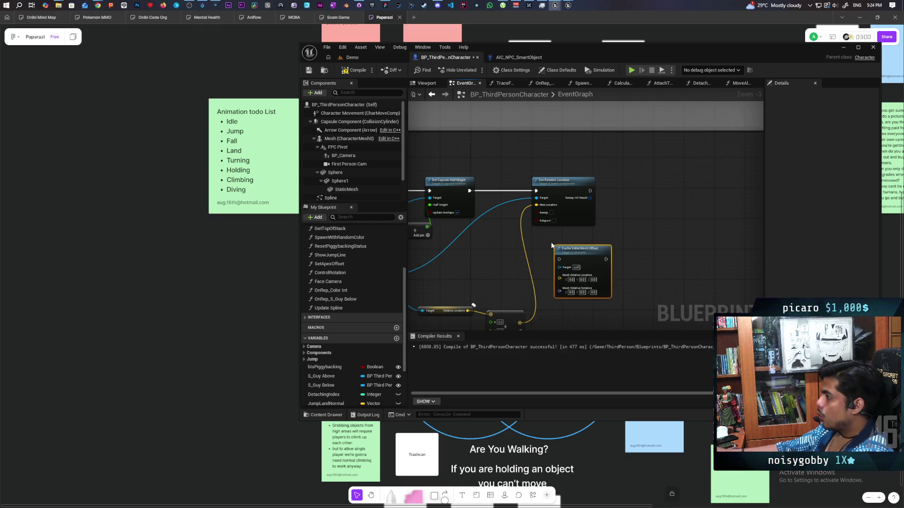
{"action": "scroll", "coordinate": [597, 263], "scroll_direction": "up", "scroll_amount": 3}
{"action": "mouse_move", "coordinate": [582, 258]}
{"action": "left_mouse_down"}
{"action": "mouse_move", "coordinate": [629, 231]}
{"action": "mouse_move", "coordinate": [661, 167]}
{"action": "left_mouse_up"}
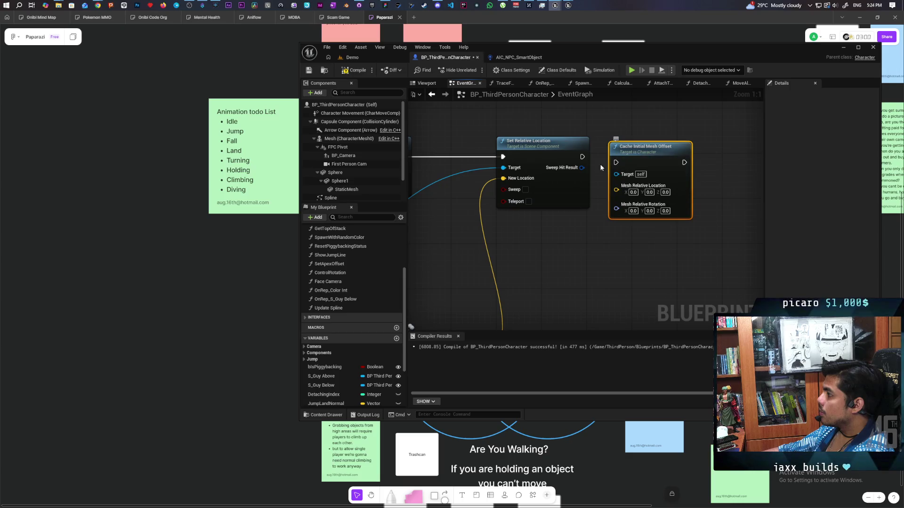
Step: Wire Cache Initial Mesh Offset to run after Set Relative Location and save the blueprint
{"action": "left_click_drag", "start_coordinate": [584, 157], "coordinate": [616, 163]}
{"action": "left_click_drag", "start_coordinate": [629, 162], "coordinate": [635, 157]}
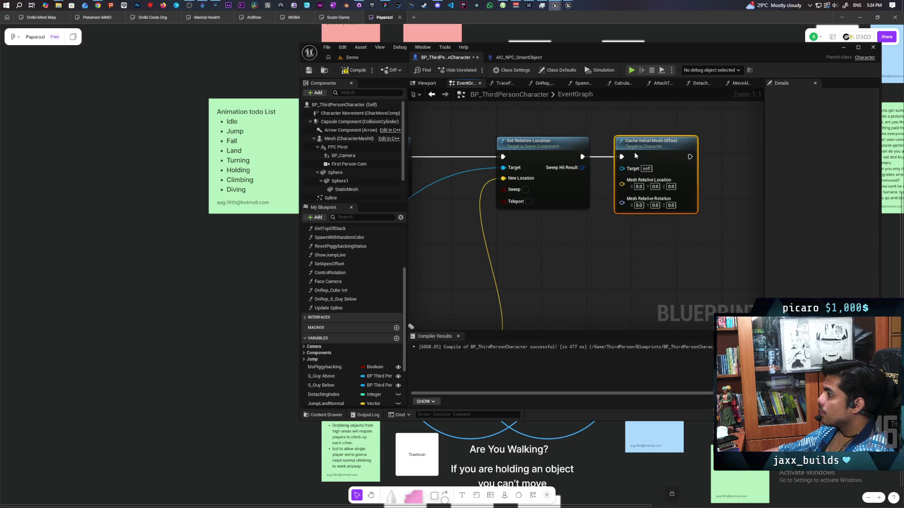
{"action": "left_click", "coordinate": [309, 72]}
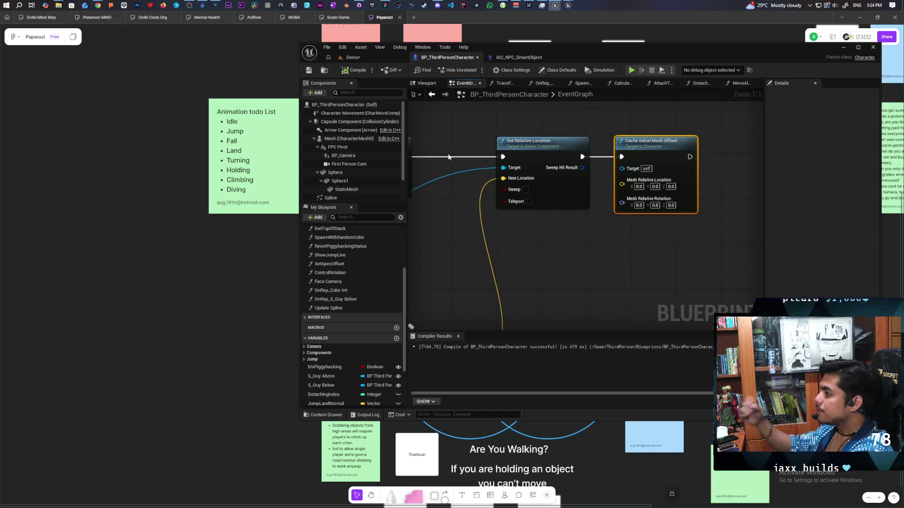
{"action": "mouse_move", "coordinate": [524, 238]}
{"action": "left_mouse_down"}
{"action": "mouse_move", "coordinate": [587, 238]}
{"action": "mouse_move", "coordinate": [581, 199]}
{"action": "mouse_move", "coordinate": [564, 207]}
{"action": "mouse_move", "coordinate": [557, 192]}
{"action": "left_mouse_up"}
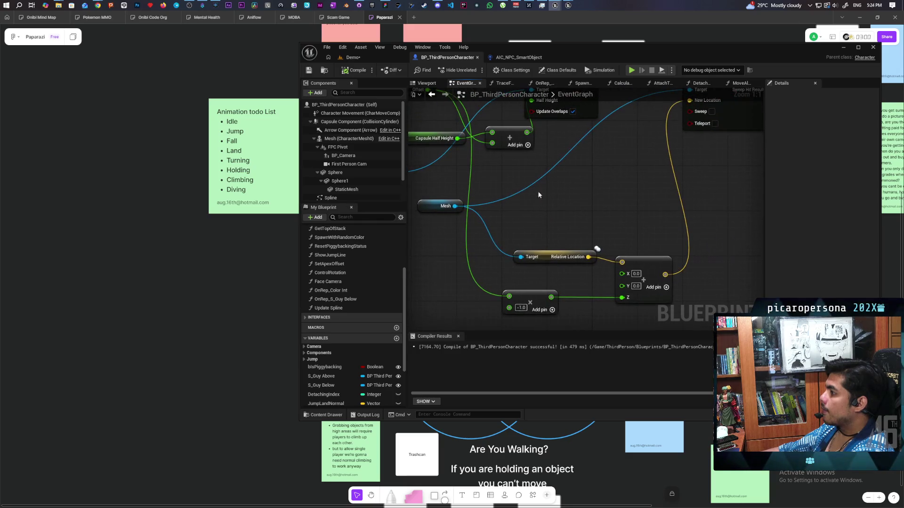
Step: Add a Get Relative Transform node from Mesh and split its Return Value pin
{"action": "left_click", "coordinate": [437, 204]}
{"action": "mouse_move", "coordinate": [436, 204]}
{"action": "left_mouse_down"}
{"action": "mouse_move", "coordinate": [405, 215]}
{"action": "mouse_move", "coordinate": [595, 215]}
{"action": "left_mouse_up"}
{"action": "type", "text": "get"}
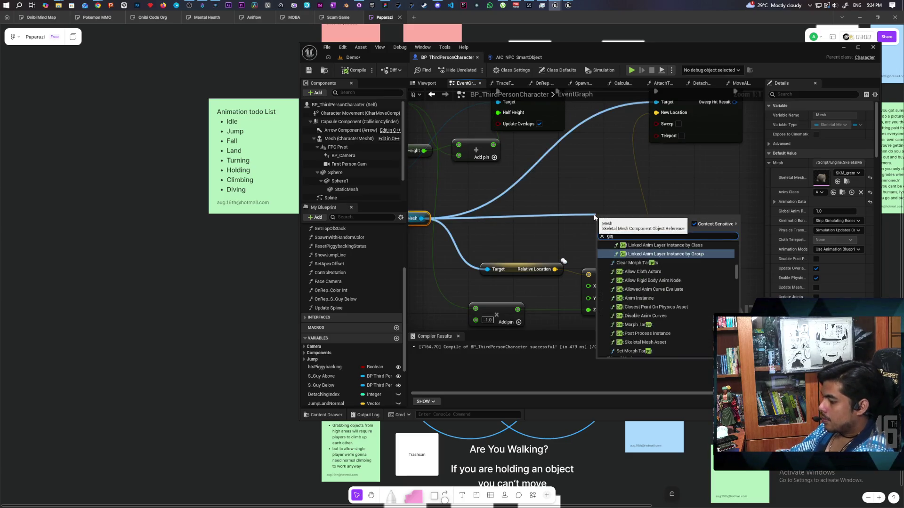
{"action": "type", "text": " relative"}
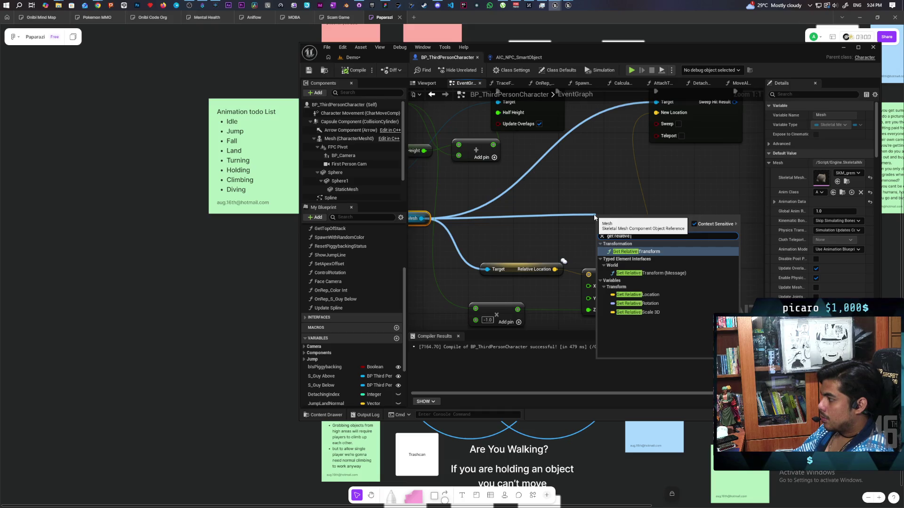
{"action": "key", "text": "Return"}
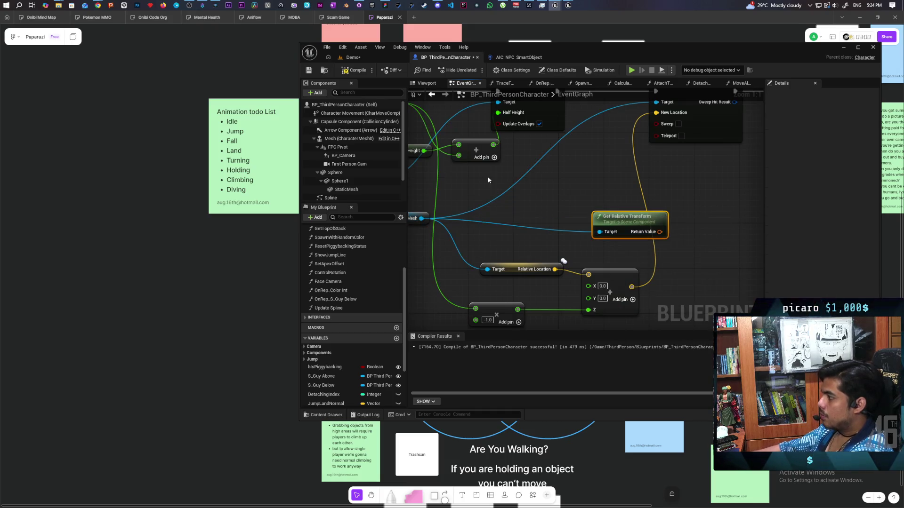
{"action": "mouse_move", "coordinate": [478, 298]}
{"action": "left_mouse_down"}
{"action": "mouse_move", "coordinate": [541, 280]}
{"action": "mouse_move", "coordinate": [536, 274]}
{"action": "left_mouse_up"}
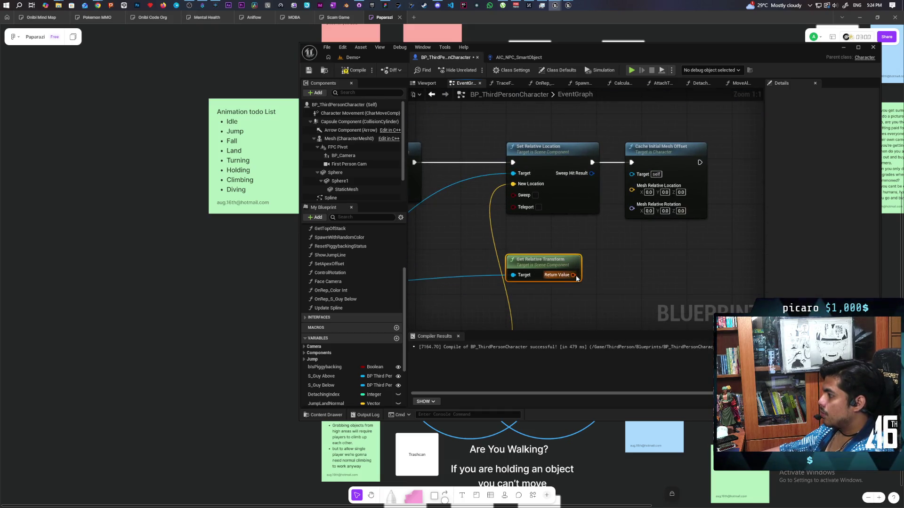
{"action": "right_click", "coordinate": [575, 276]}
{"action": "left_click", "coordinate": [607, 305]}
Step: Feed the mesh Location and Rotation into Cache Initial Mesh Offset, then compile and save
{"action": "left_click_drag", "start_coordinate": [588, 274], "coordinate": [631, 187]}
{"action": "left_click_drag", "start_coordinate": [589, 285], "coordinate": [631, 197]}
{"action": "key", "text": "ctrl+s"}
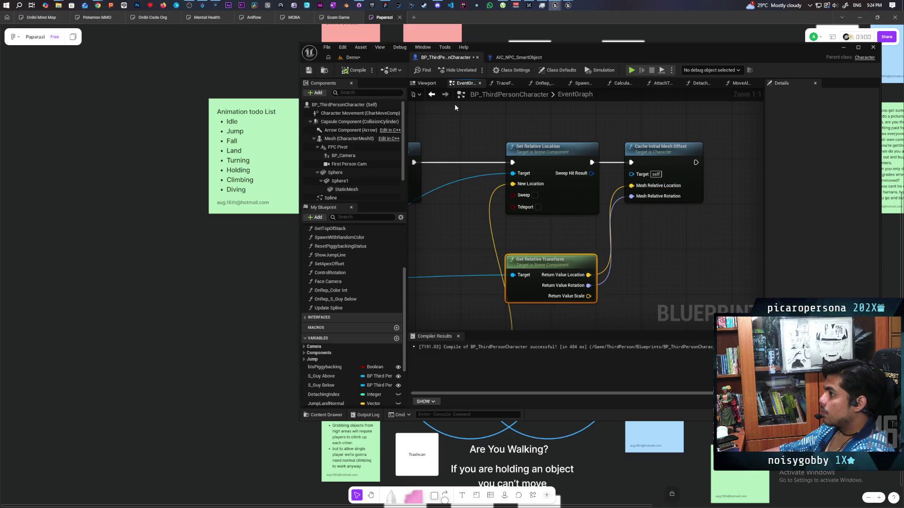
Step: Start a multiplayer play session from the Demo level
{"action": "left_click", "coordinate": [352, 57]}
{"action": "mouse_move", "coordinate": [527, 60]}
{"action": "left_mouse_down"}
{"action": "mouse_move", "coordinate": [755, 76]}
{"action": "mouse_move", "coordinate": [754, 67]}
{"action": "left_mouse_up"}
{"action": "left_click", "coordinate": [521, 87]}
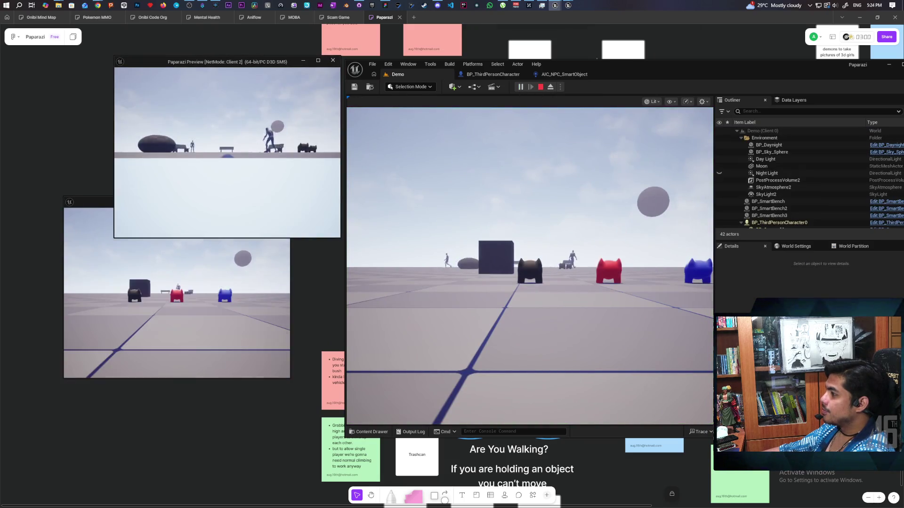
{"action": "key", "text": "d"}
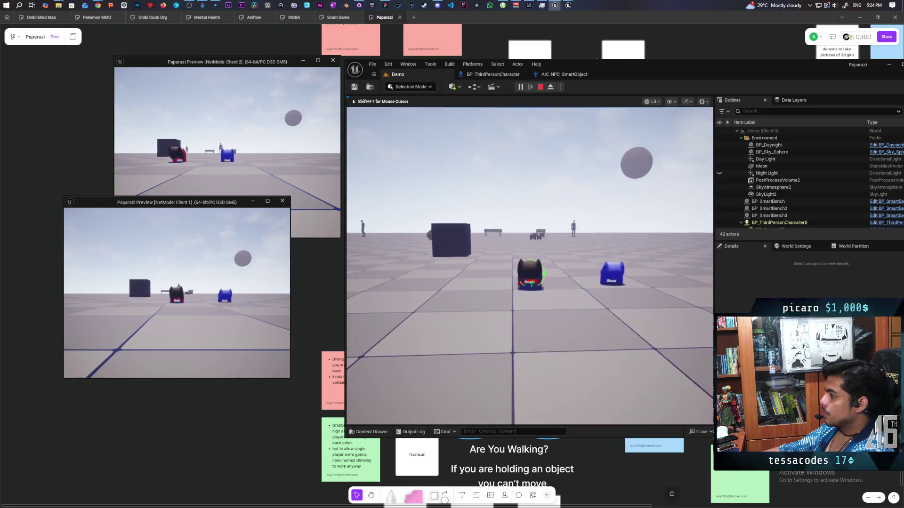
{"action": "key", "text": "e"}
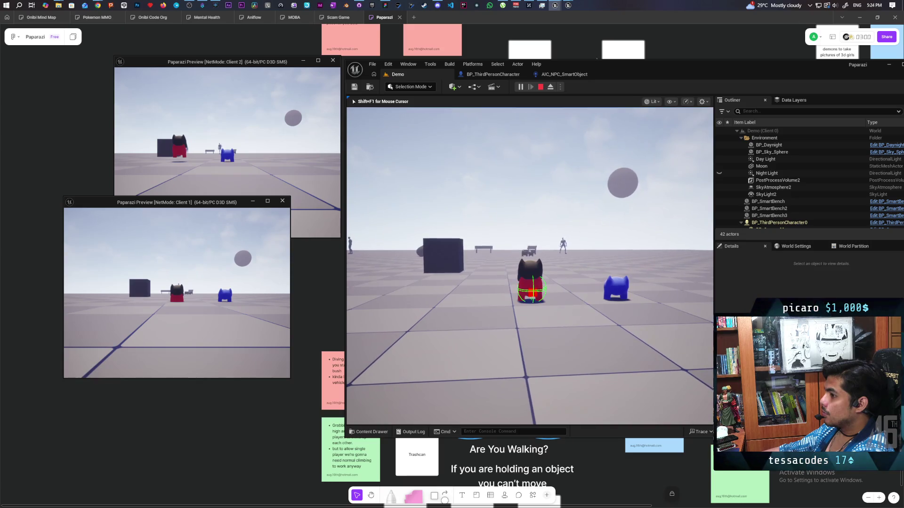
{"action": "key", "text": "w"}
{"action": "key", "text": "w"}
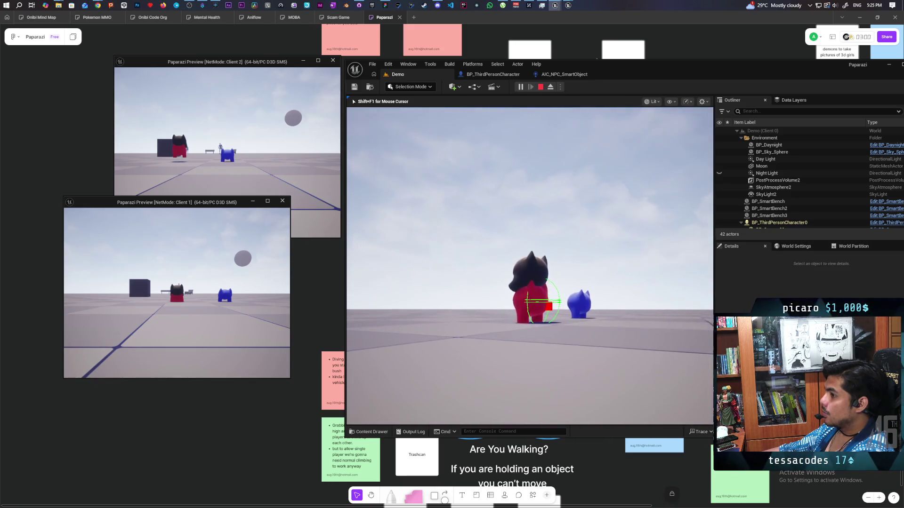
{"action": "key", "text": "shift+F1"}
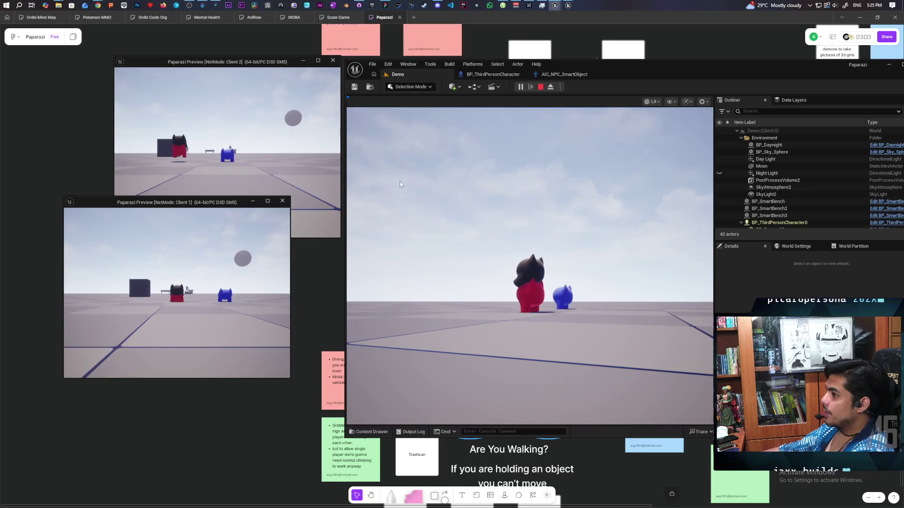
{"action": "key", "text": "alt+Tab"}
{"action": "key", "text": "alt+Tab"}
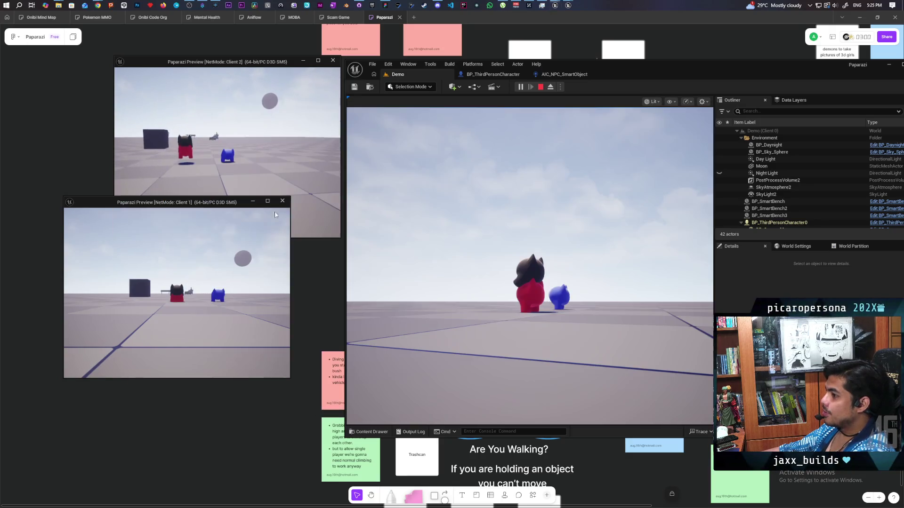
{"action": "key", "text": "w"}
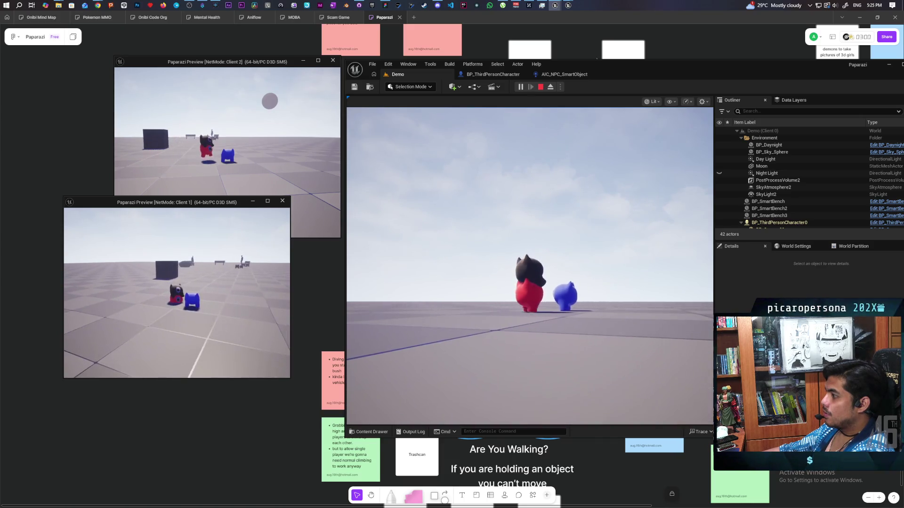
{"action": "key", "text": "Escape"}
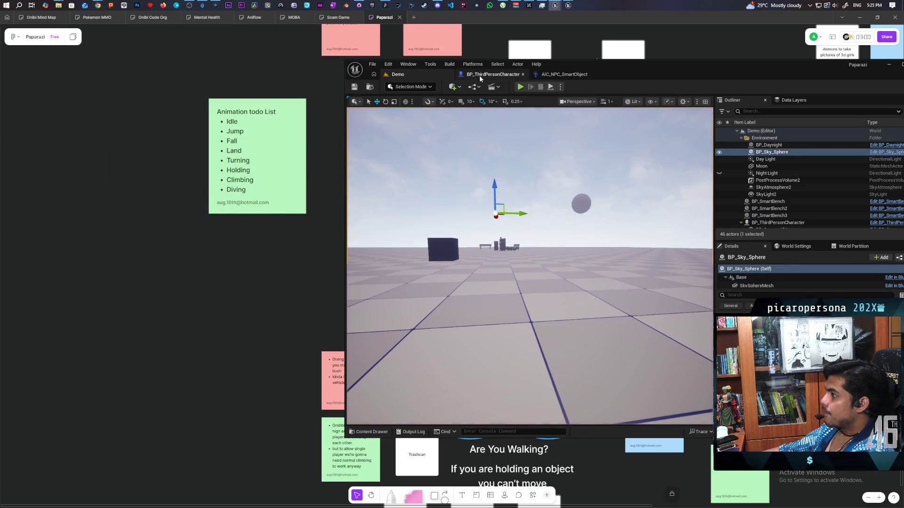
Step: Set the MC_Update Capsule event's Replicates option to Multicast
{"action": "left_click", "coordinate": [490, 75]}
{"action": "scroll", "coordinate": [493, 210], "scroll_direction": "down", "scroll_amount": 3}
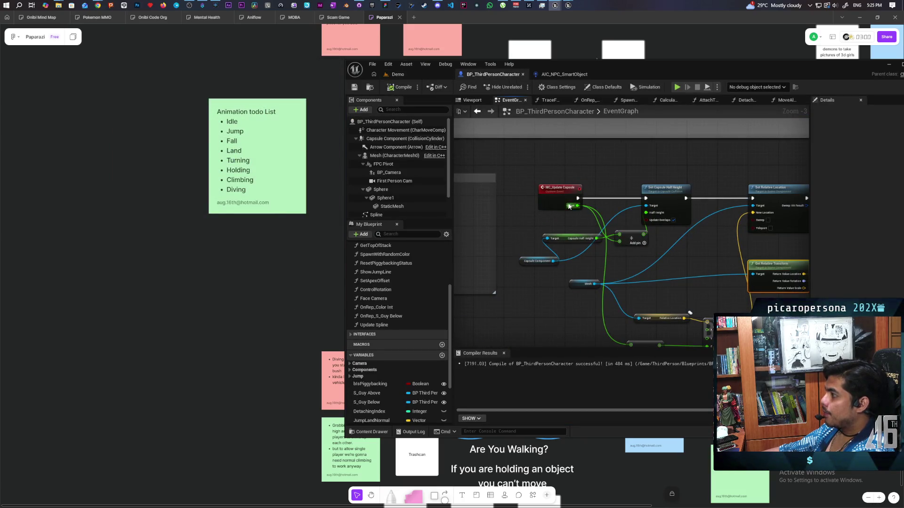
{"action": "left_click", "coordinate": [570, 206]}
{"action": "left_click_drag", "start_coordinate": [682, 169], "coordinate": [575, 176]}
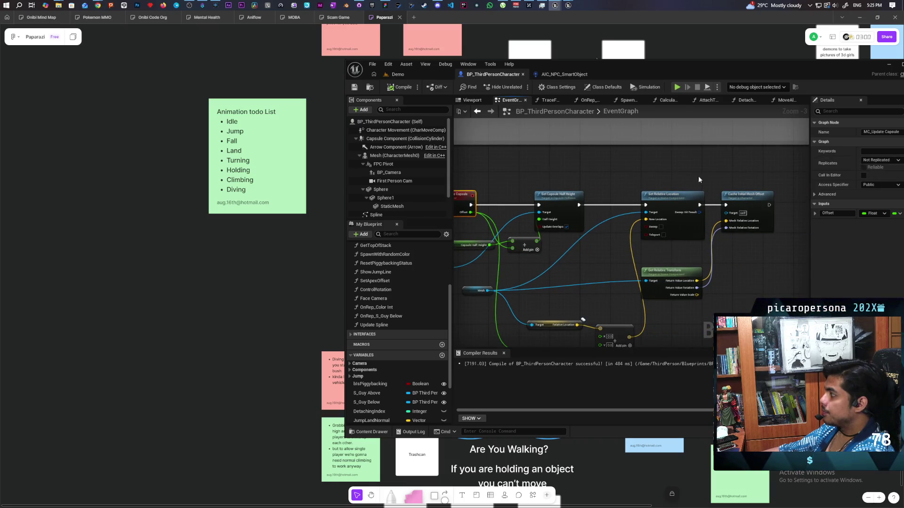
{"action": "left_click_drag", "start_coordinate": [706, 180], "coordinate": [654, 180]}
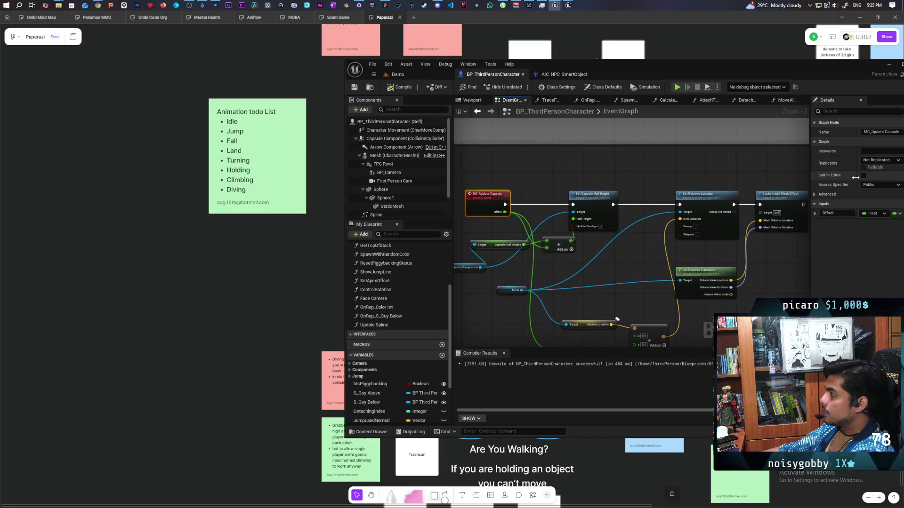
{"action": "left_click", "coordinate": [880, 160]}
{"action": "left_click", "coordinate": [877, 178]}
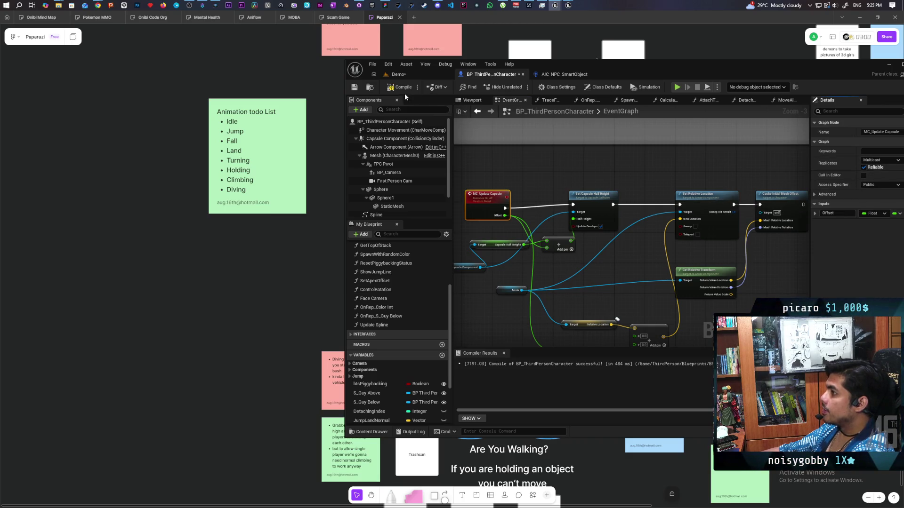
Step: Compile and save the blueprint, then launch a two-client play test from Demo
{"action": "key", "text": "ctrl+shift+s"}
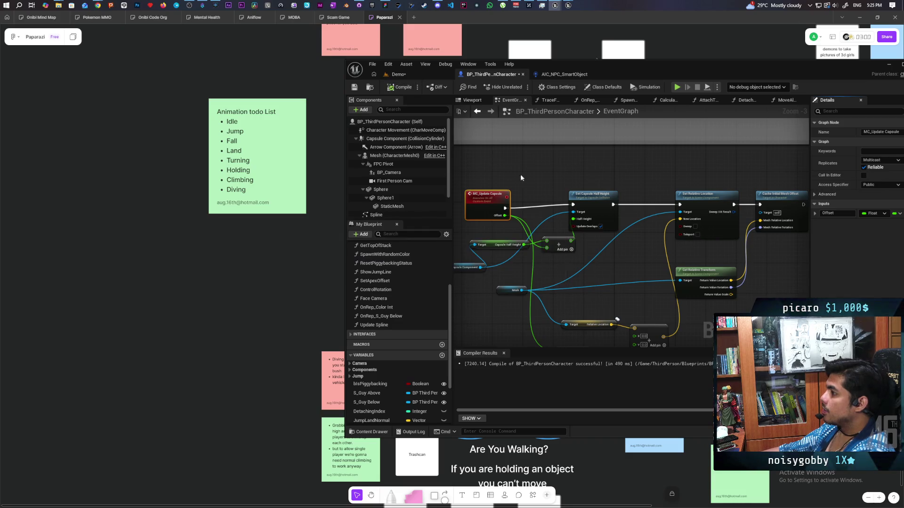
{"action": "left_click", "coordinate": [425, 76]}
{"action": "key", "text": "alt+p"}
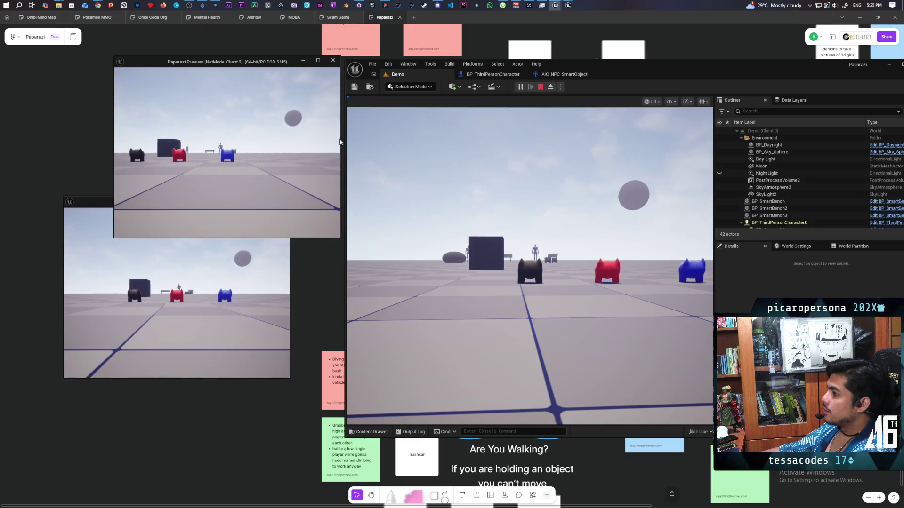
Step: Walk the red character around the level and up beside the blue one
{"action": "left_click", "coordinate": [456, 257]}
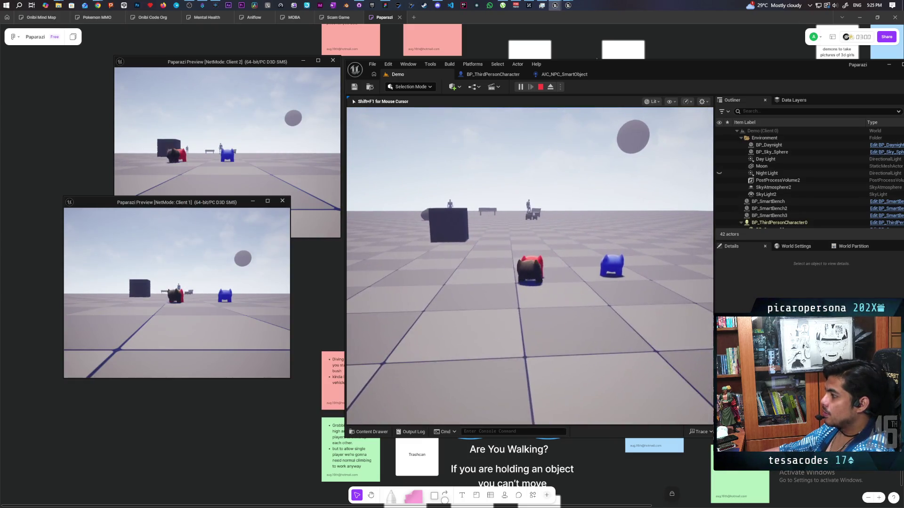
{"action": "key", "text": "w"}
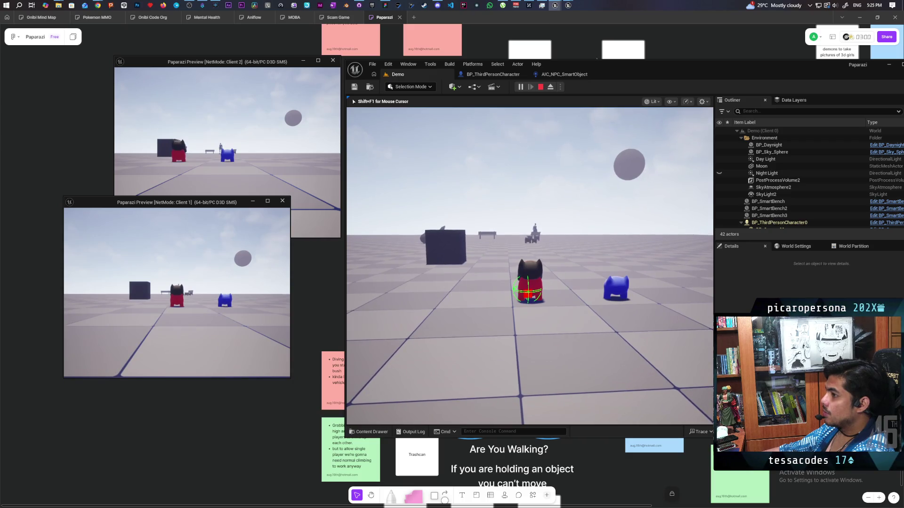
{"action": "left_click", "coordinate": [230, 205]}
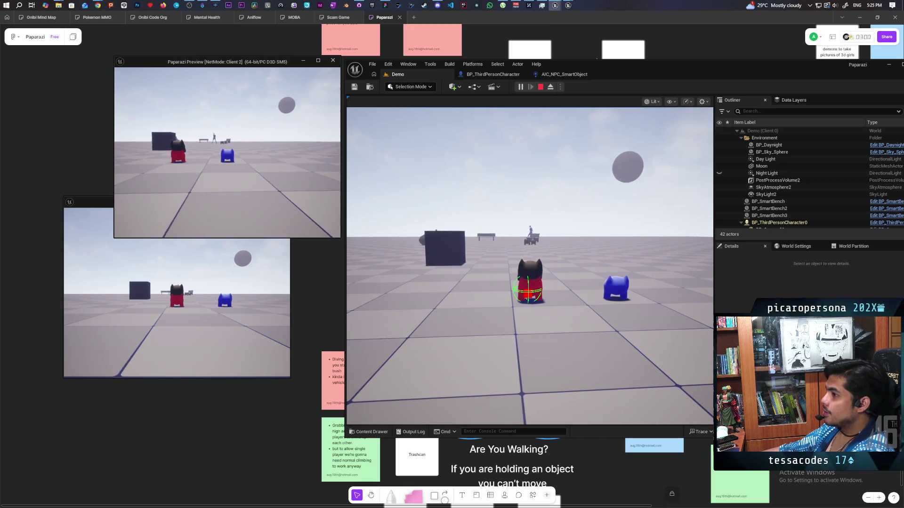
{"action": "key", "text": "w"}
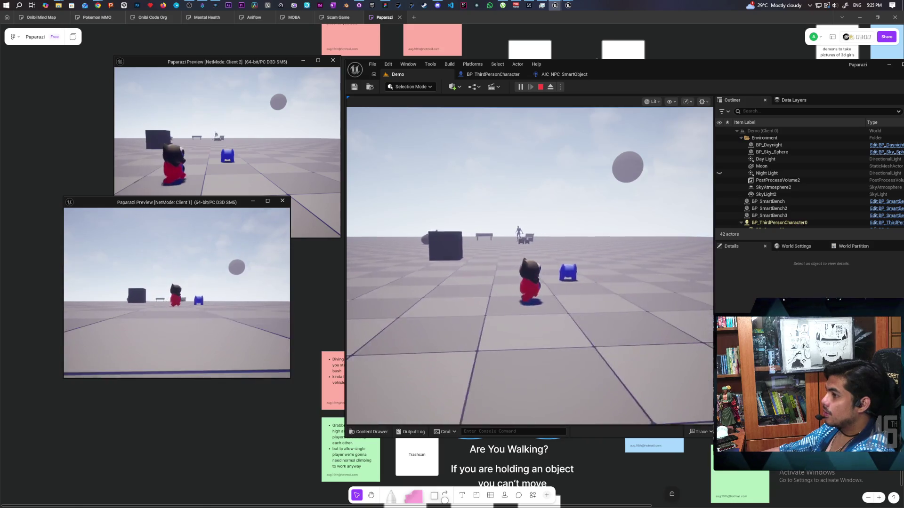
{"action": "key", "text": "w"}
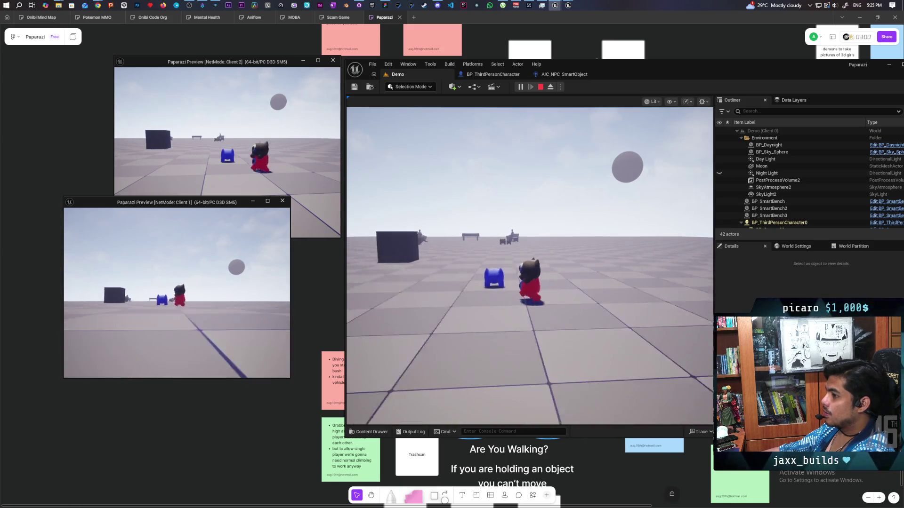
{"action": "key", "text": "w"}
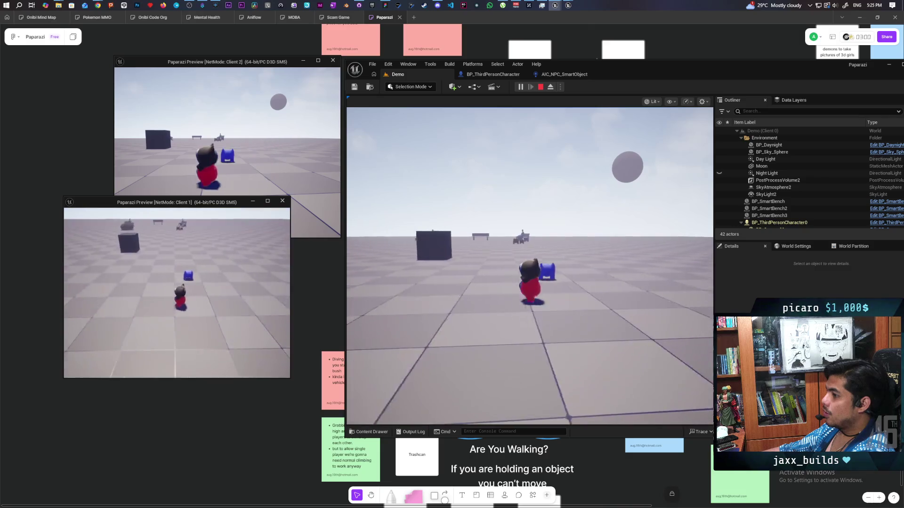
{"action": "key", "text": "w"}
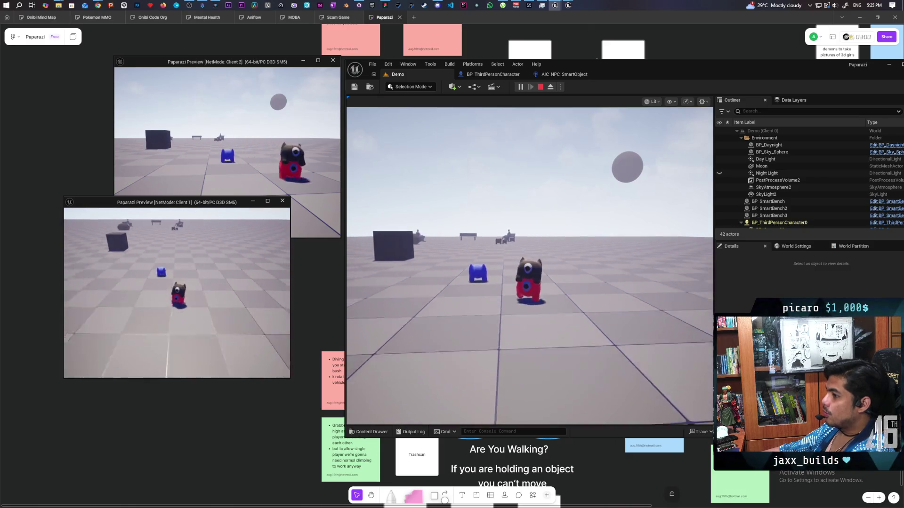
{"action": "key", "text": "w"}
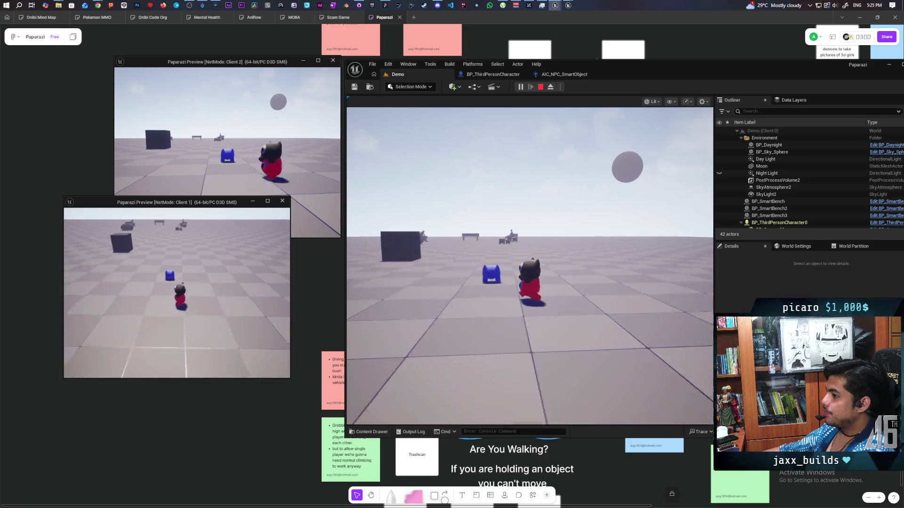
Step: End the play test and return to the BP_ThirdPersonCharacter graph
{"action": "key", "text": "w"}
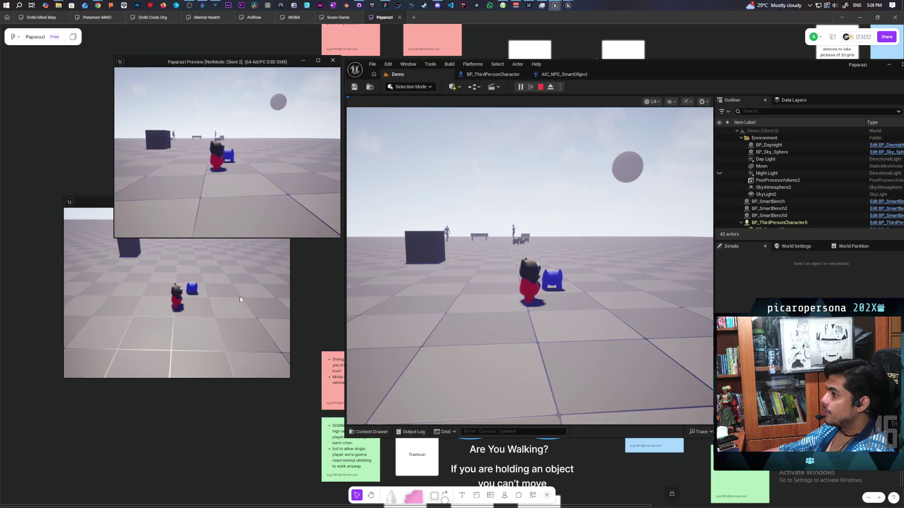
{"action": "key", "text": "Escape"}
{"action": "left_click", "coordinate": [493, 74]}
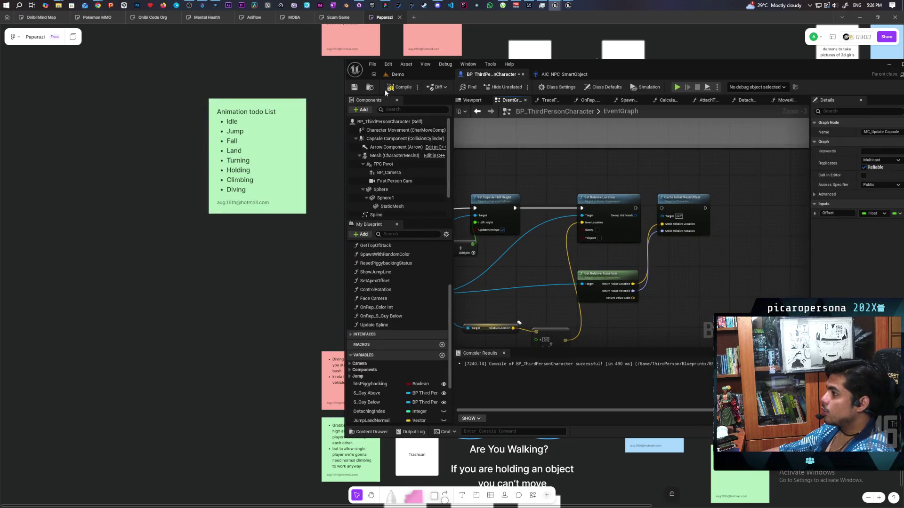
Step: Recompile BP_ThirdPersonCharacter with F7, run a brief two-client test from Demo, then return to the blueprint
{"action": "key", "text": "F7"}
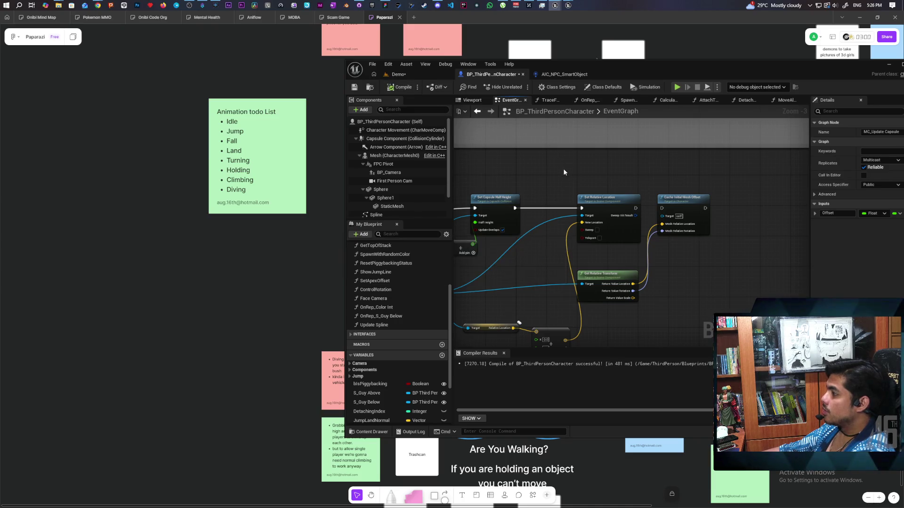
{"action": "left_click", "coordinate": [423, 74]}
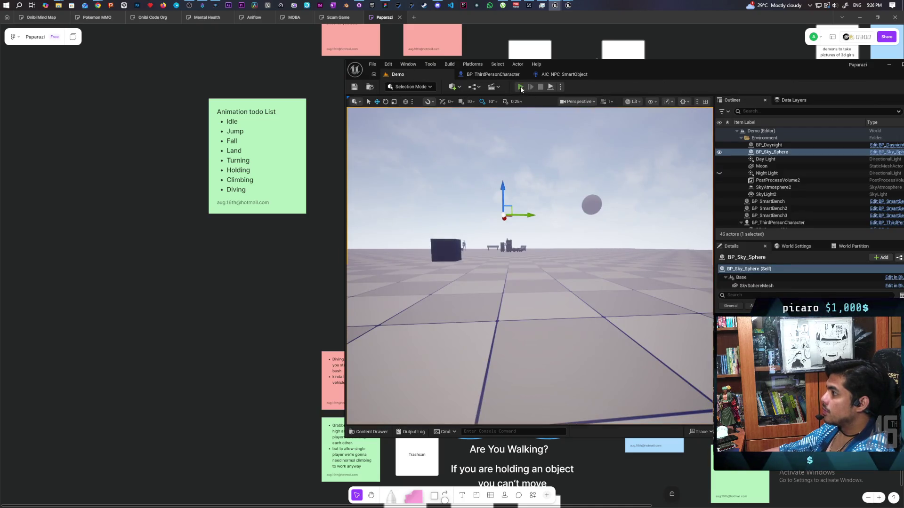
{"action": "key", "text": "alt+p"}
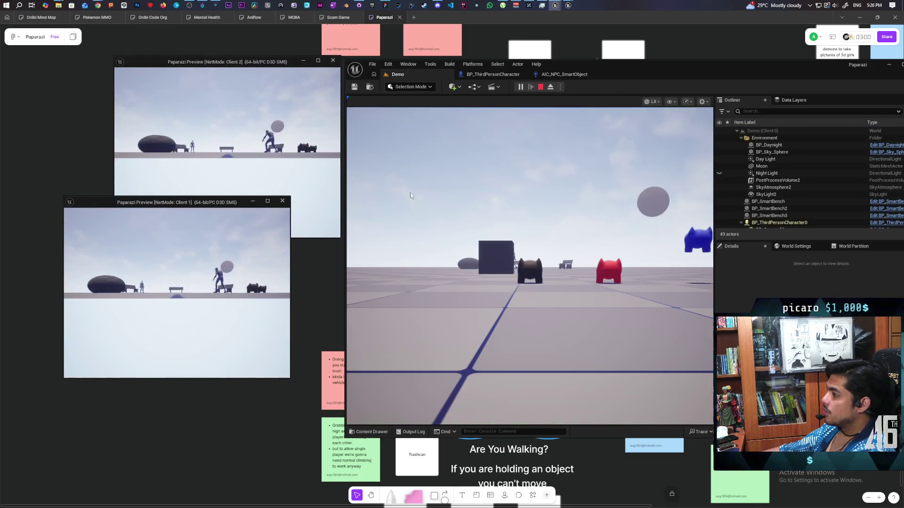
{"action": "left_click", "coordinate": [411, 195]}
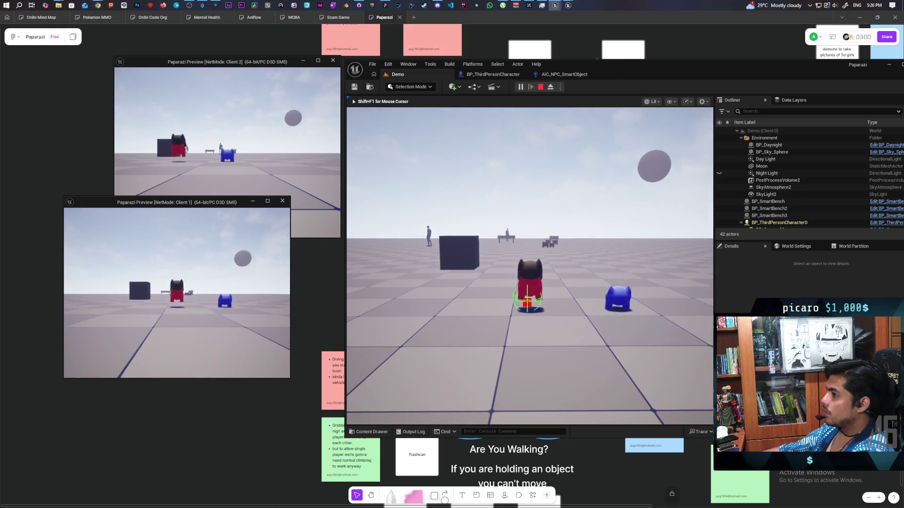
{"action": "key", "text": "Escape"}
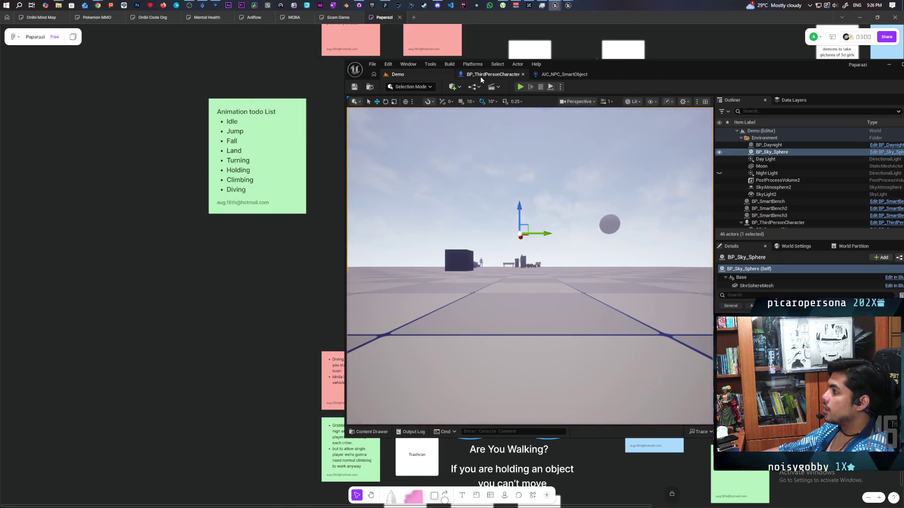
{"action": "left_click", "coordinate": [485, 74]}
{"action": "mouse_move", "coordinate": [635, 209]}
{"action": "left_mouse_down"}
{"action": "mouse_move", "coordinate": [670, 212]}
{"action": "mouse_move", "coordinate": [662, 208]}
{"action": "left_mouse_up"}
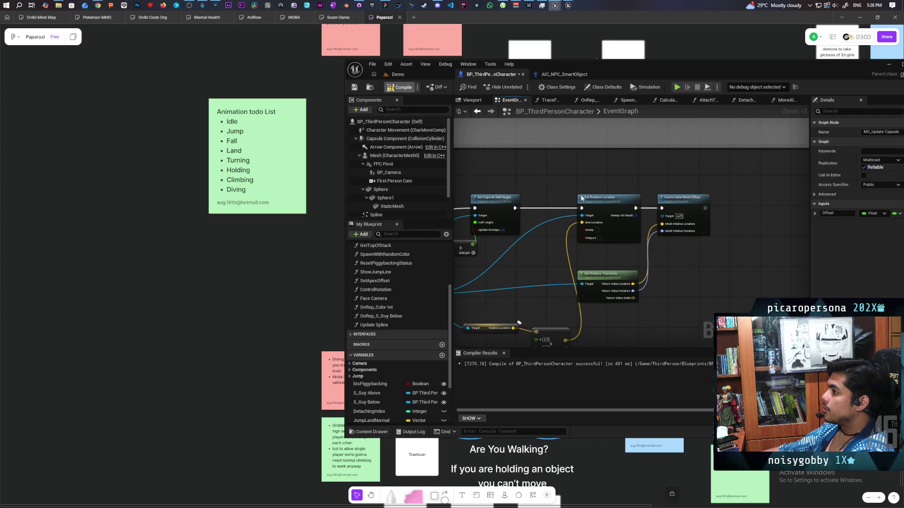
Step: Comment Cache Initial Mesh Offset with 'This is needed for CMC to correct the position' and save
{"action": "scroll", "coordinate": [712, 189], "scroll_direction": "up", "scroll_amount": 3}
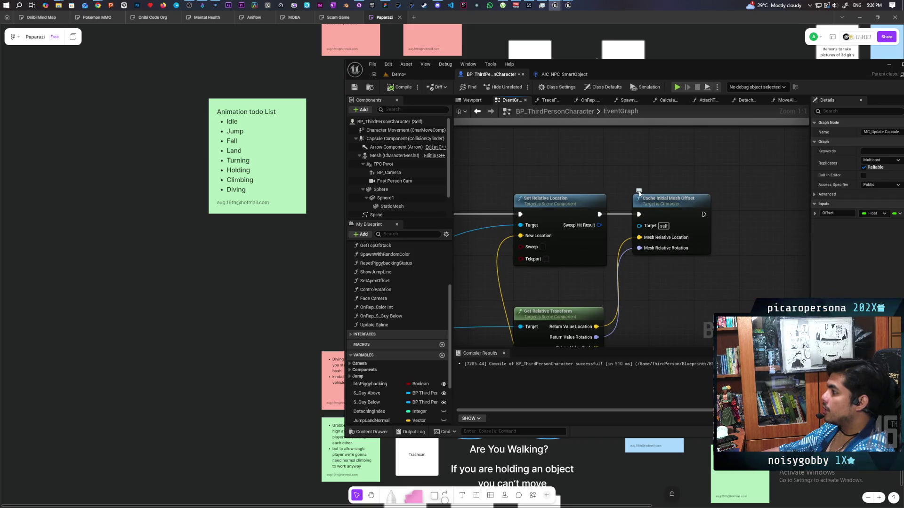
{"action": "left_click", "coordinate": [649, 186]}
{"action": "type", "text": "This"}
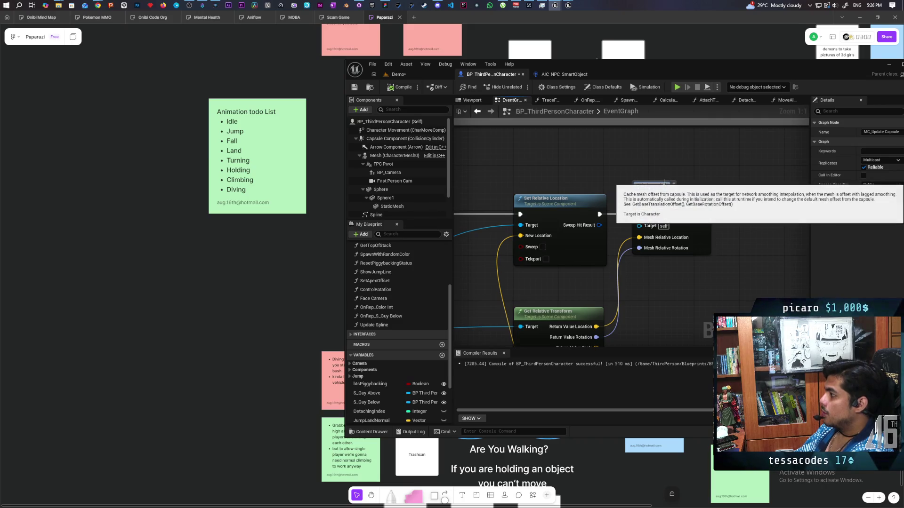
{"action": "type", "text": " for"}
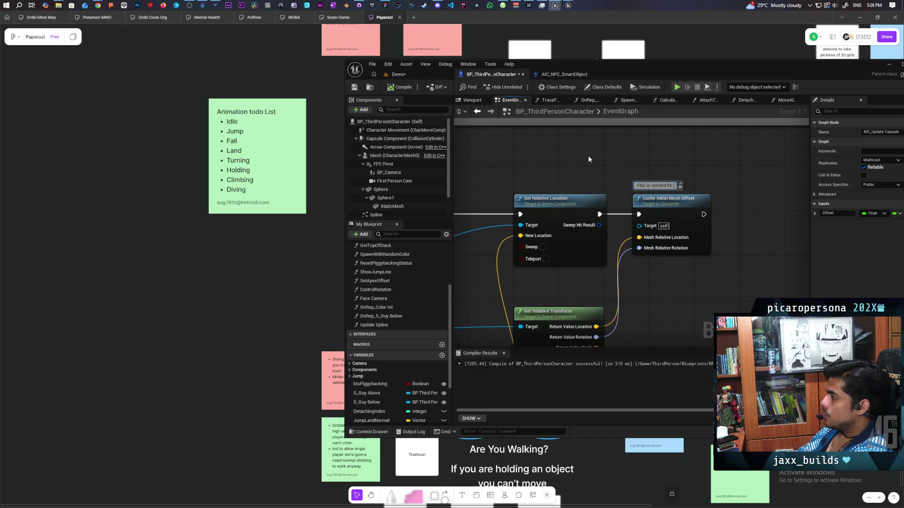
{"action": "type", "text": "CMC to"}
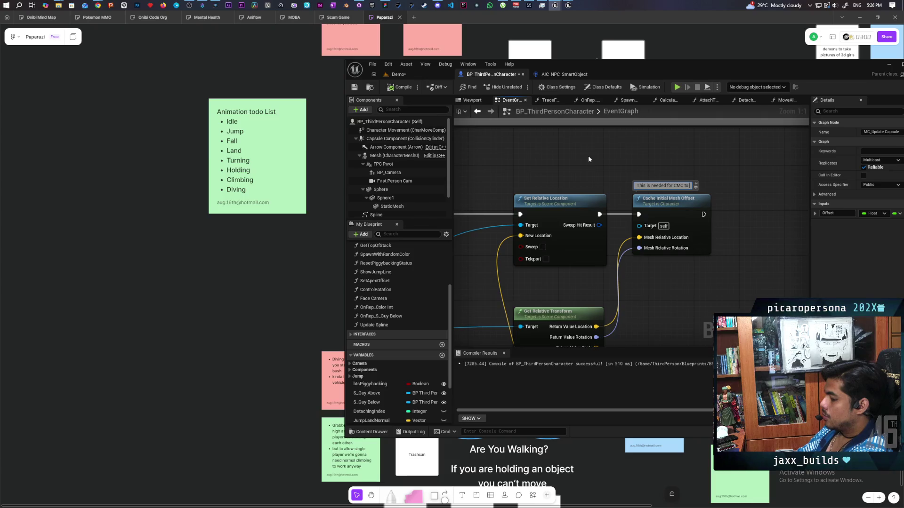
{"action": "type", "text": " correct"}
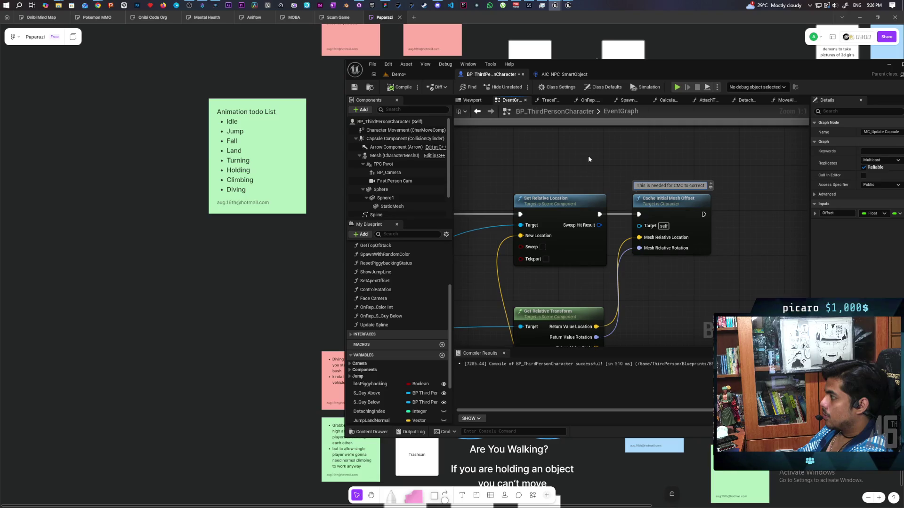
{"action": "type", "text": " the"}
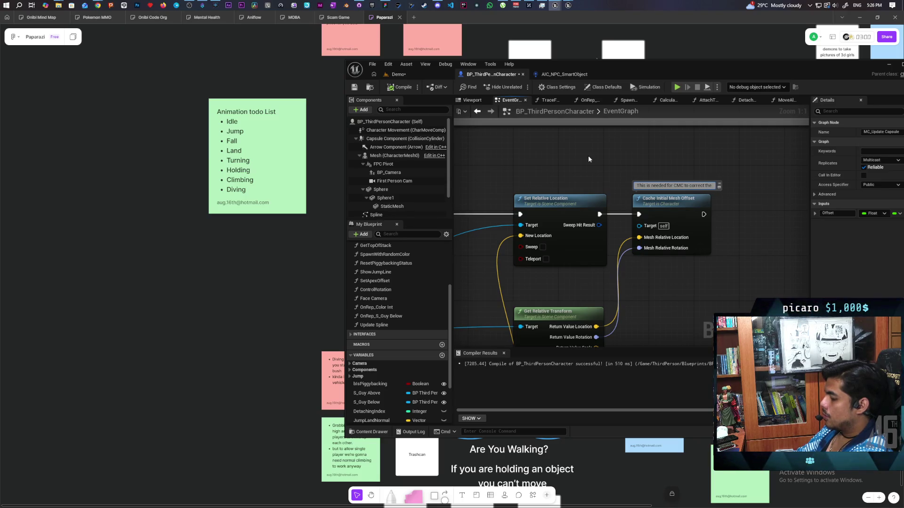
{"action": "type", "text": " position"}
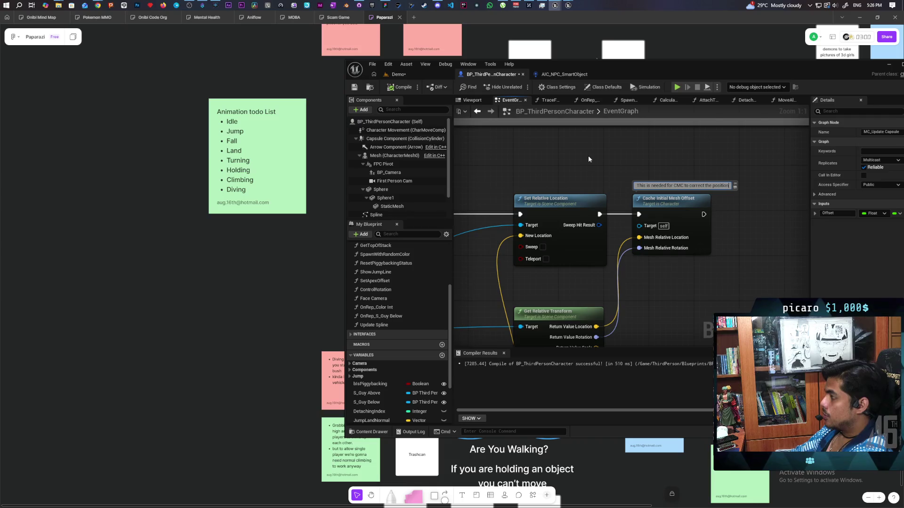
{"action": "left_click", "coordinate": [555, 162]}
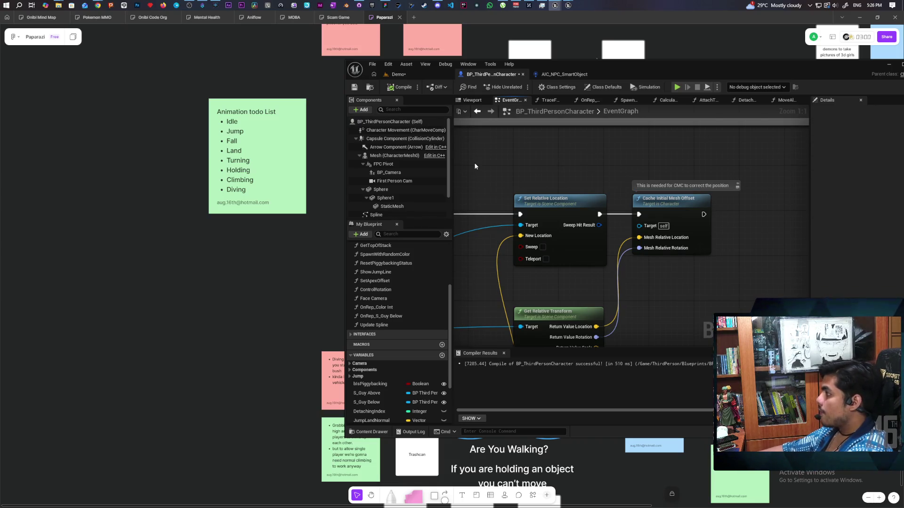
{"action": "left_click", "coordinate": [354, 87]}
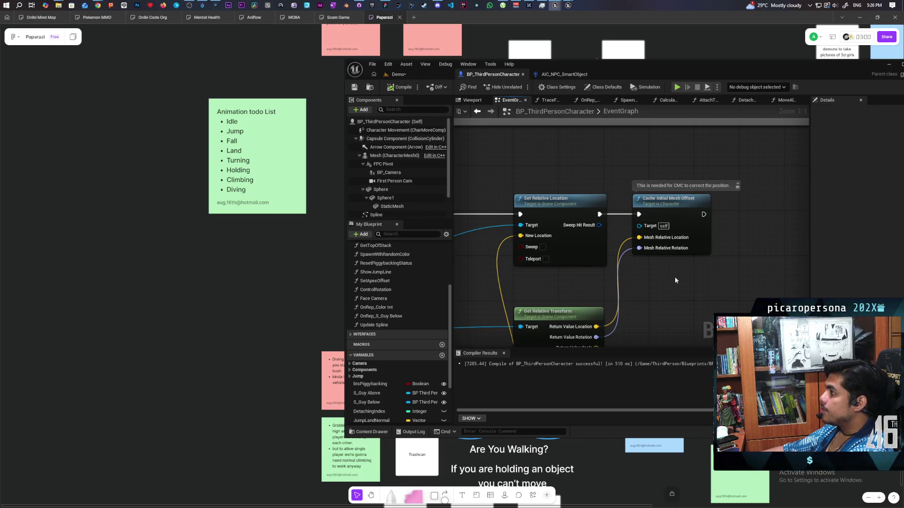
Step: Nudge the MC_Update Capsule node slightly upward and launch the multiplayer play test
{"action": "mouse_move", "coordinate": [676, 217]}
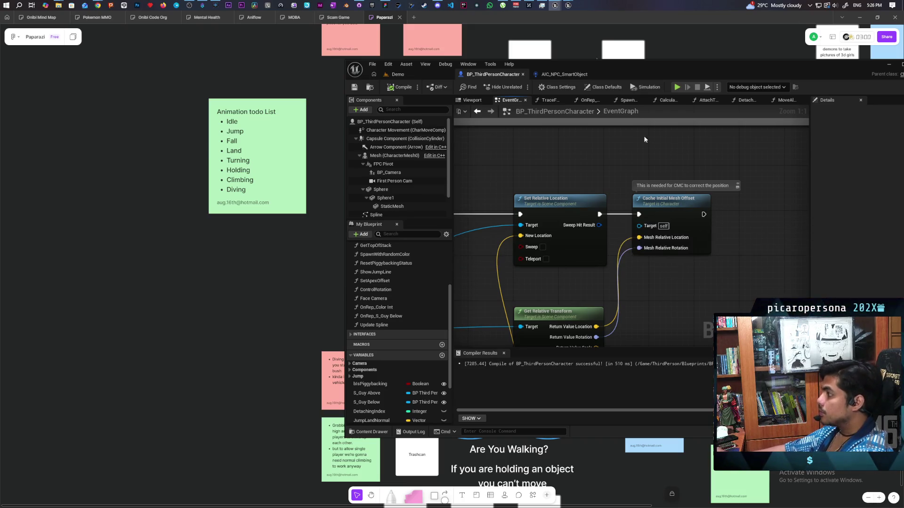
{"action": "scroll", "coordinate": [598, 184], "scroll_direction": "down", "scroll_amount": 2}
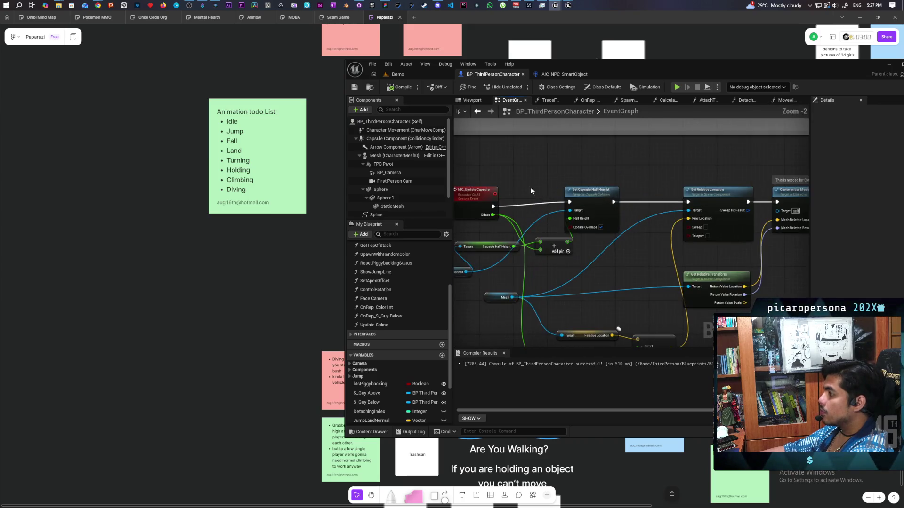
{"action": "left_click_drag", "start_coordinate": [488, 201], "coordinate": [489, 197]}
{"action": "scroll", "coordinate": [530, 176], "scroll_direction": "down", "scroll_amount": 1}
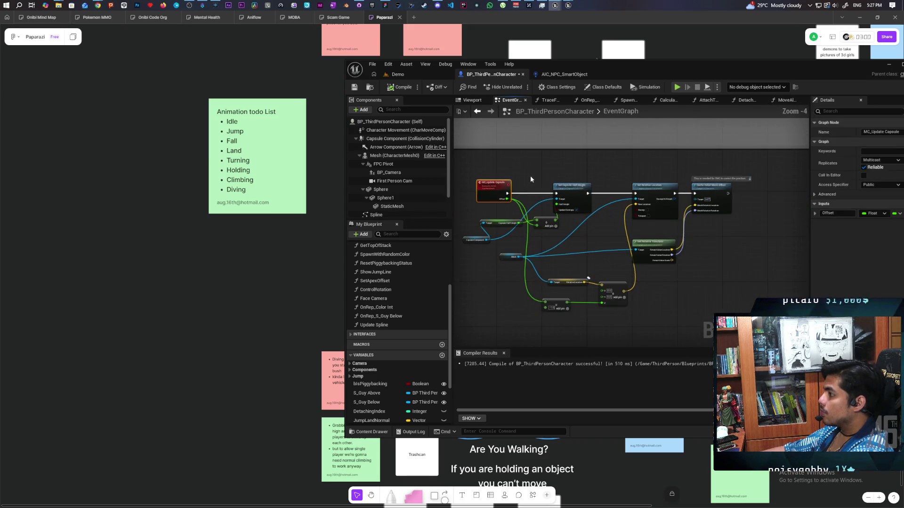
{"action": "key", "text": "alt+p"}
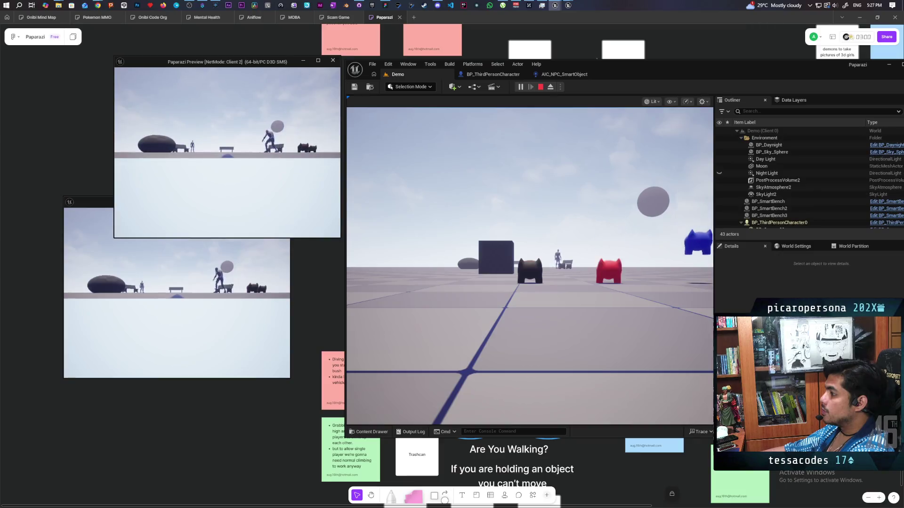
Step: Walk the characters briefly, then stop the session and open the BP_ThirdPersonCharacter graph
{"action": "key", "text": "d"}
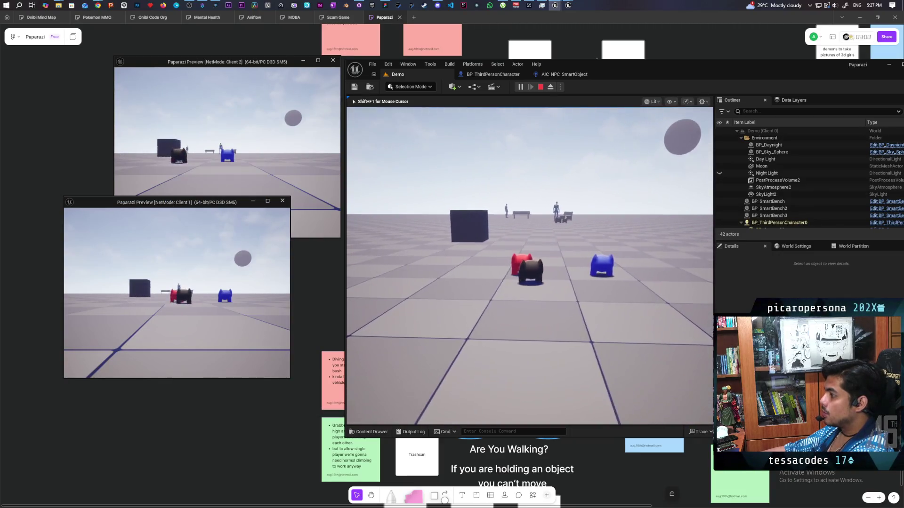
{"action": "key", "text": "w"}
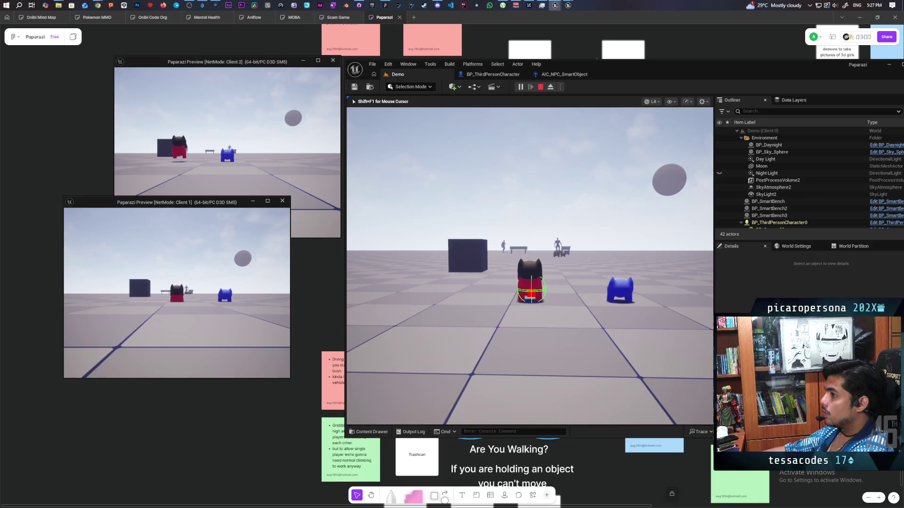
{"action": "key", "text": "Escape"}
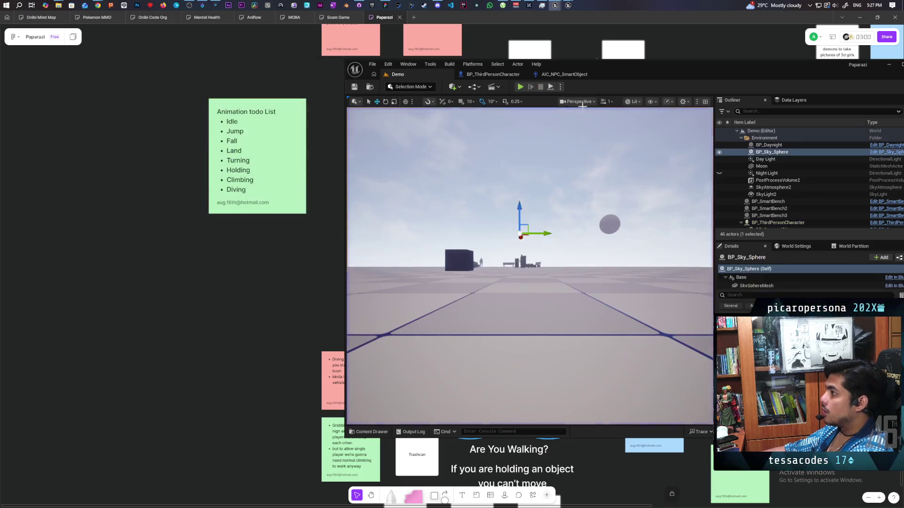
{"action": "left_click", "coordinate": [490, 76]}
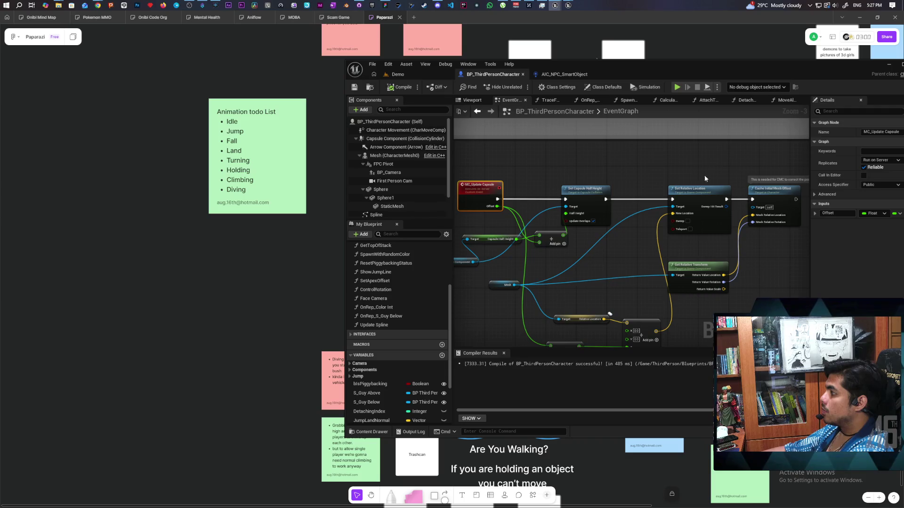
Step: Switch MC_Update Capsule back to Multicast replication and relaunch the test from Demo
{"action": "left_click", "coordinate": [878, 160]}
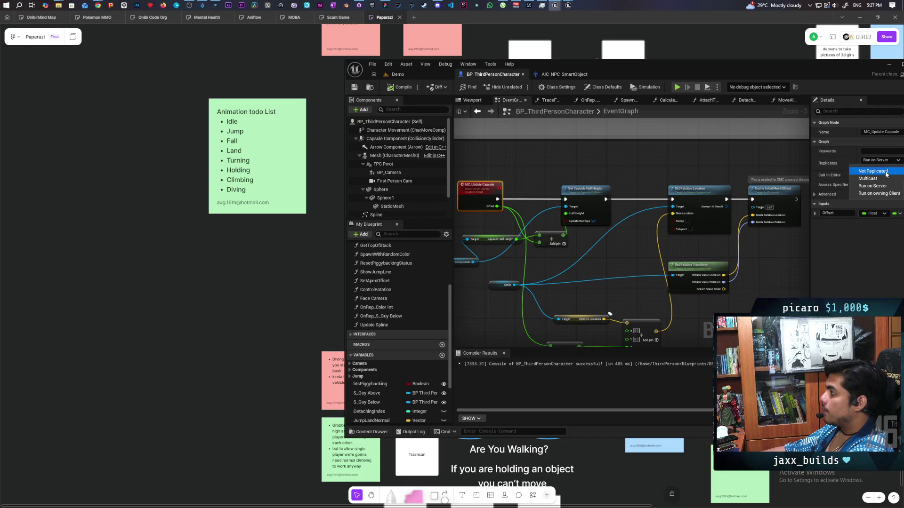
{"action": "left_click", "coordinate": [875, 186]}
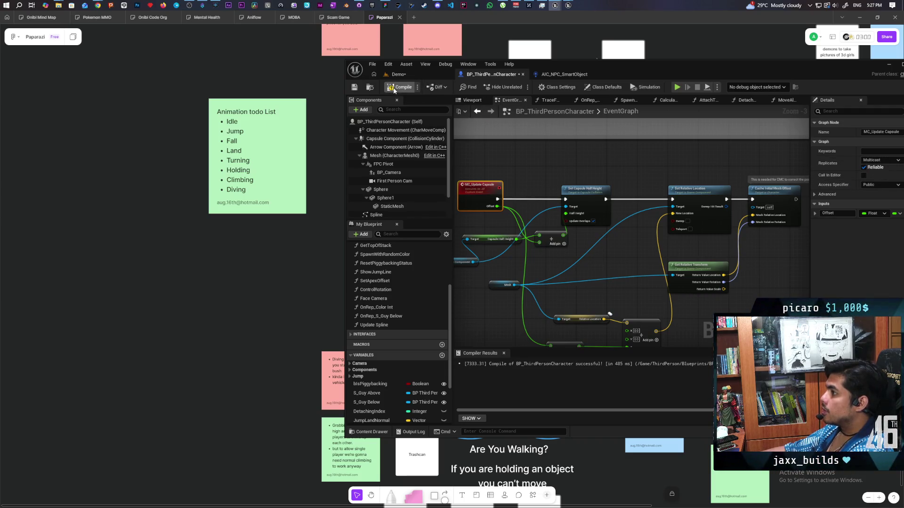
{"action": "left_click", "coordinate": [419, 77]}
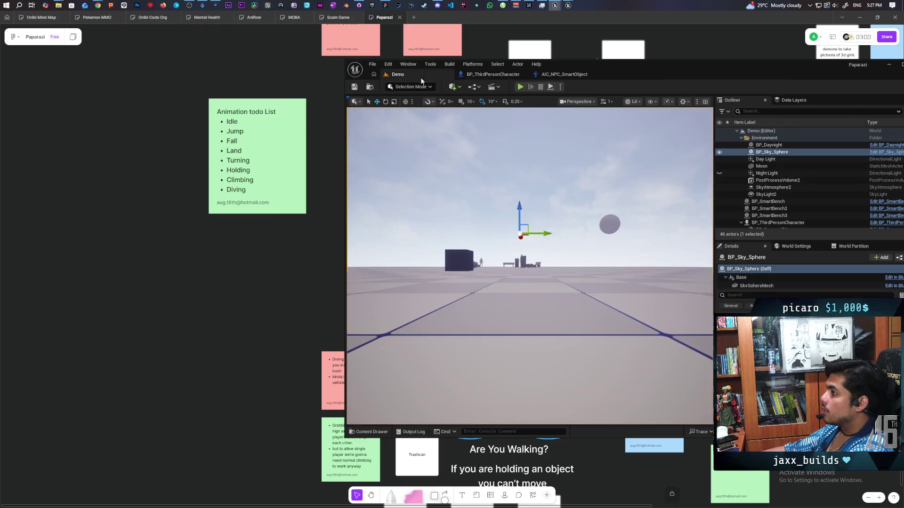
{"action": "left_click", "coordinate": [519, 87]}
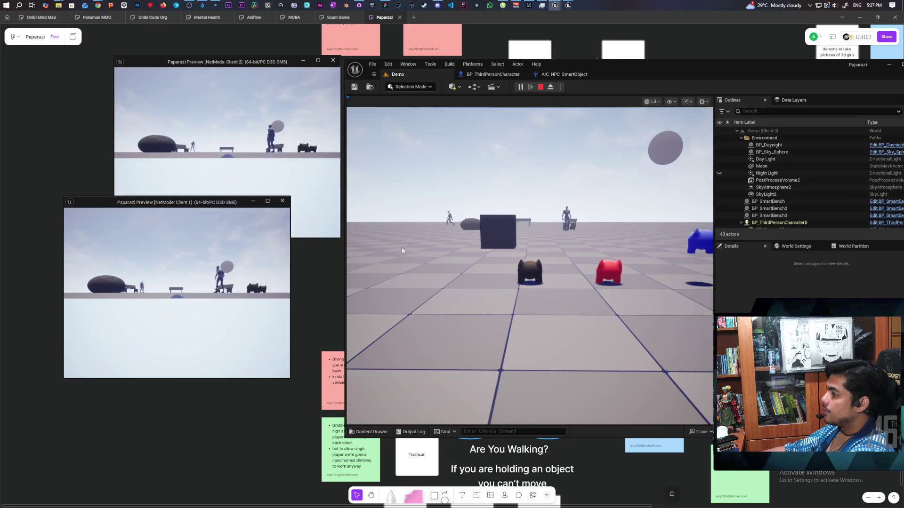
Step: Walk the red Client 1 character across the grid toward the box
{"action": "left_click", "coordinate": [402, 249]}
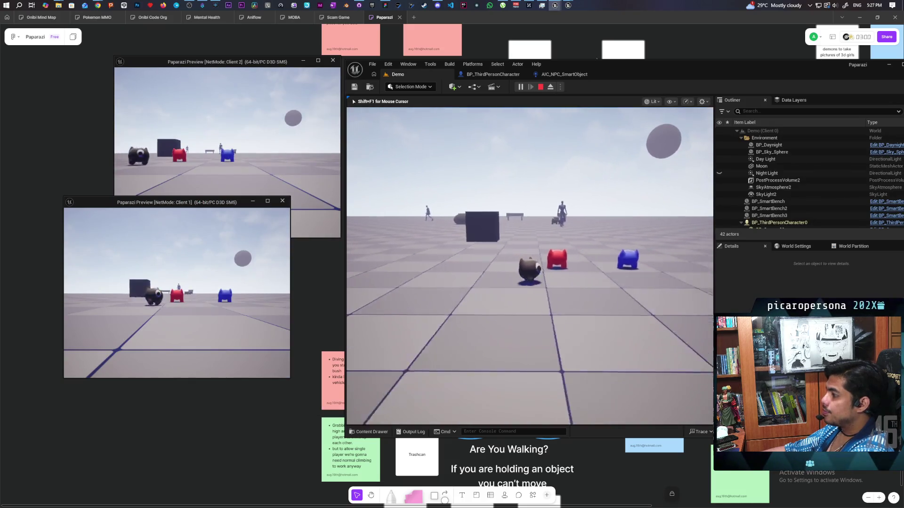
{"action": "key", "text": "w"}
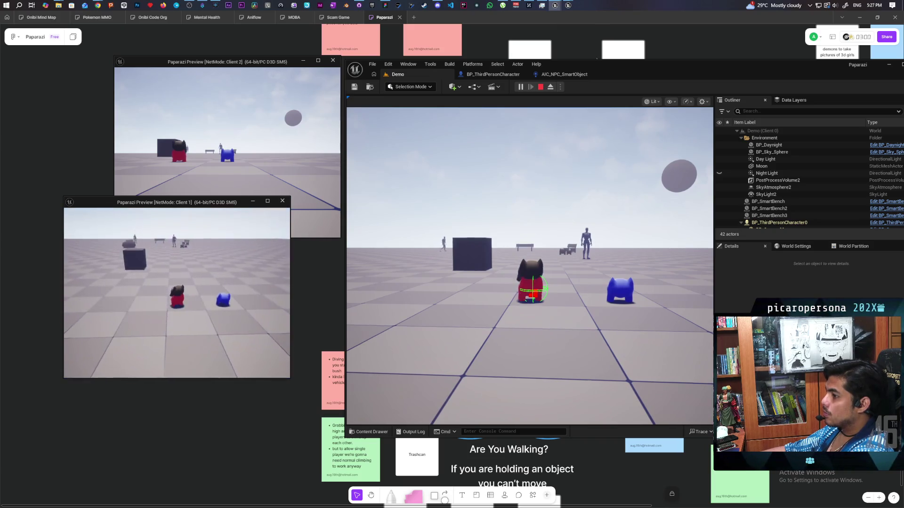
{"action": "key", "text": "d"}
{"action": "key", "text": "w"}
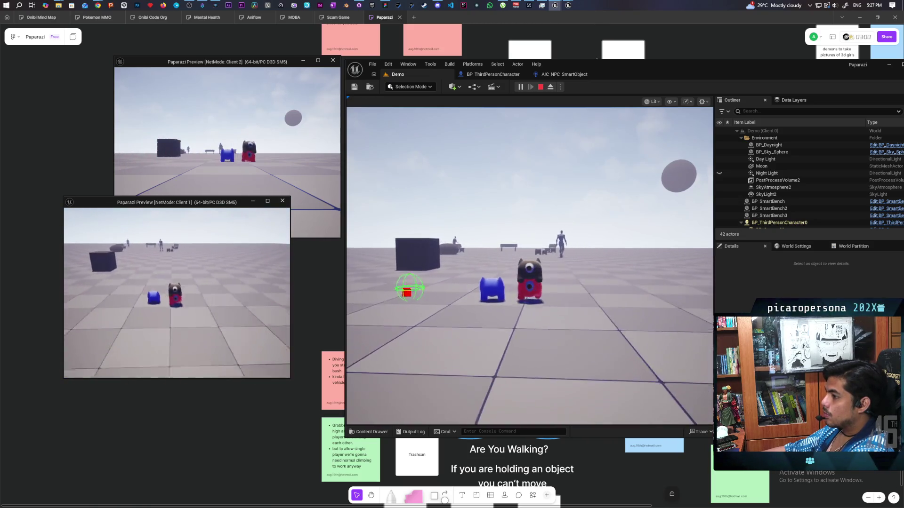
{"action": "key", "text": "w"}
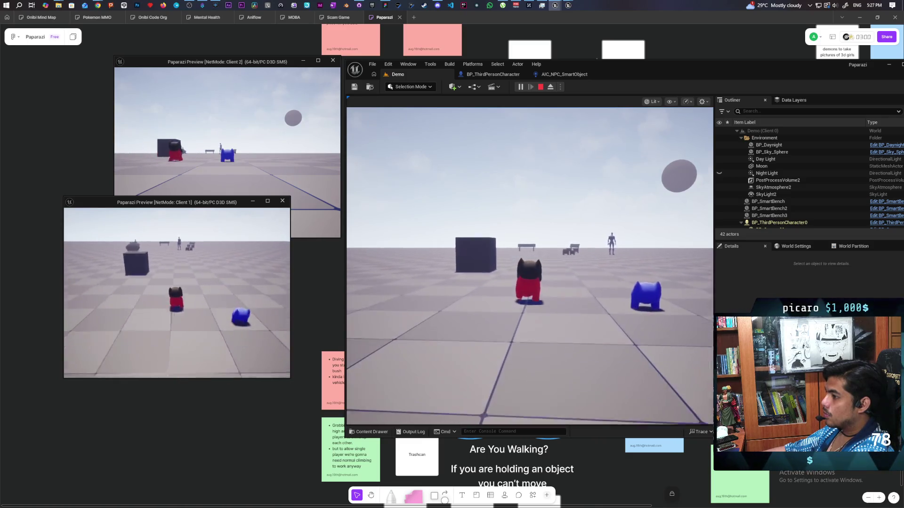
{"action": "key", "text": "a"}
{"action": "key", "text": "w"}
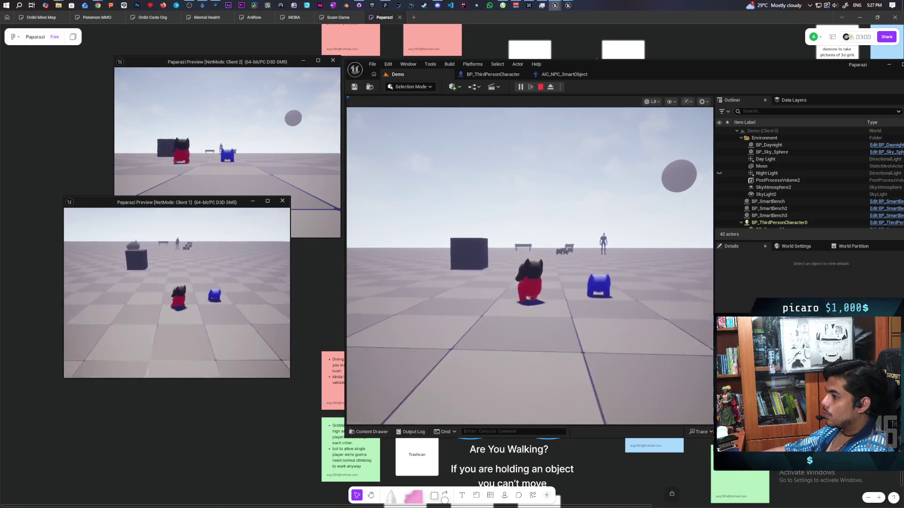
{"action": "key", "text": "a"}
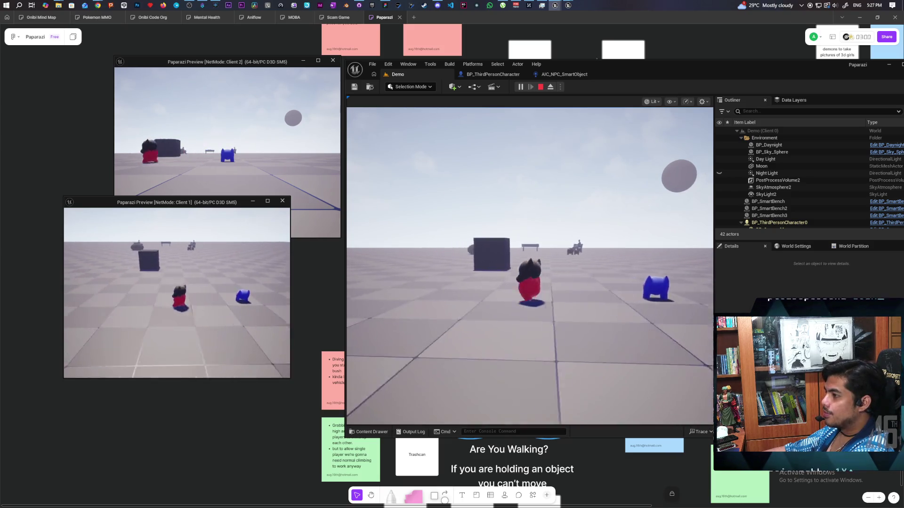
{"action": "key", "text": "w"}
{"action": "key", "text": "s"}
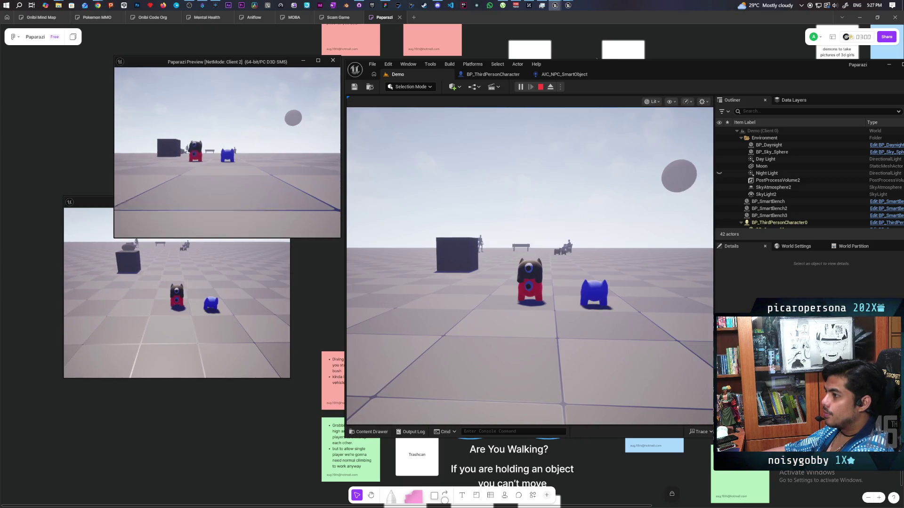
Step: Walk the blue Client 2 character past red and around near the main camera
{"action": "left_click", "coordinate": [226, 132]}
{"action": "key", "text": "w"}
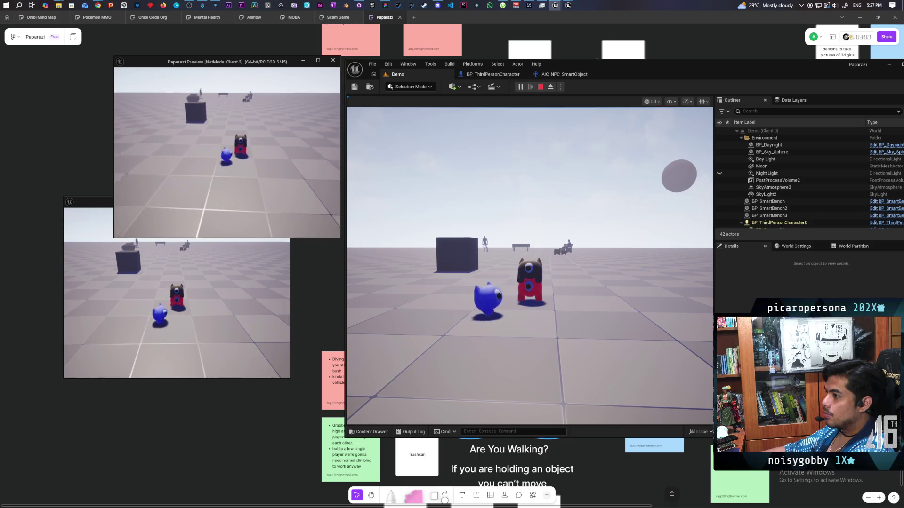
{"action": "key", "text": "w"}
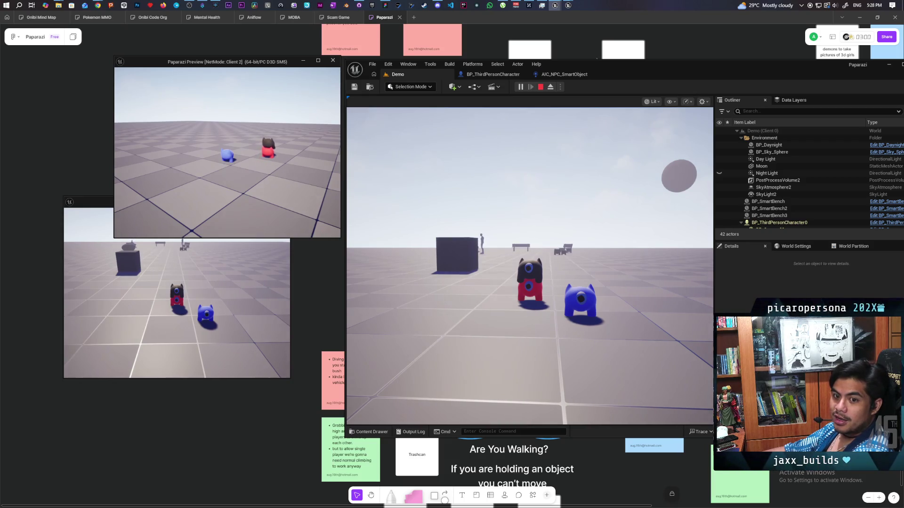
{"action": "key", "text": "w"}
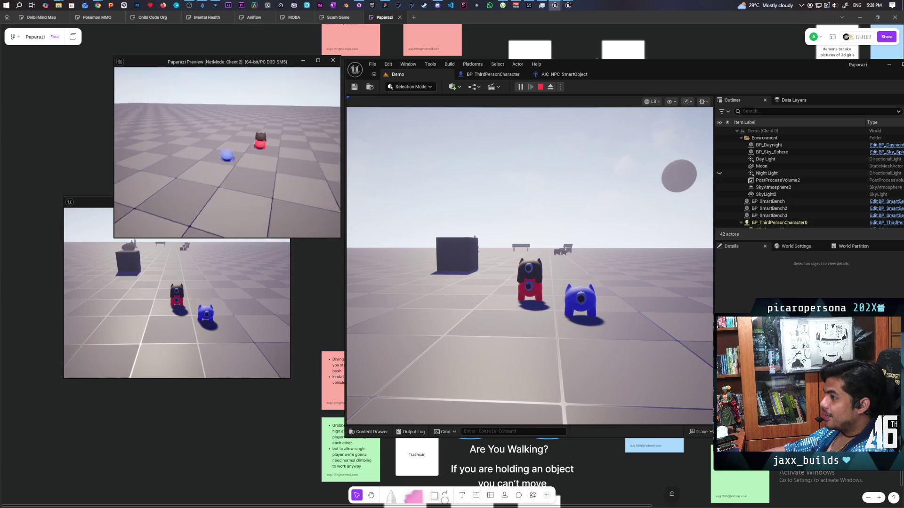
{"action": "key", "text": "w"}
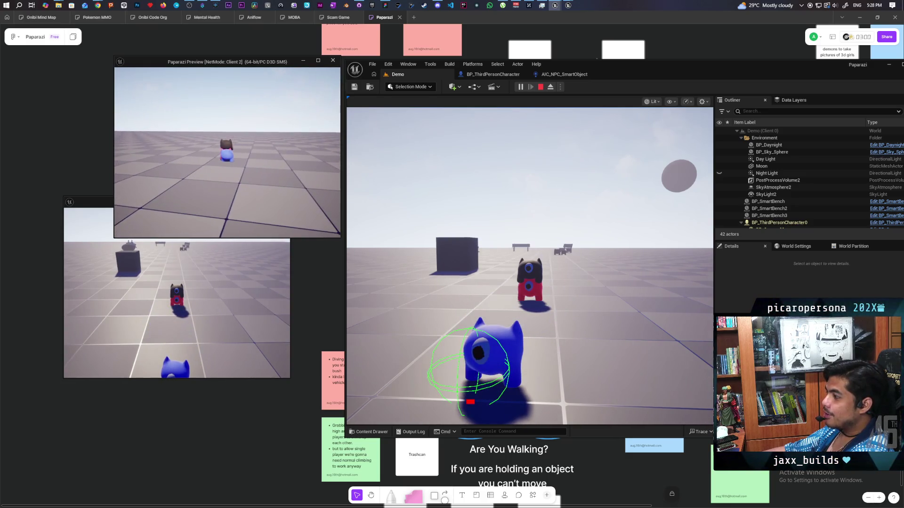
{"action": "key", "text": "s"}
{"action": "key", "text": "w"}
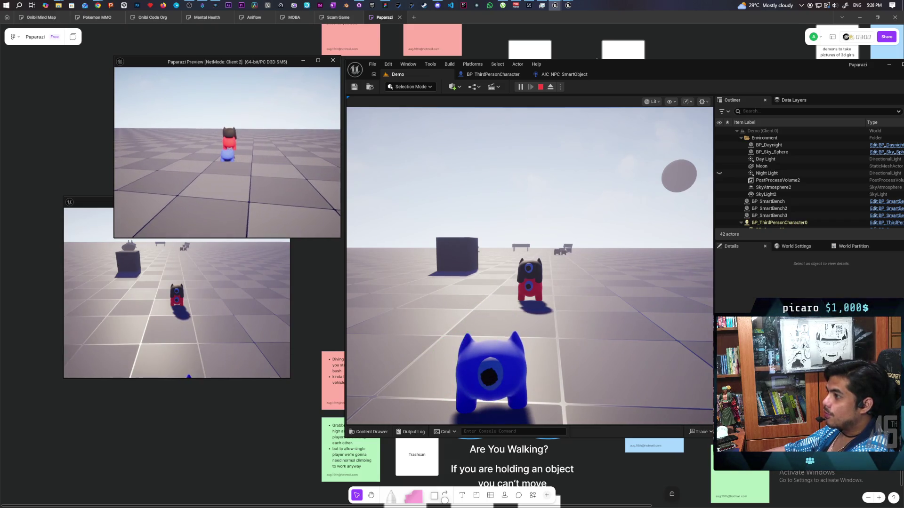
{"action": "key", "text": "s"}
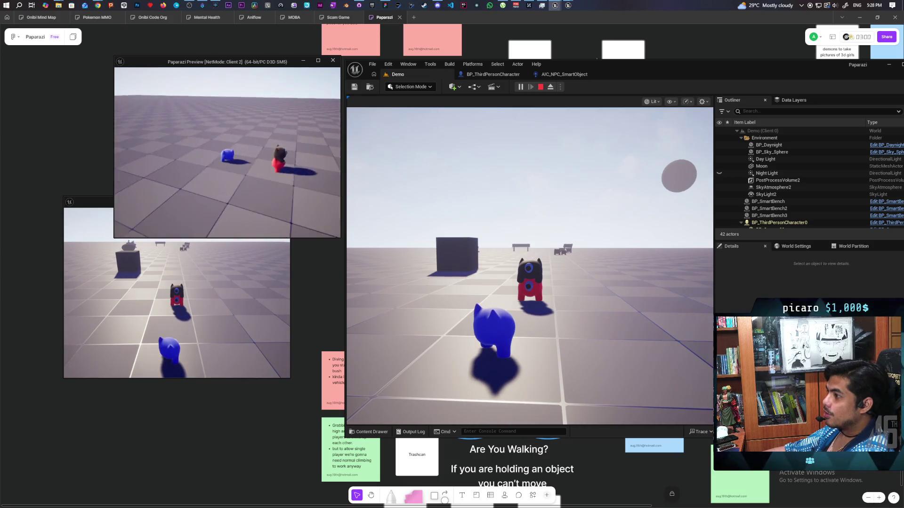
{"action": "key", "text": "w"}
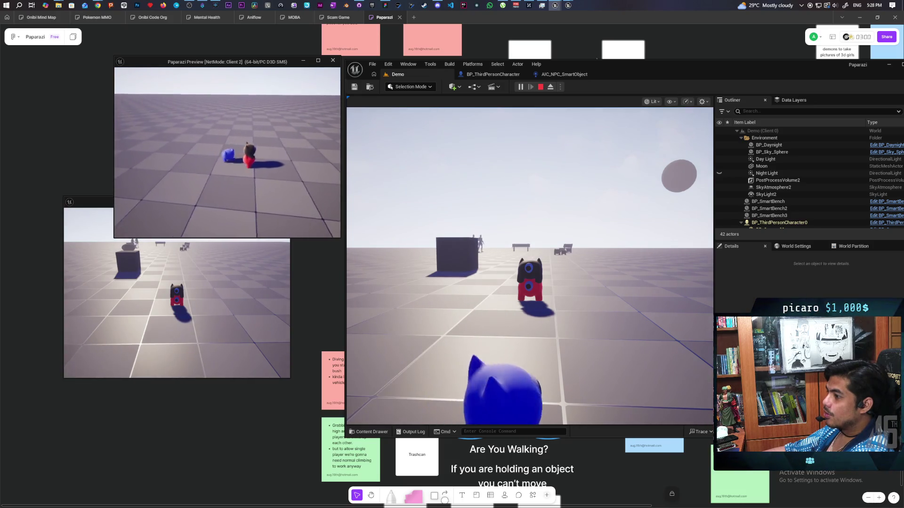
{"action": "key", "text": "d"}
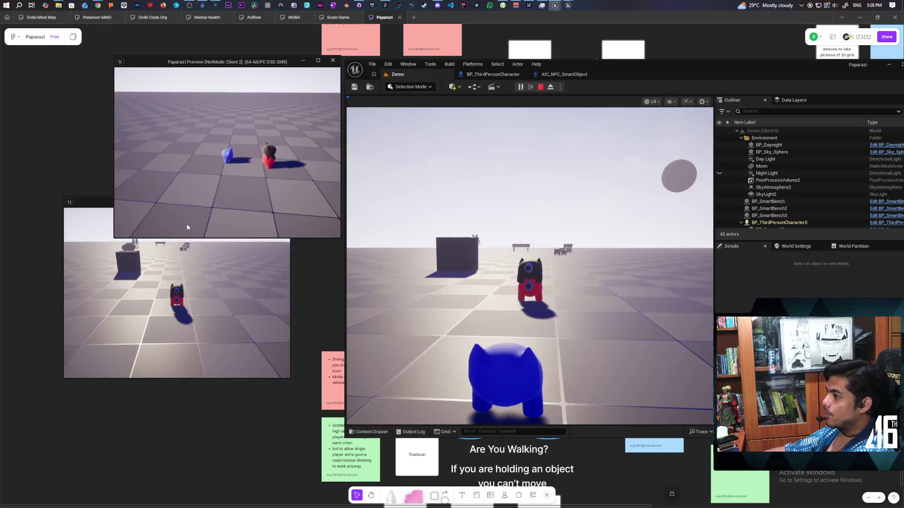
Step: Walk the blue character up to the red one and jump on top of it
{"action": "left_click", "coordinate": [187, 250]}
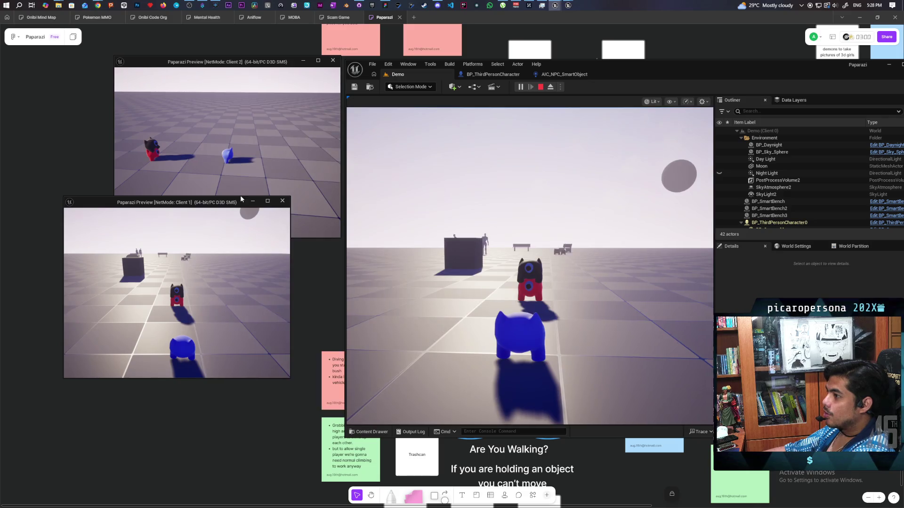
{"action": "left_click", "coordinate": [226, 141]}
{"action": "key", "text": "w"}
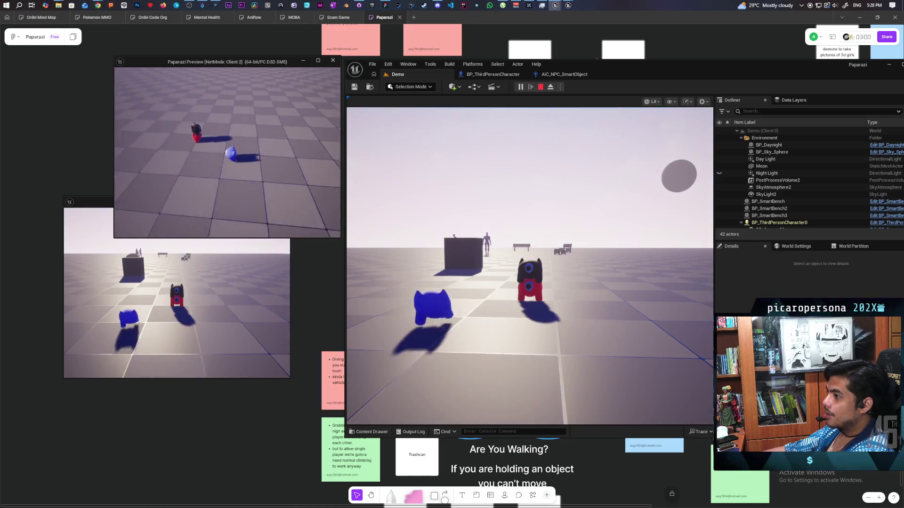
{"action": "key", "text": "space"}
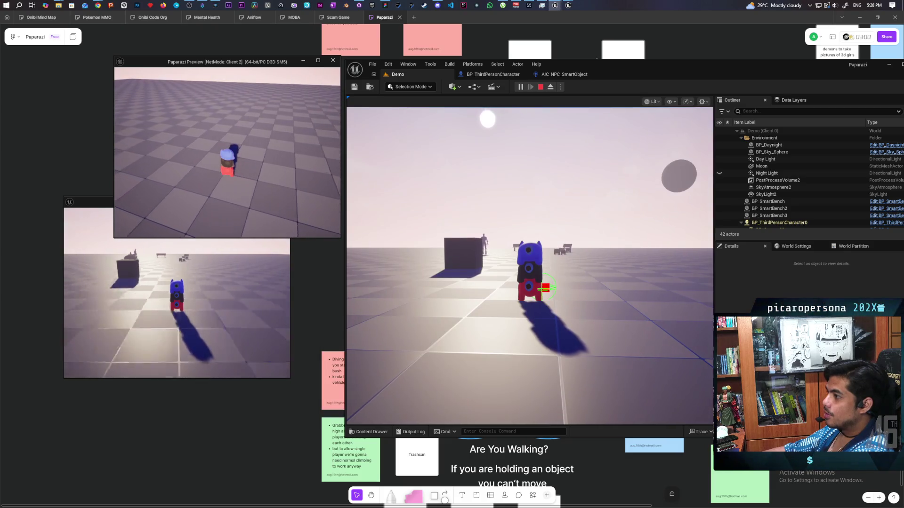
{"action": "left_click", "coordinate": [176, 306]}
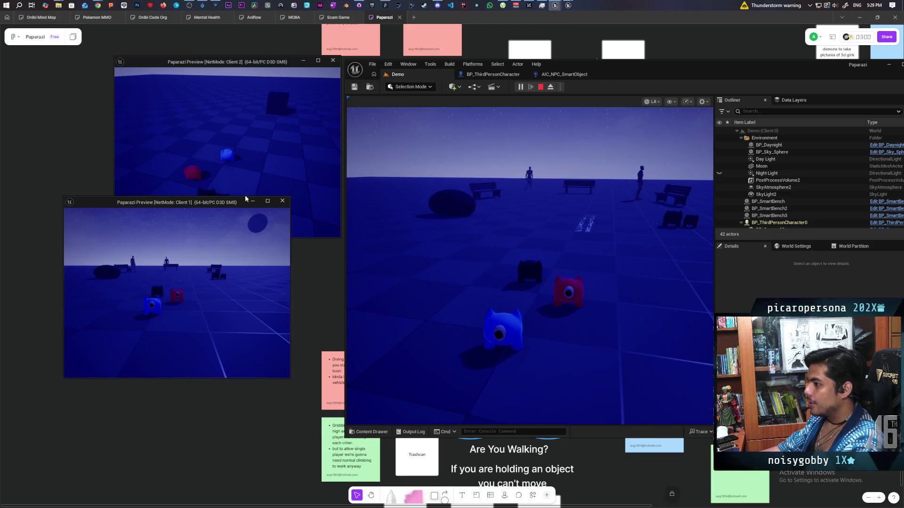
Step: Walk the blue Client 2 character beside red and climb it onto the dark block
{"action": "left_click", "coordinate": [226, 141]}
{"action": "key", "text": "w"}
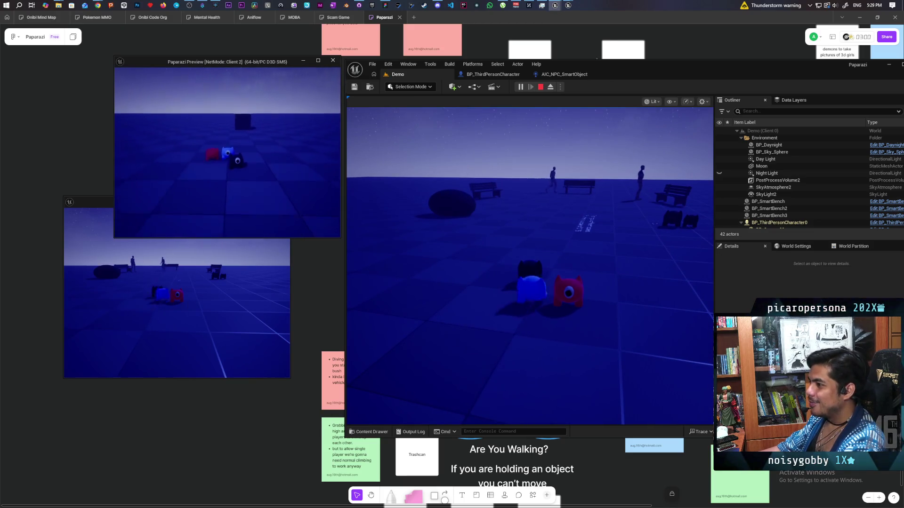
{"action": "key", "text": "e"}
{"action": "key", "text": "e"}
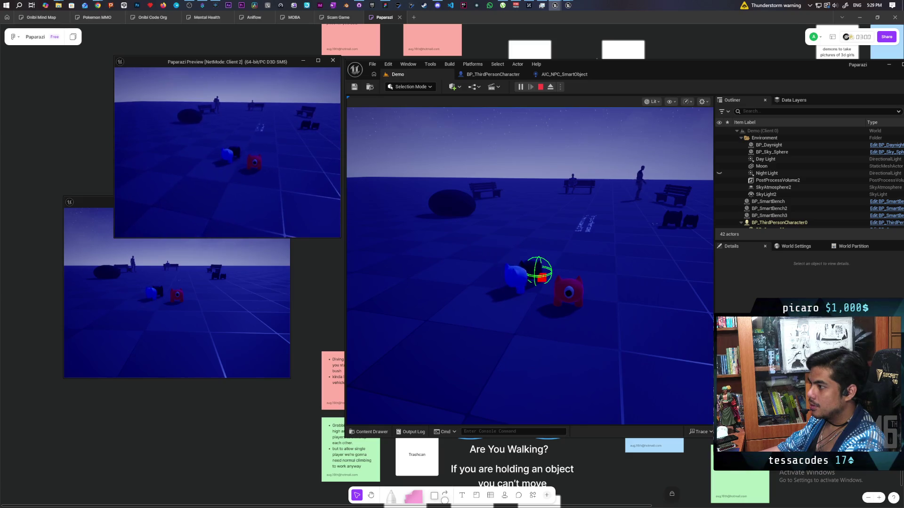
{"action": "key", "text": "e"}
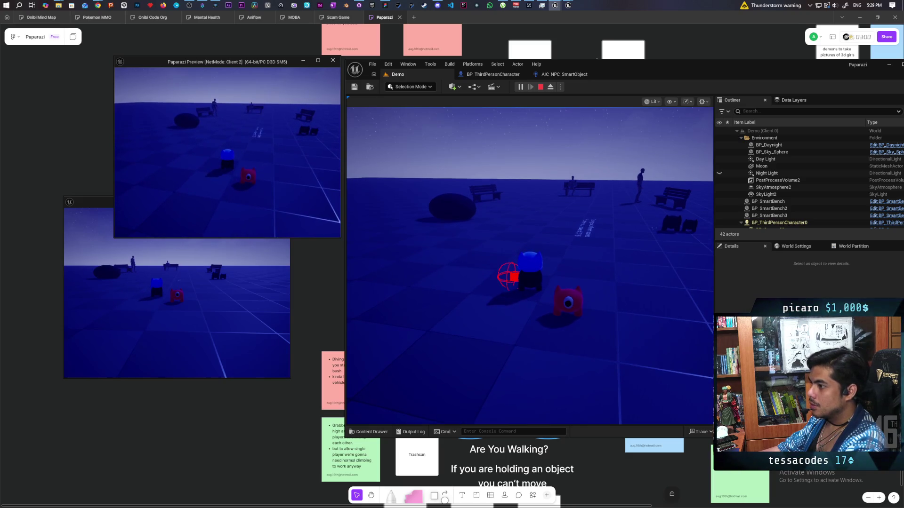
{"action": "key", "text": "alt+Tab"}
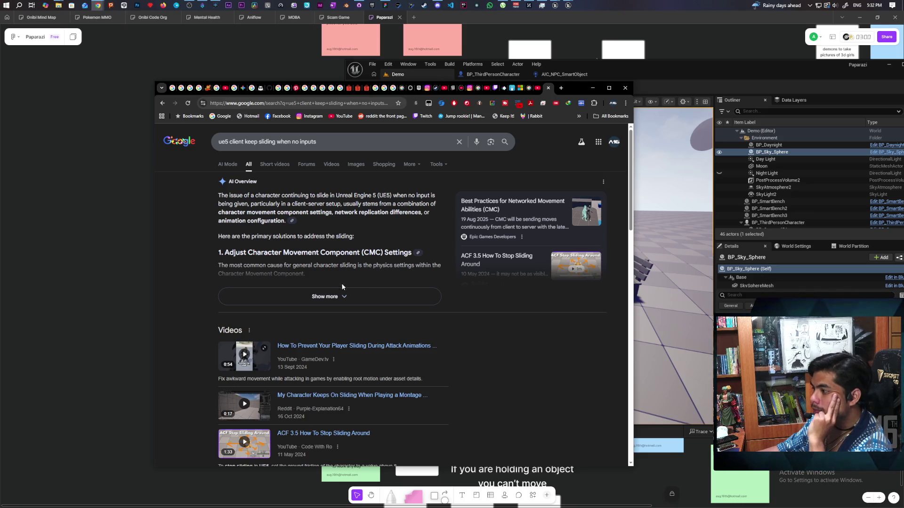
Step: Expand Google's AI Overview on sliding clients, scroll the results, then return to AIC_NPC_SmartObject
{"action": "left_click", "coordinate": [344, 296]}
{"action": "scroll", "coordinate": [356, 282], "scroll_direction": "down", "scroll_amount": 2}
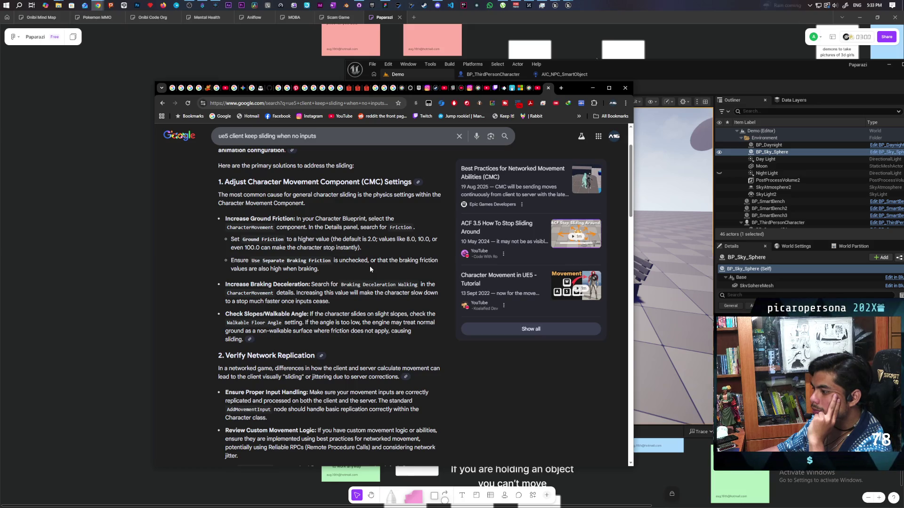
{"action": "scroll", "coordinate": [370, 269], "scroll_direction": "down", "scroll_amount": 5}
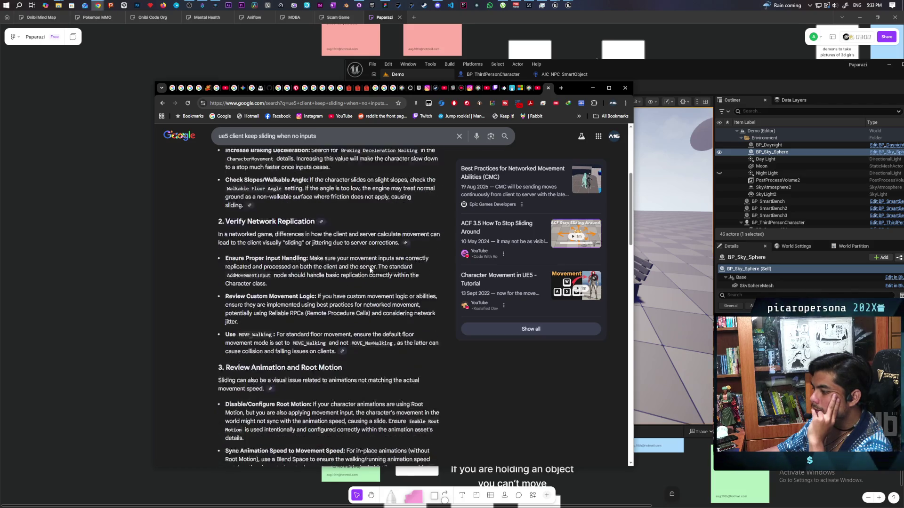
{"action": "scroll", "coordinate": [369, 270], "scroll_direction": "down", "scroll_amount": 1}
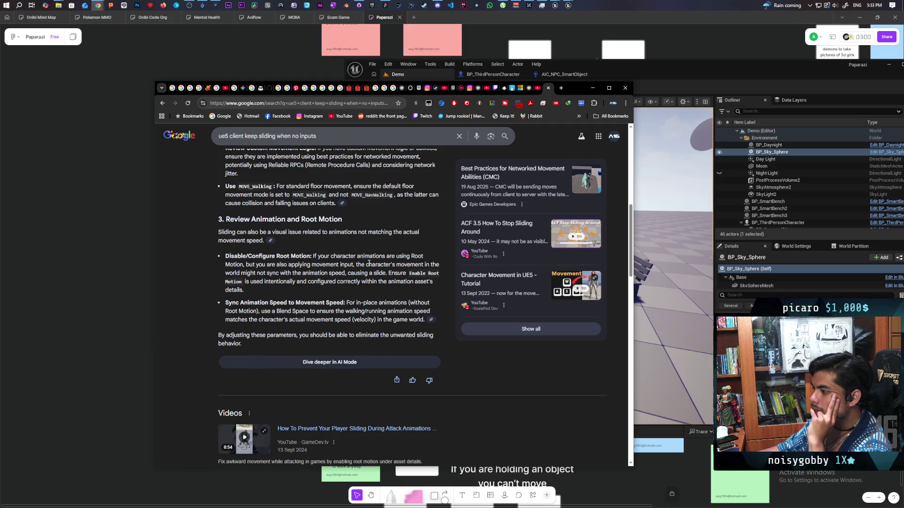
{"action": "scroll", "coordinate": [369, 263], "scroll_direction": "down", "scroll_amount": 4}
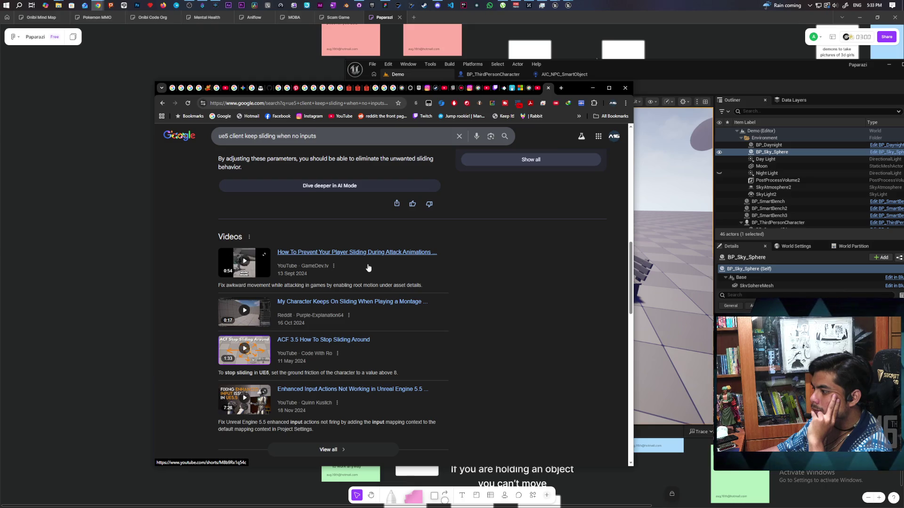
{"action": "scroll", "coordinate": [368, 267], "scroll_direction": "down", "scroll_amount": 2}
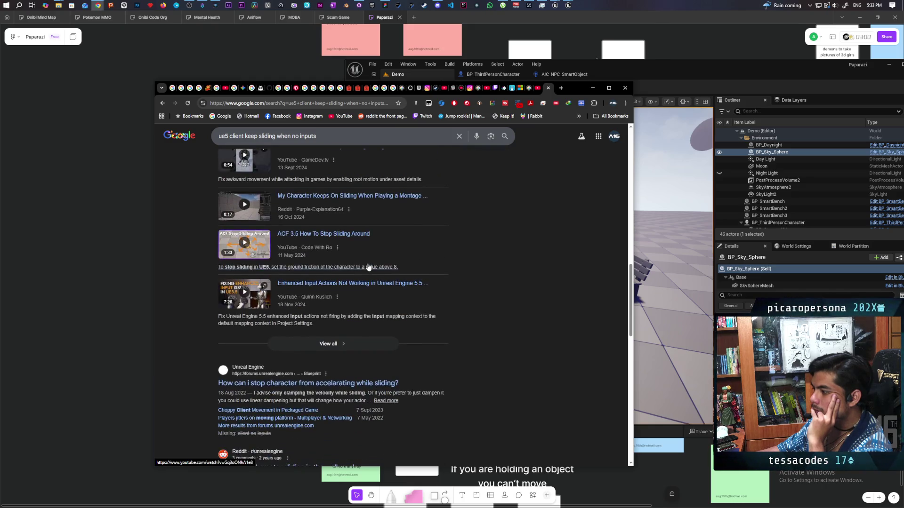
{"action": "scroll", "coordinate": [370, 265], "scroll_direction": "down", "scroll_amount": 3}
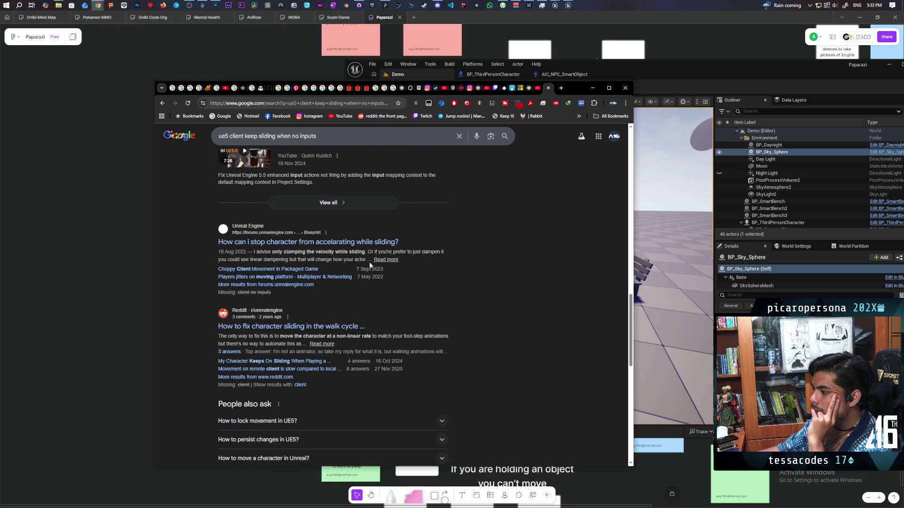
{"action": "scroll", "coordinate": [369, 262], "scroll_direction": "down", "scroll_amount": 4}
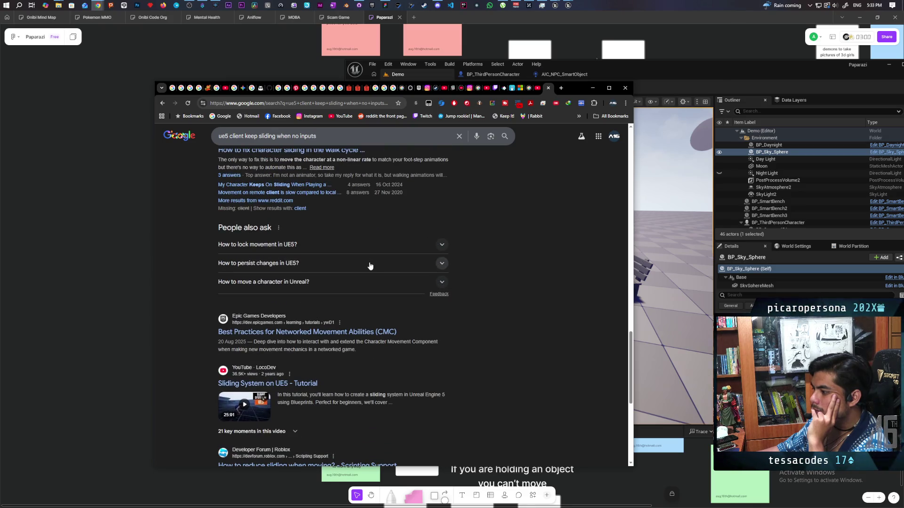
{"action": "scroll", "coordinate": [370, 266], "scroll_direction": "down", "scroll_amount": 2}
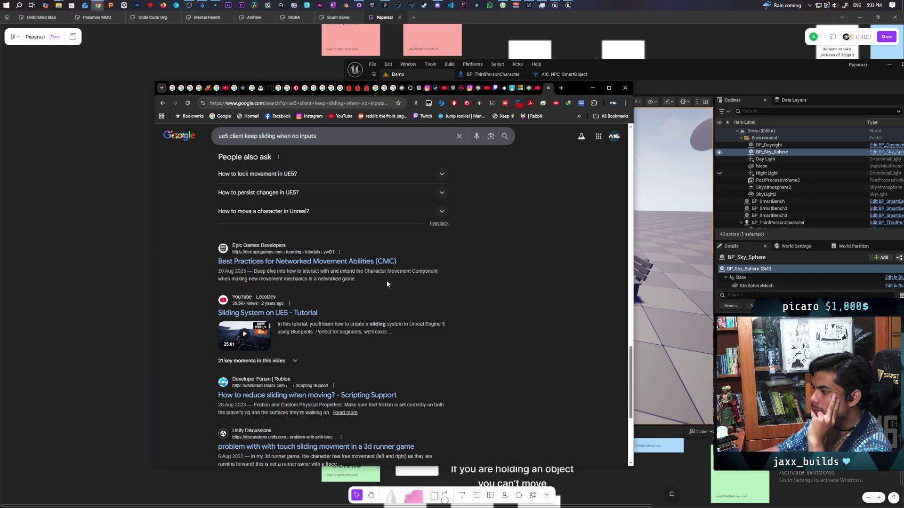
{"action": "scroll", "coordinate": [387, 284], "scroll_direction": "down", "scroll_amount": 2}
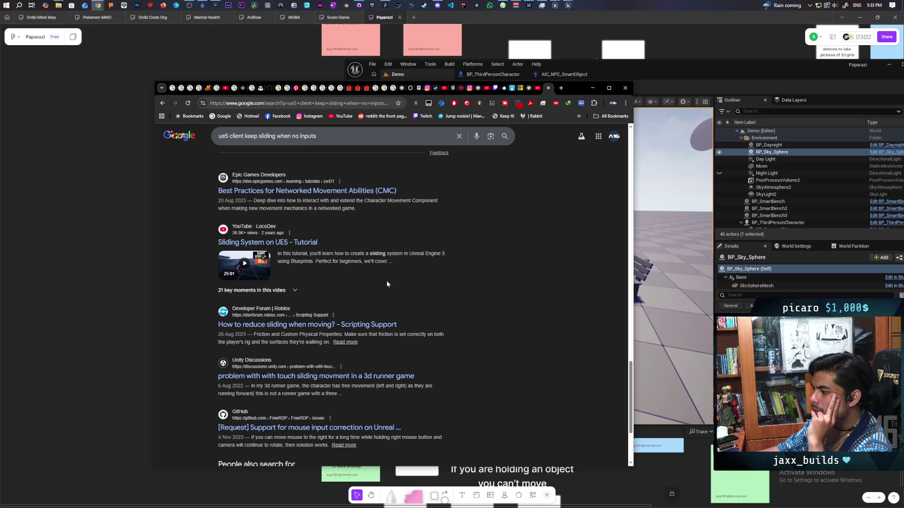
{"action": "left_click", "coordinate": [633, 72]}
{"action": "left_click", "coordinate": [574, 78]}
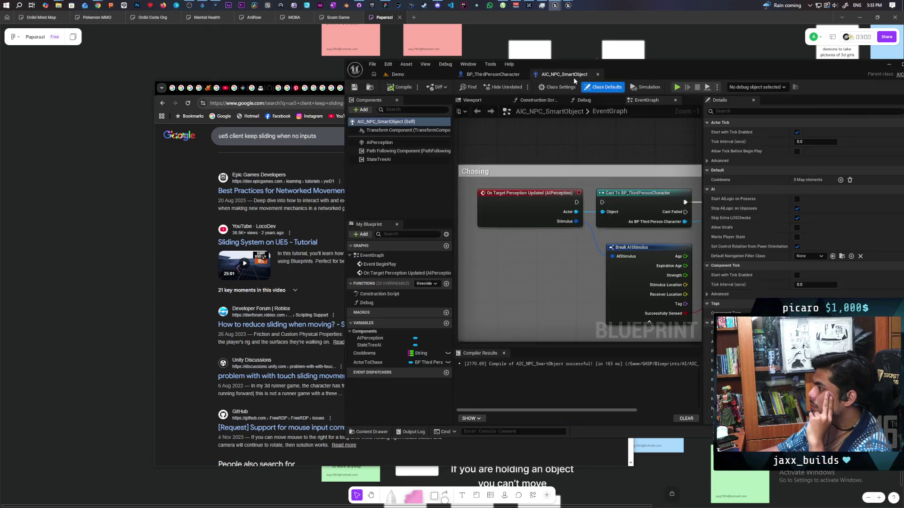
Step: Bring up the BP_ThirdPersonCharacter EventGraph and center the MC_Update Capsule event in view
{"action": "scroll", "coordinate": [572, 141], "scroll_direction": "down", "scroll_amount": 3}
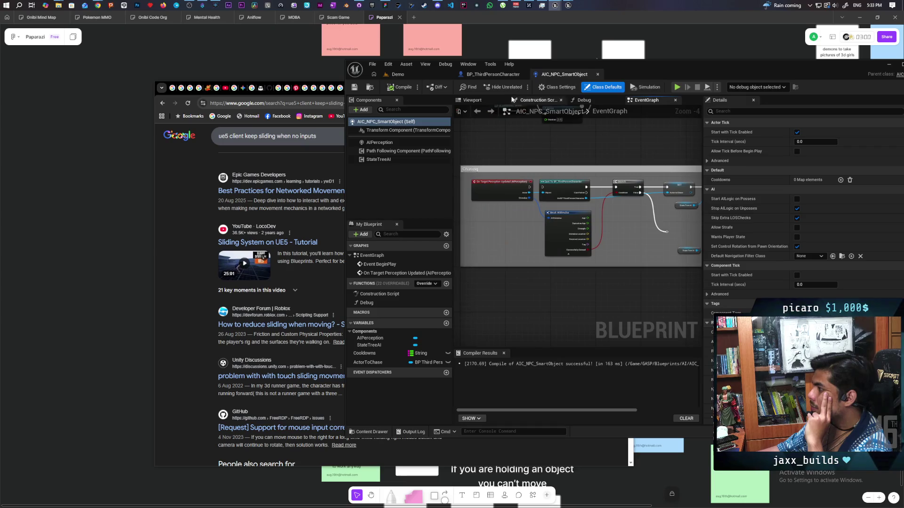
{"action": "left_click", "coordinate": [500, 75]}
{"action": "scroll", "coordinate": [533, 183], "scroll_direction": "down", "scroll_amount": 2}
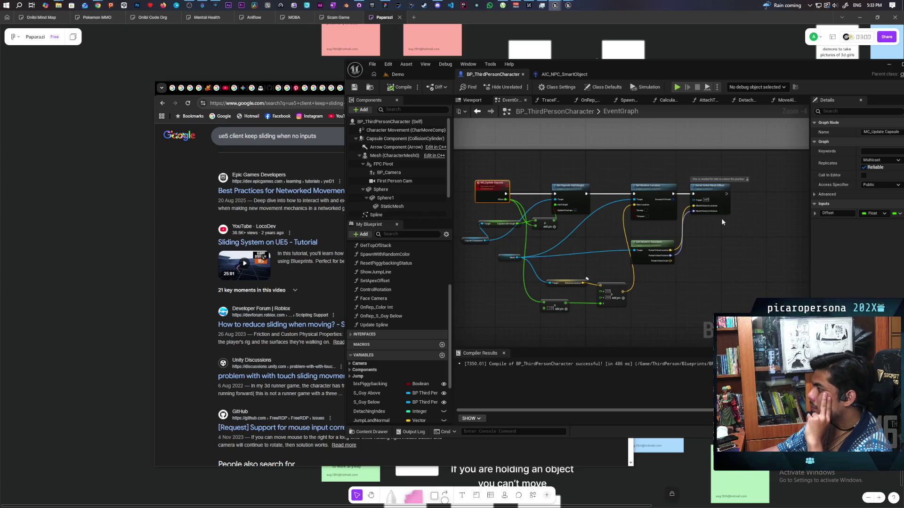
{"action": "scroll", "coordinate": [721, 220], "scroll_direction": "up", "scroll_amount": 2}
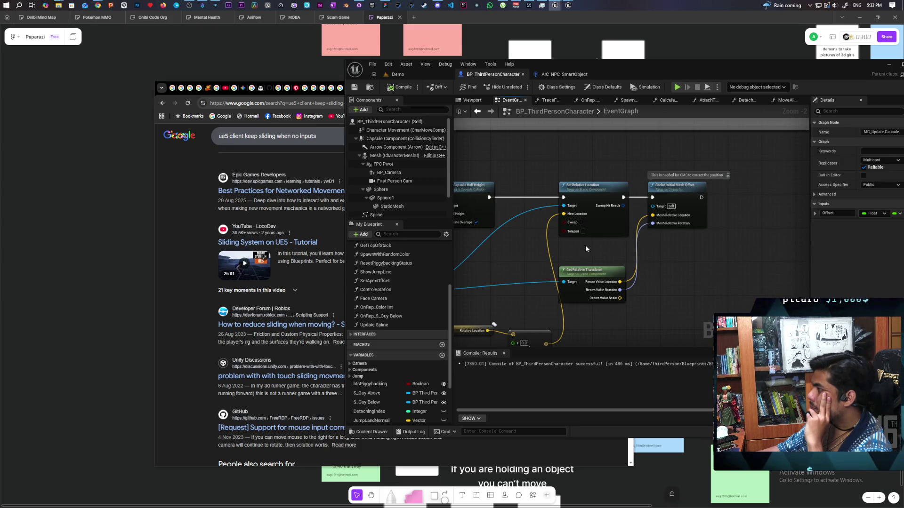
{"action": "scroll", "coordinate": [586, 248], "scroll_direction": "down", "scroll_amount": 3}
{"action": "scroll", "coordinate": [588, 248], "scroll_direction": "down", "scroll_amount": 2}
{"action": "scroll", "coordinate": [587, 248], "scroll_direction": "up", "scroll_amount": 6}
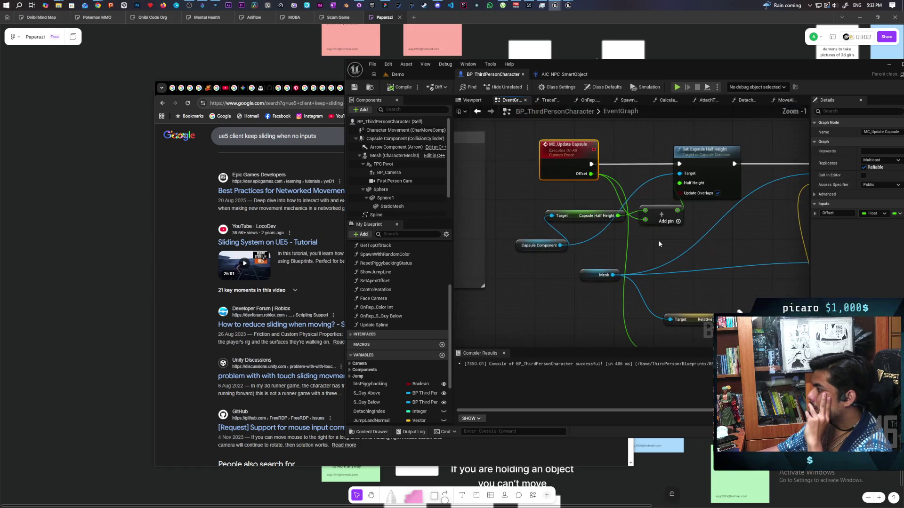
{"action": "left_click_drag", "start_coordinate": [671, 238], "coordinate": [647, 245]}
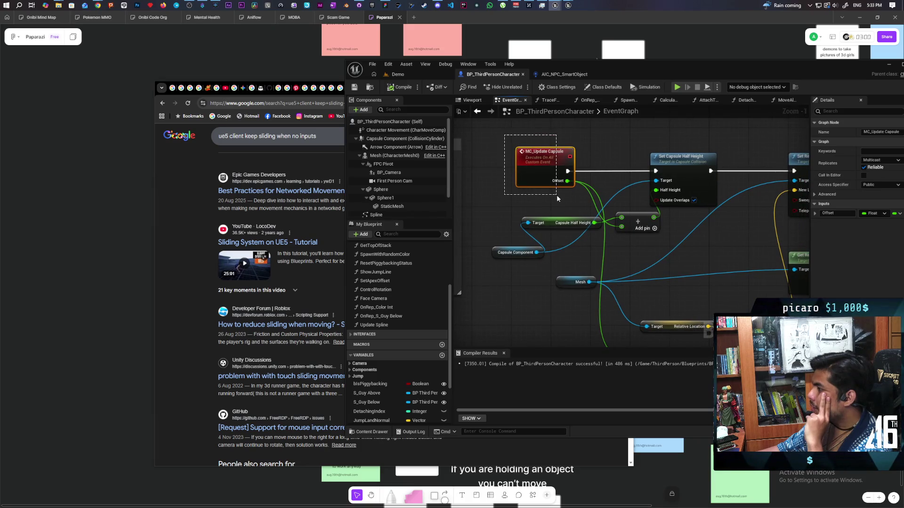
Step: Box-select the MC_Update Capsule nodes, pan across them, deselect, and return to the Demo level
{"action": "mouse_move", "coordinate": [557, 198]}
{"action": "left_mouse_down"}
{"action": "mouse_move", "coordinate": [603, 236]}
{"action": "mouse_move", "coordinate": [779, 306]}
{"action": "mouse_move", "coordinate": [737, 326]}
{"action": "left_mouse_up"}
{"action": "scroll", "coordinate": [666, 274], "scroll_direction": "down", "scroll_amount": 2}
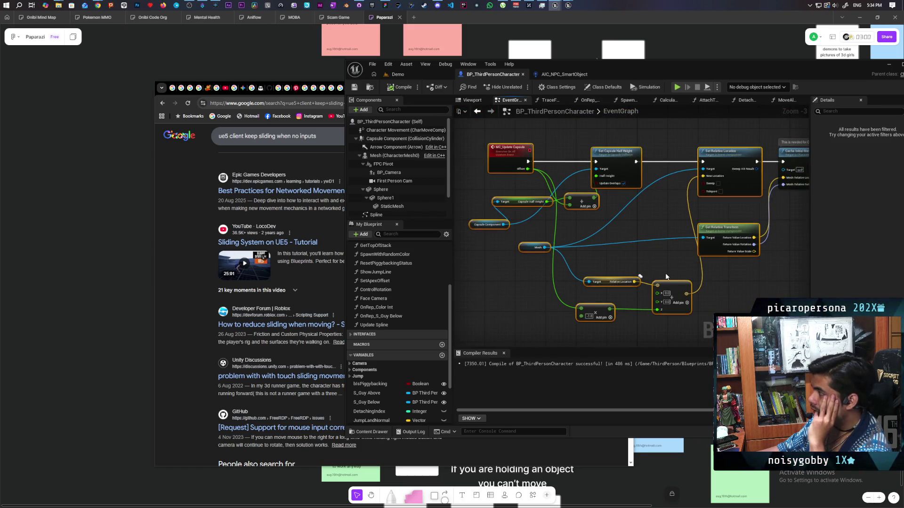
{"action": "left_click_drag", "start_coordinate": [672, 275], "coordinate": [559, 281]}
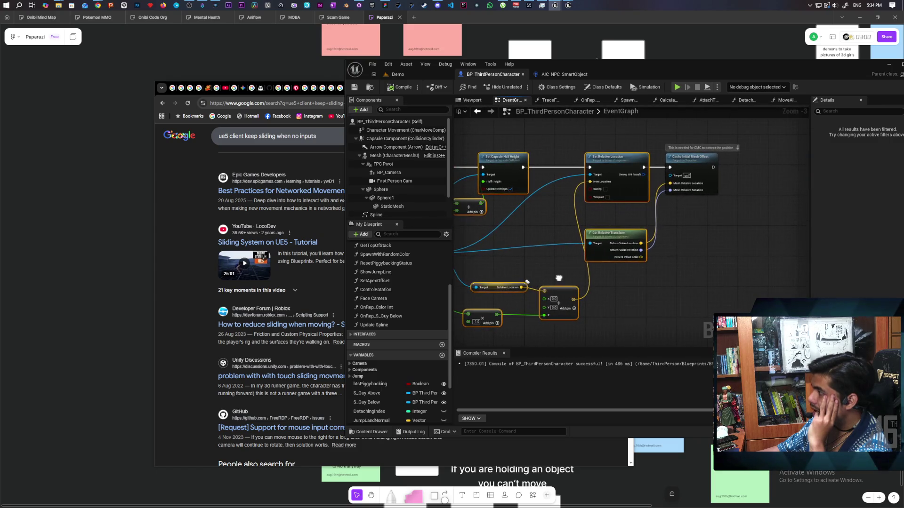
{"action": "left_click", "coordinate": [682, 219]}
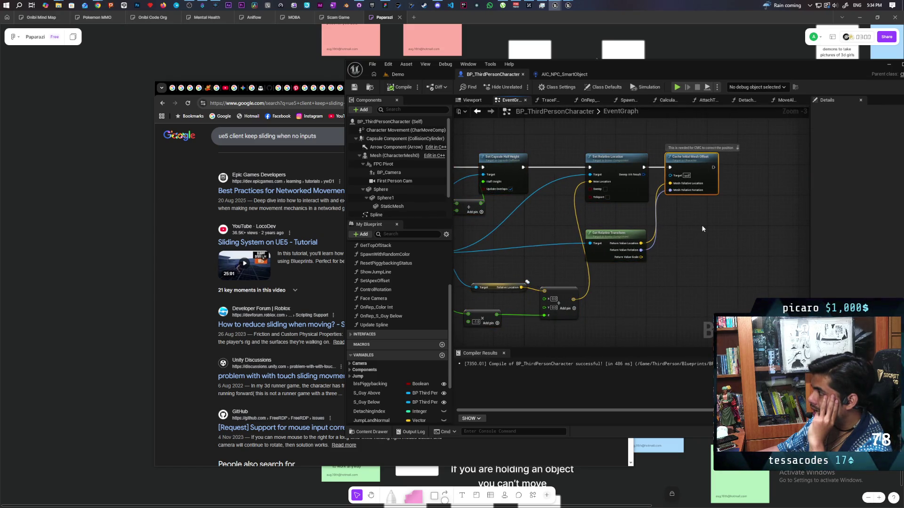
{"action": "left_click_drag", "start_coordinate": [639, 282], "coordinate": [672, 278]}
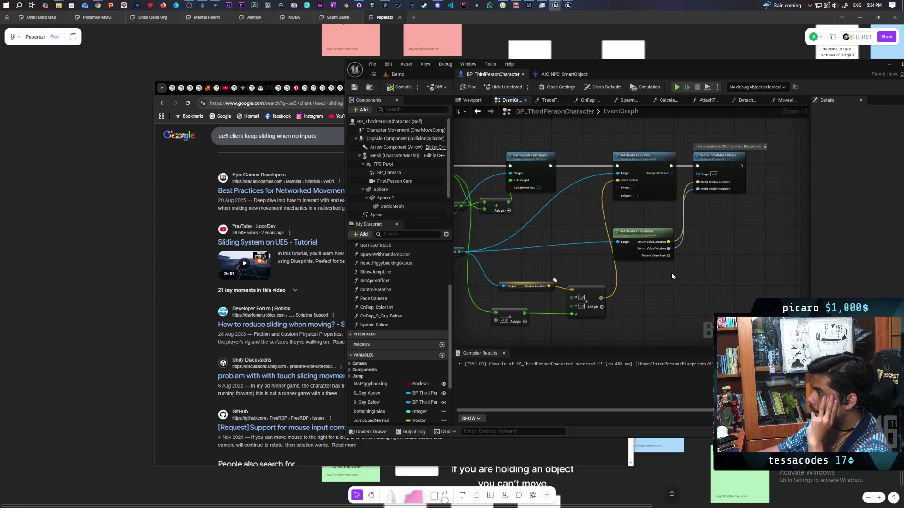
{"action": "scroll", "coordinate": [670, 269], "scroll_direction": "down", "scroll_amount": 1}
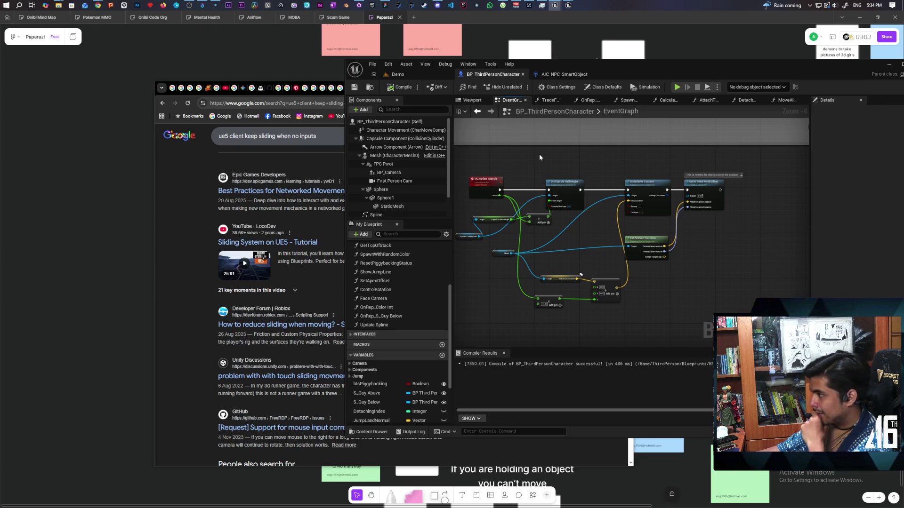
{"action": "left_click", "coordinate": [424, 74]}
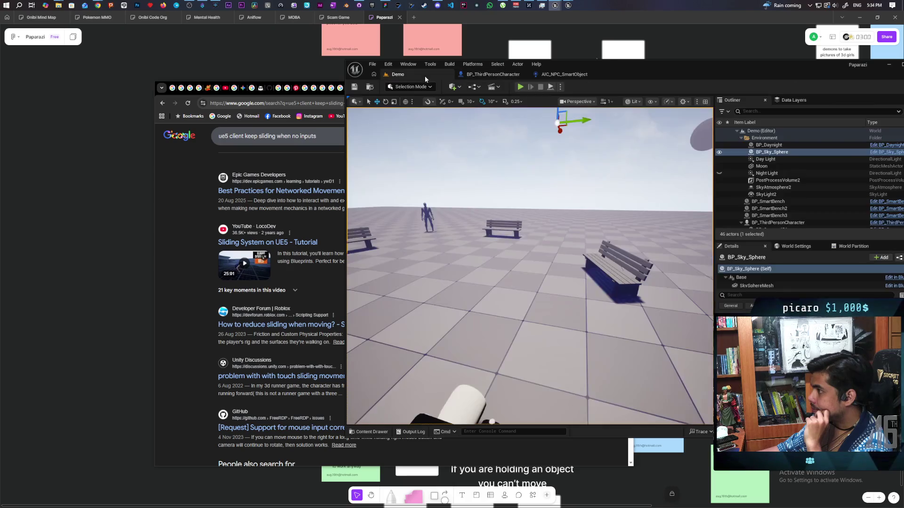
Step: Start a multiplayer play session of the Demo level and focus the Client 2 window
{"action": "left_click", "coordinate": [517, 87]}
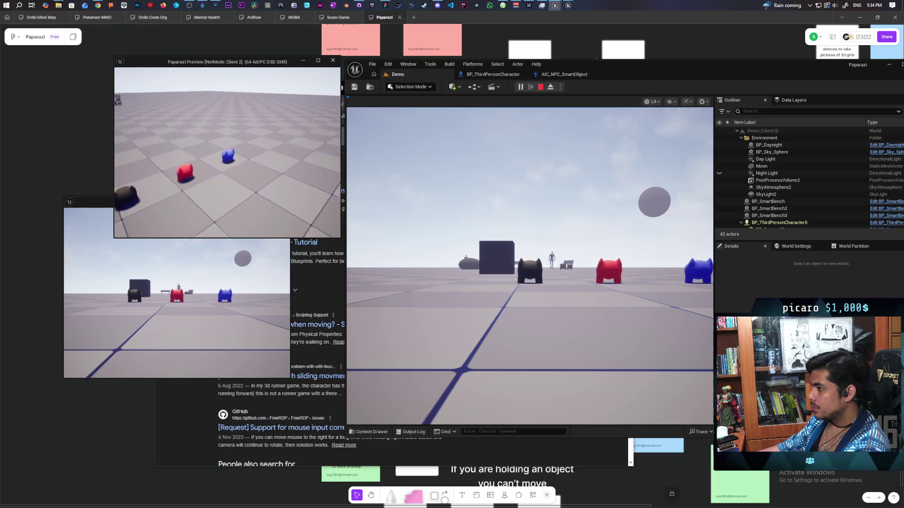
{"action": "left_click", "coordinate": [124, 153]}
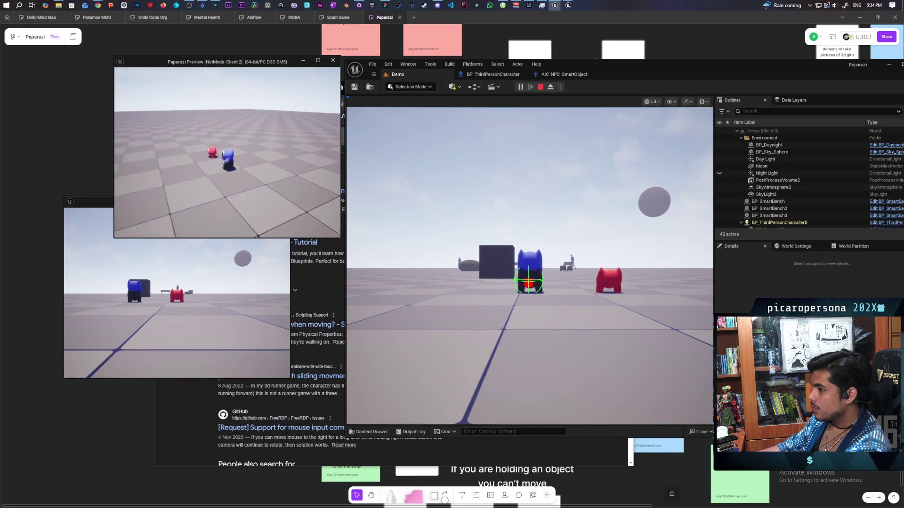
{"action": "key", "text": "alt+Tab"}
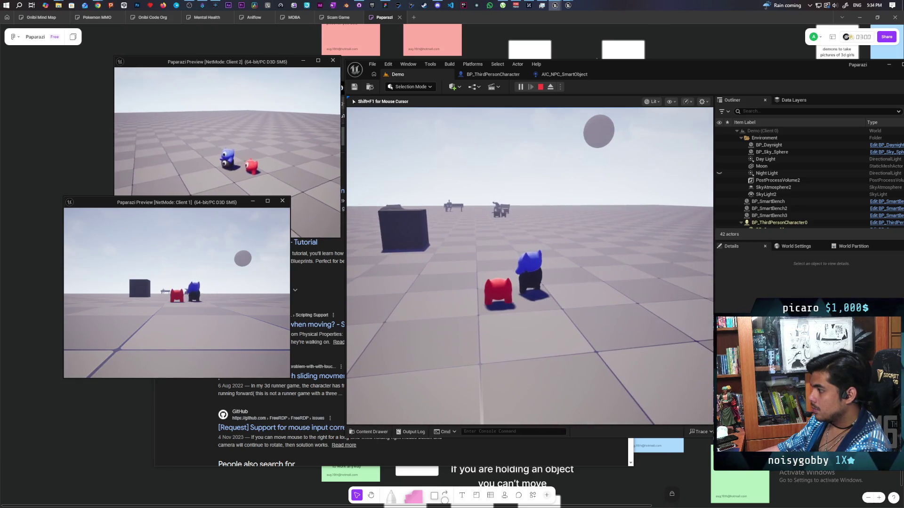
Step: Switch between client windows and walk Client 2's blue character forward with W
{"action": "key", "text": "alt+Tab"}
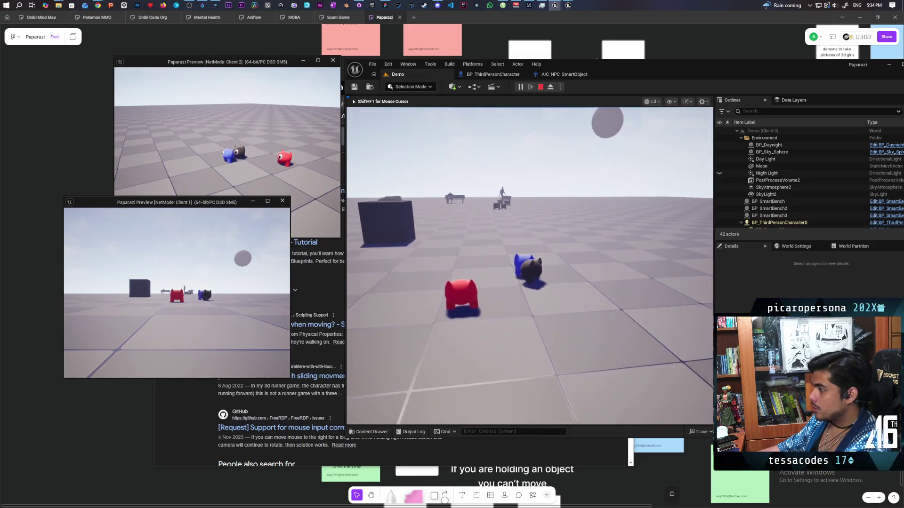
{"action": "left_click", "coordinate": [529, 266]}
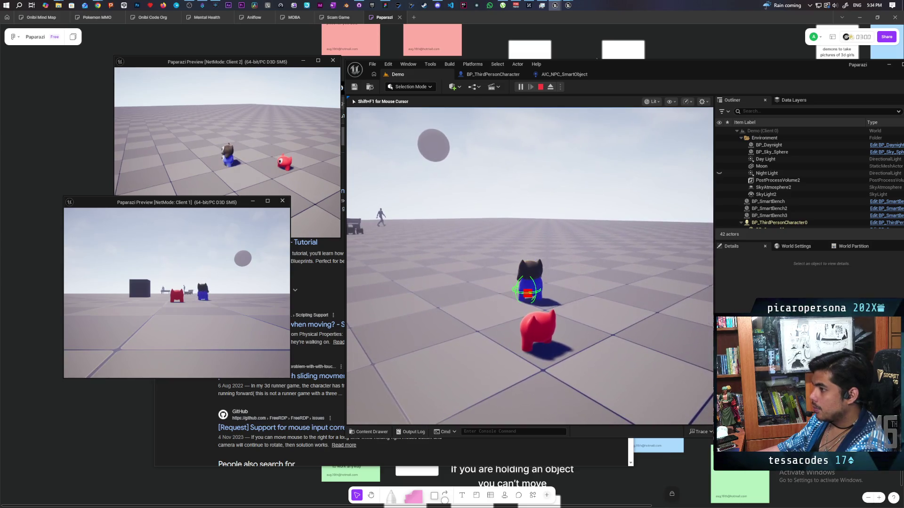
{"action": "key", "text": "alt+Tab"}
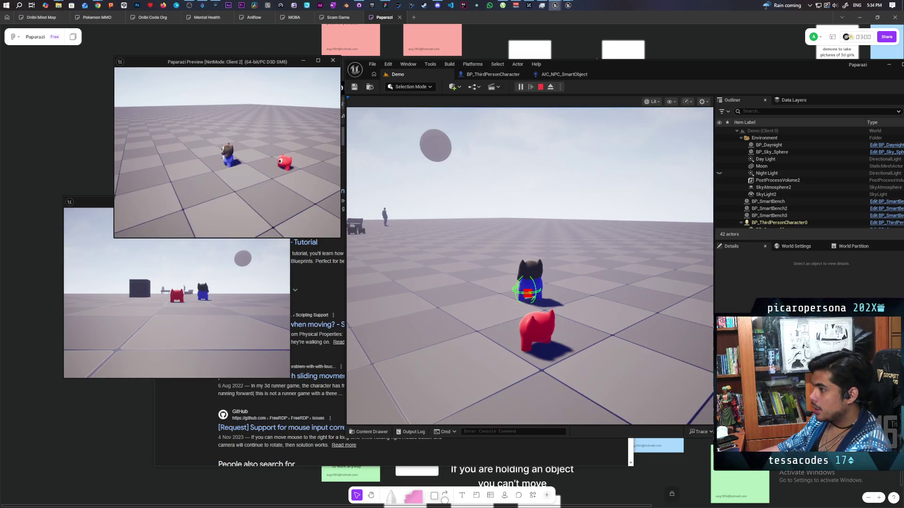
{"action": "key", "text": "w"}
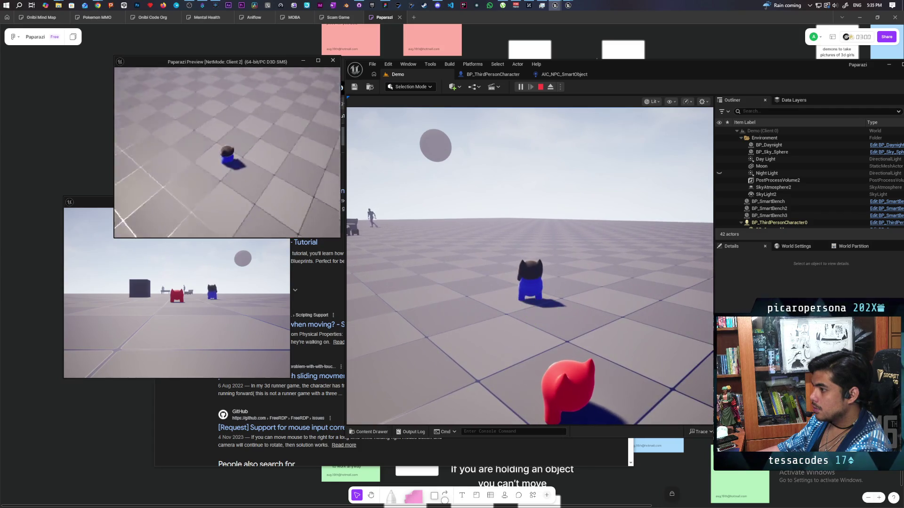
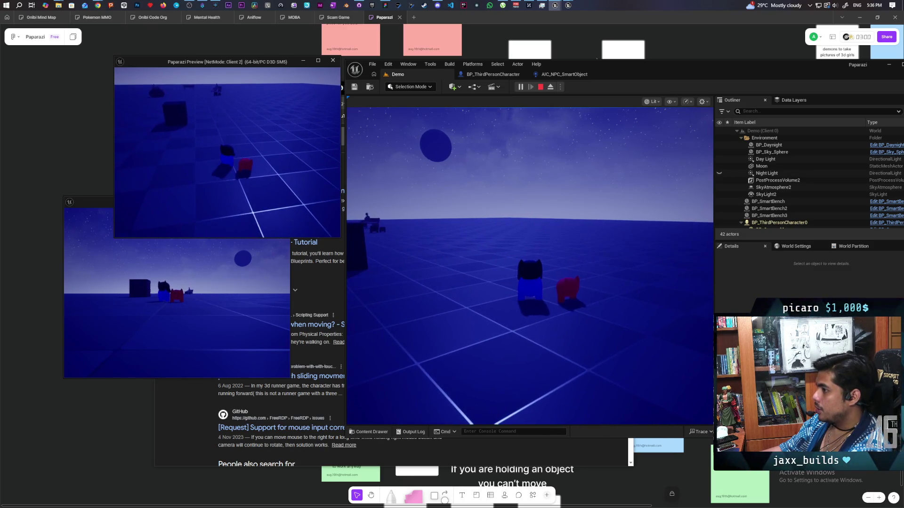
Step: Check both client previews, stop the Play In Editor session, and bring up GitHub Desktop's pending changes
{"action": "left_click", "coordinate": [234, 221]}
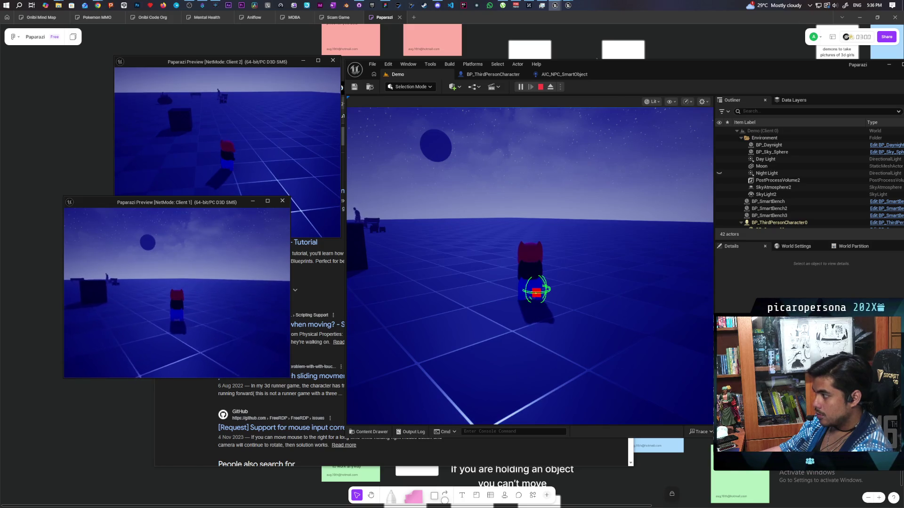
{"action": "key", "text": "alt+Tab"}
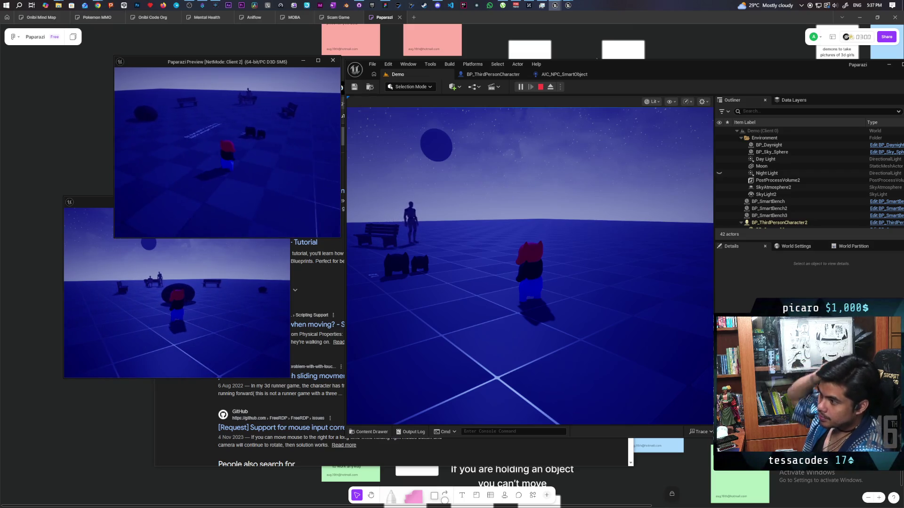
{"action": "key", "text": "Escape"}
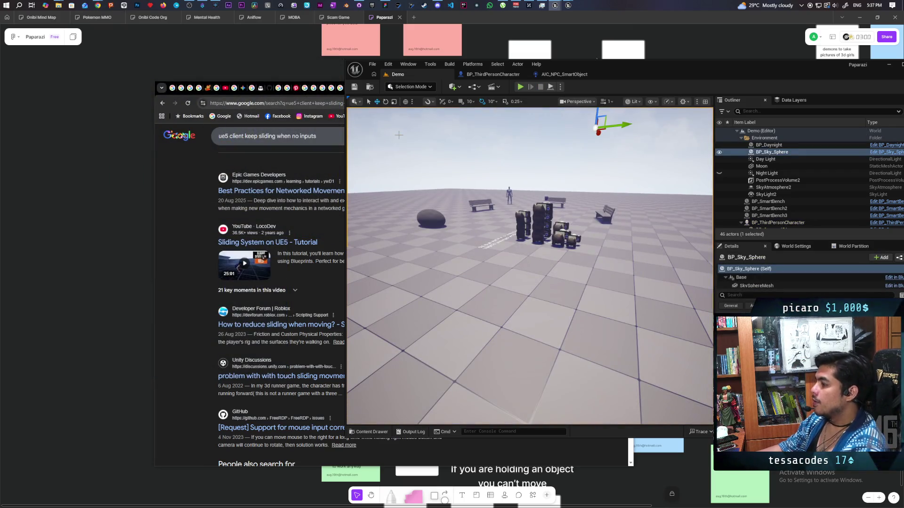
{"action": "left_click", "coordinate": [358, 6]}
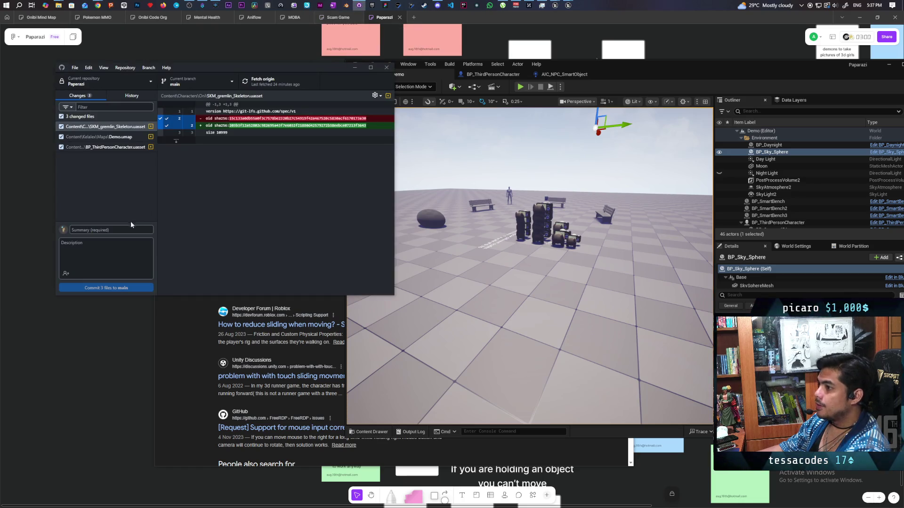
Step: Enter the commit summary 'Added expanding capsule collision'
{"action": "type", "text": "Fixed"}
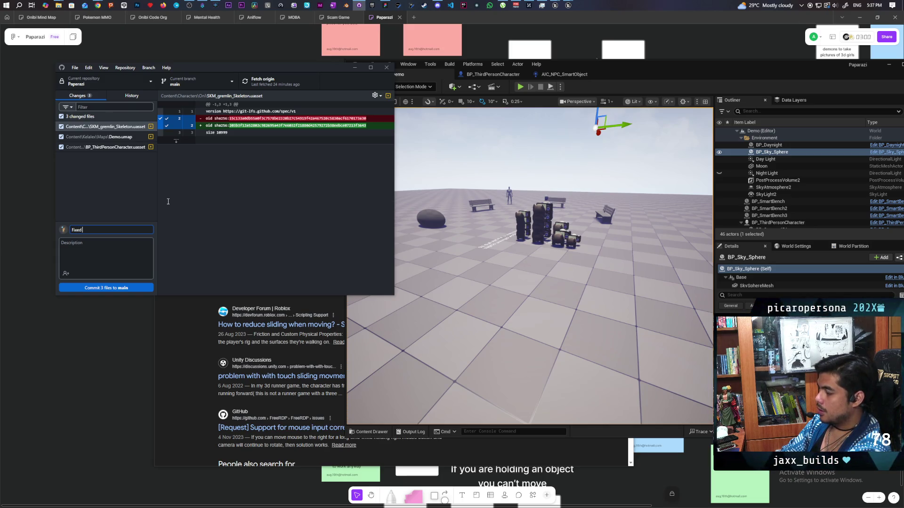
{"action": "key", "text": "BackSpace"}
{"action": "key", "text": "BackSpace"}
{"action": "key", "text": "BackSpace"}
{"action": "type", "text": "Added"}
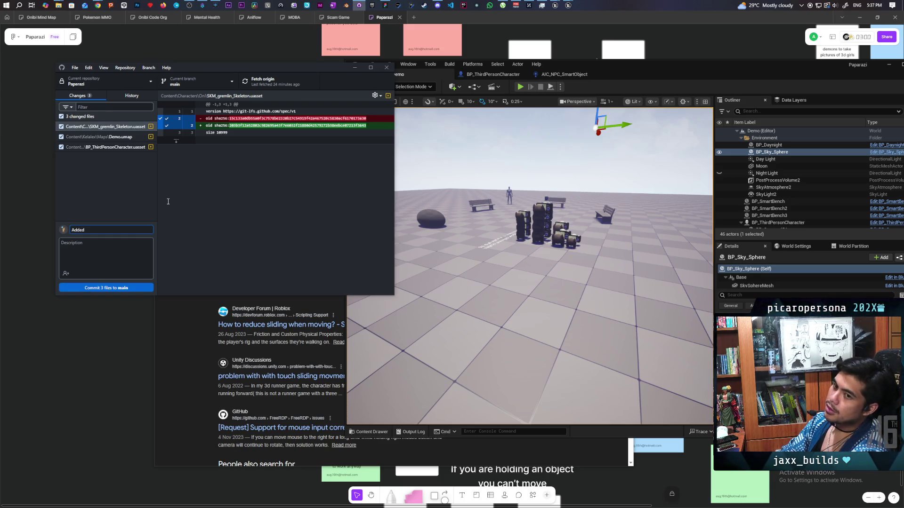
{"action": "type", "text": " expanding collision"}
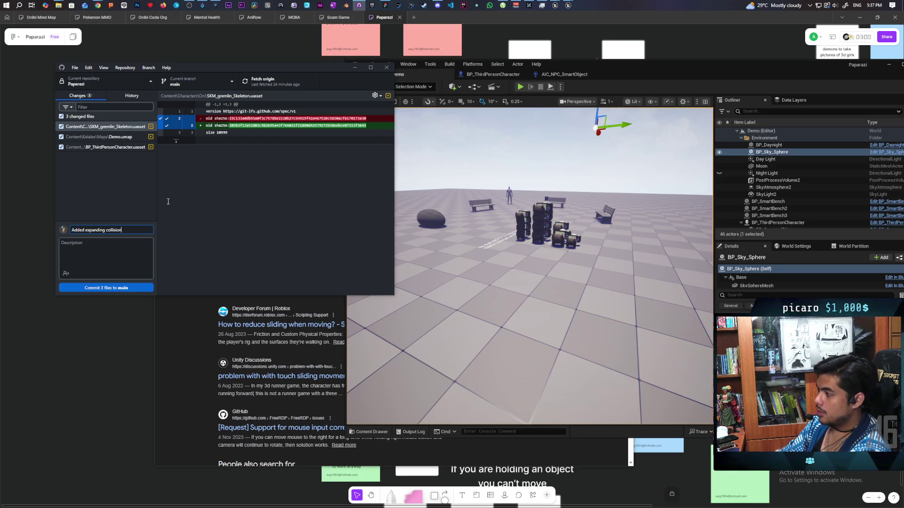
{"action": "key", "text": "BackSpace"}
{"action": "key", "text": "BackSpace"}
{"action": "key", "text": "BackSpace"}
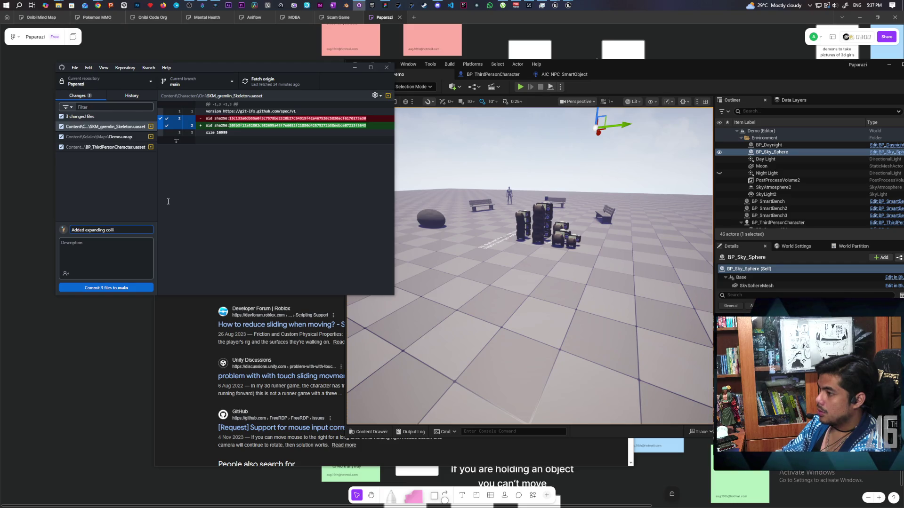
{"action": "key", "text": "BackSpace"}
{"action": "type", "text": "apsu"}
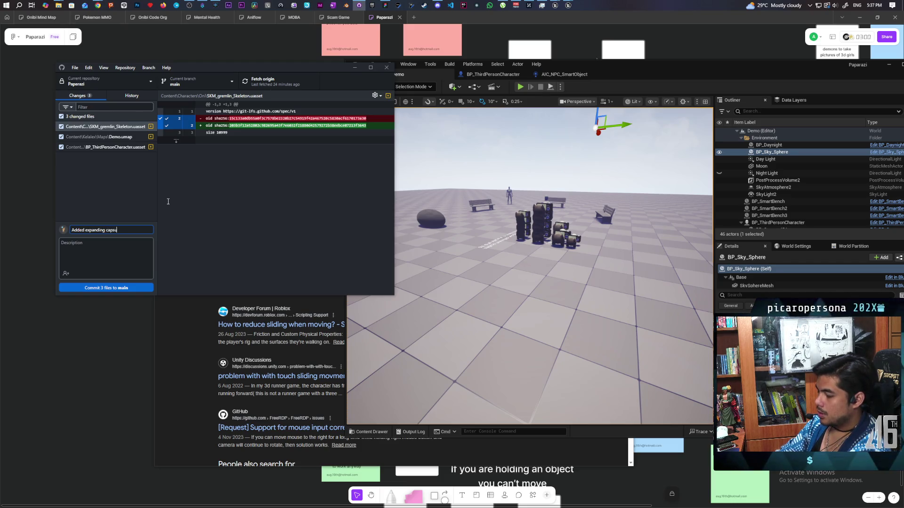
{"action": "type", "text": "le collission"}
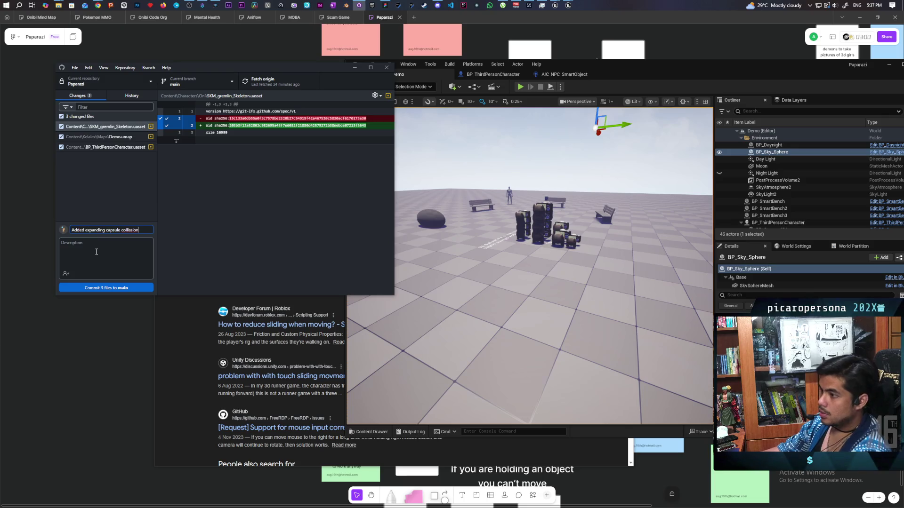
Step: Add a description noting the client rubberbanding bug, commit the 3 files to main, and push
{"action": "left_click", "coordinate": [97, 252]}
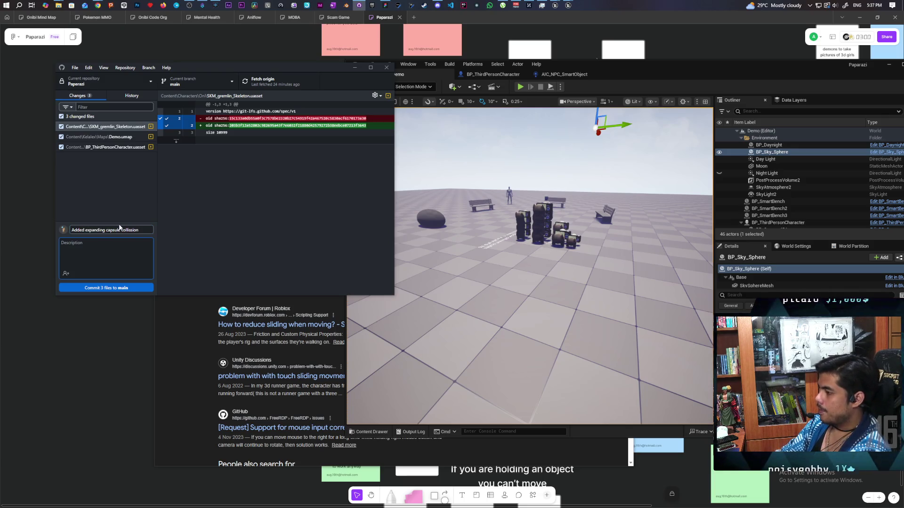
{"action": "type", "text": "clients who are"}
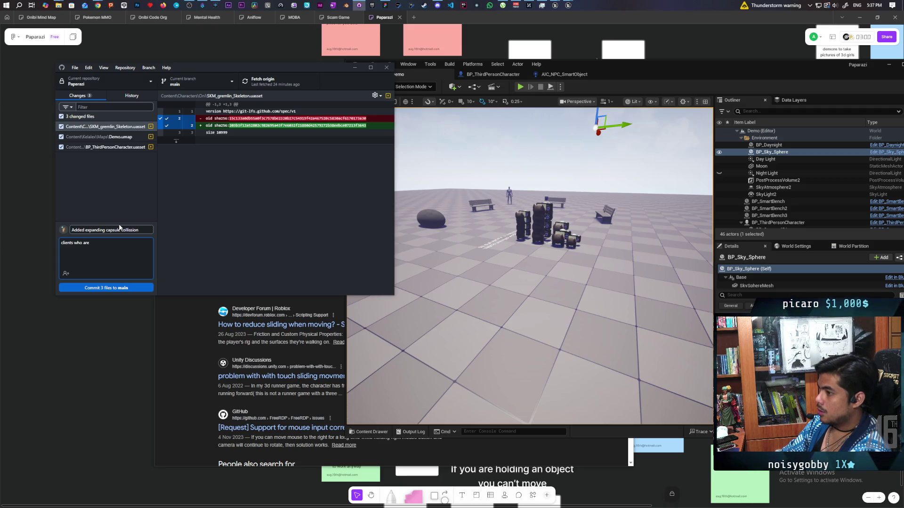
{"action": "type", "text": " th"}
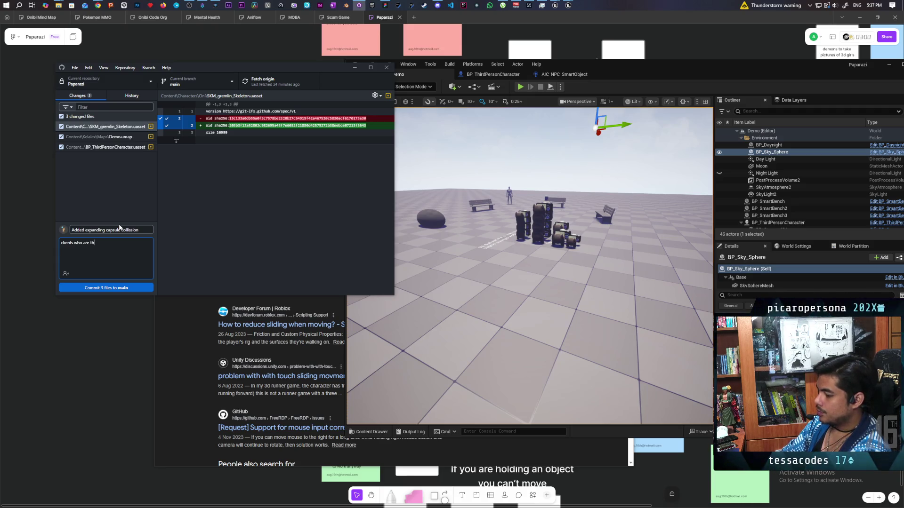
{"action": "type", "text": " rrot"}
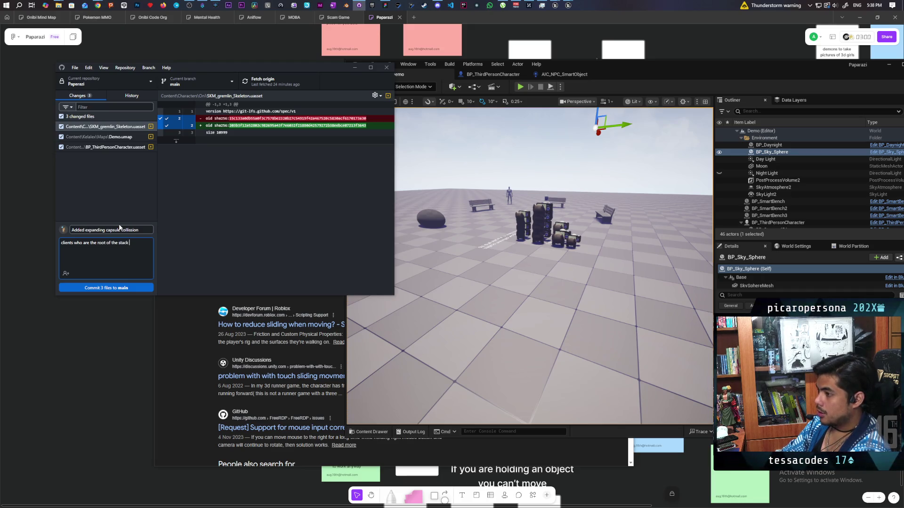
{"action": "type", "text": "are now"}
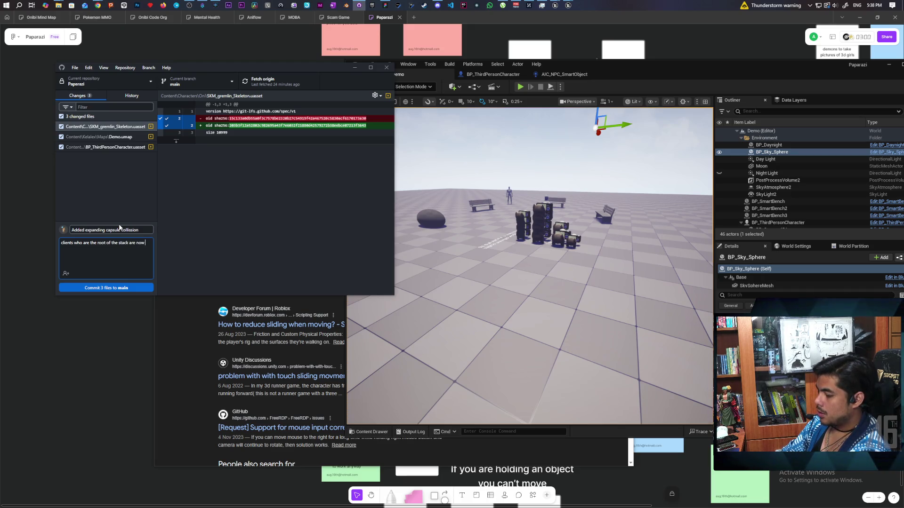
{"action": "type", "text": " rubber"}
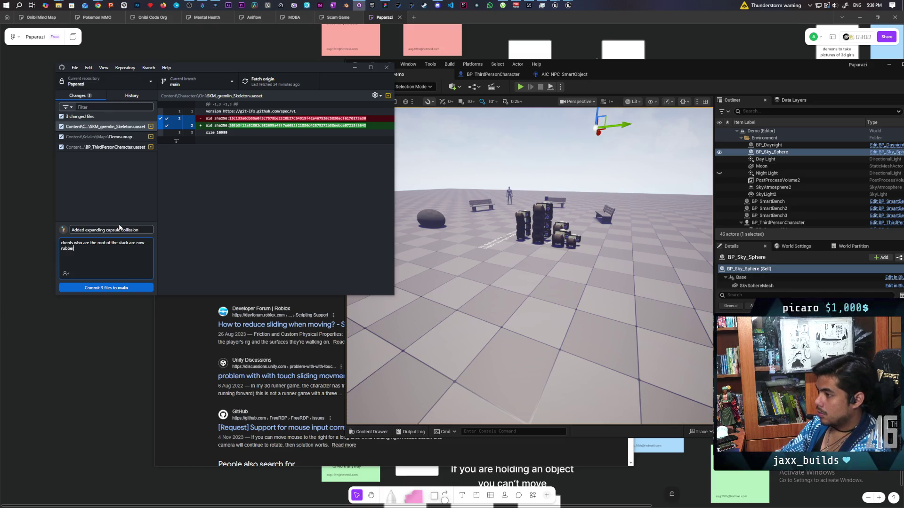
{"action": "type", "text": "banding when th"}
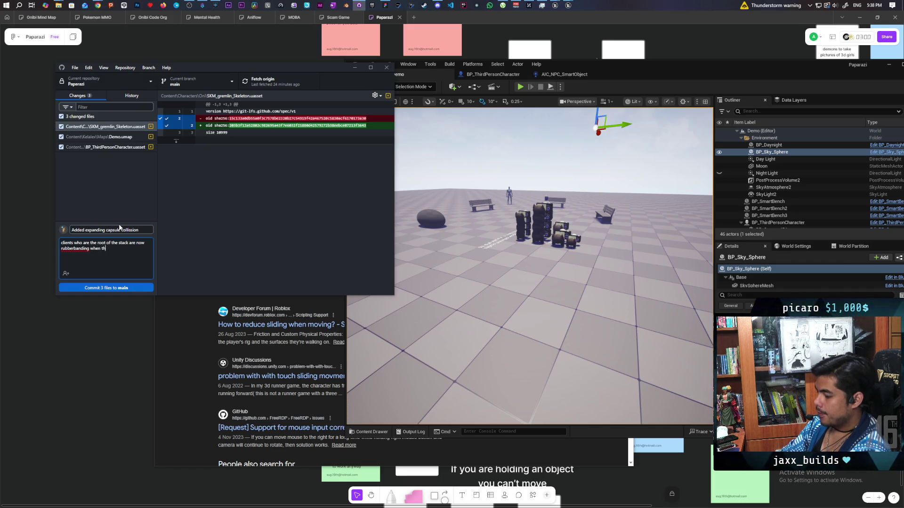
{"action": "type", "text": "ey move"}
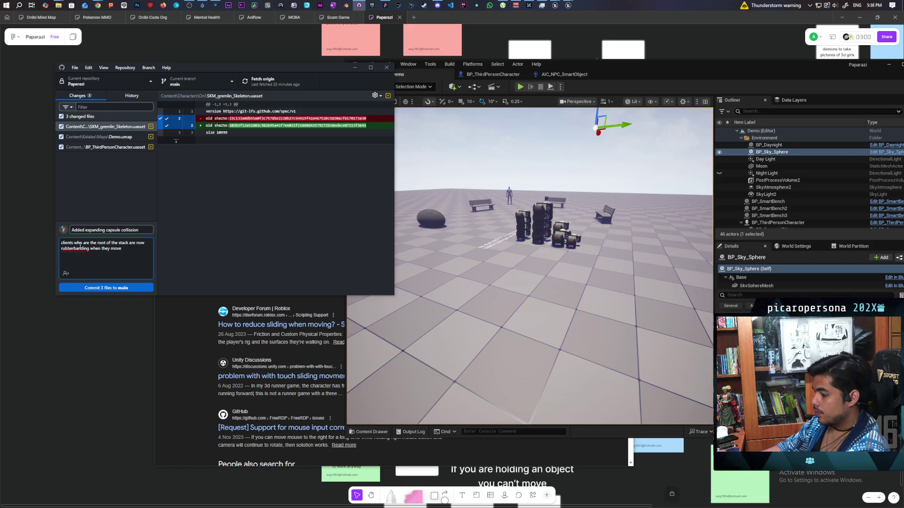
{"action": "key", "text": "ctrl+Home"}
{"action": "type", "text": "bug:"}
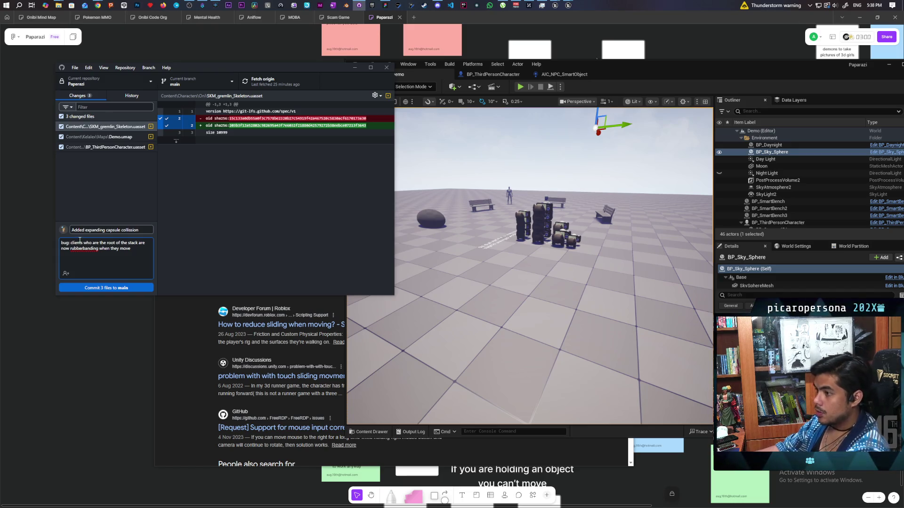
{"action": "left_click", "coordinate": [116, 288]}
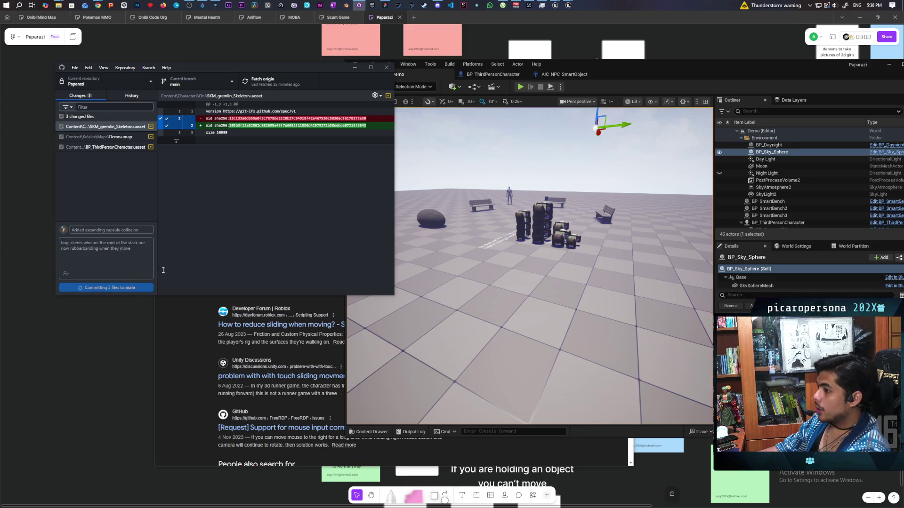
{"action": "key", "text": "ctrl+p"}
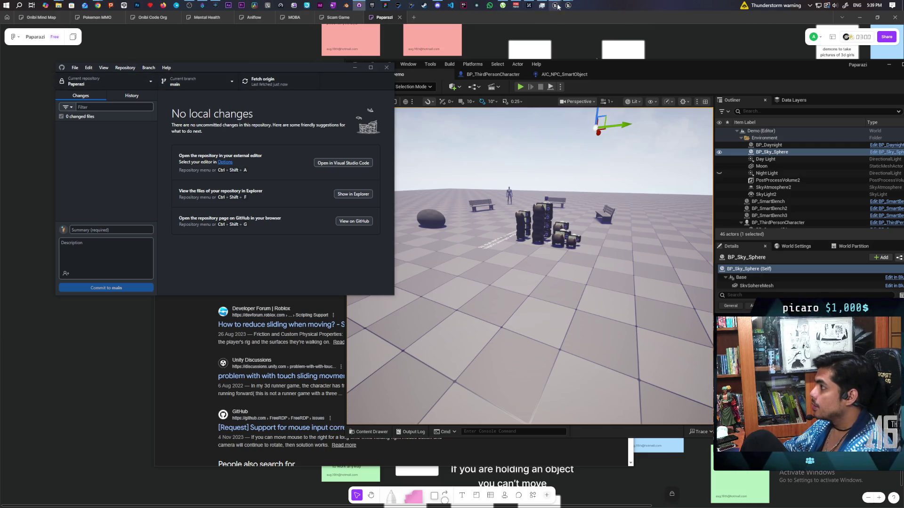
Step: Close BiomeCreator's ABP_Magikarp without saving, then view the Paparazi repository's commit history
{"action": "mouse_move", "coordinate": [555, 6]}
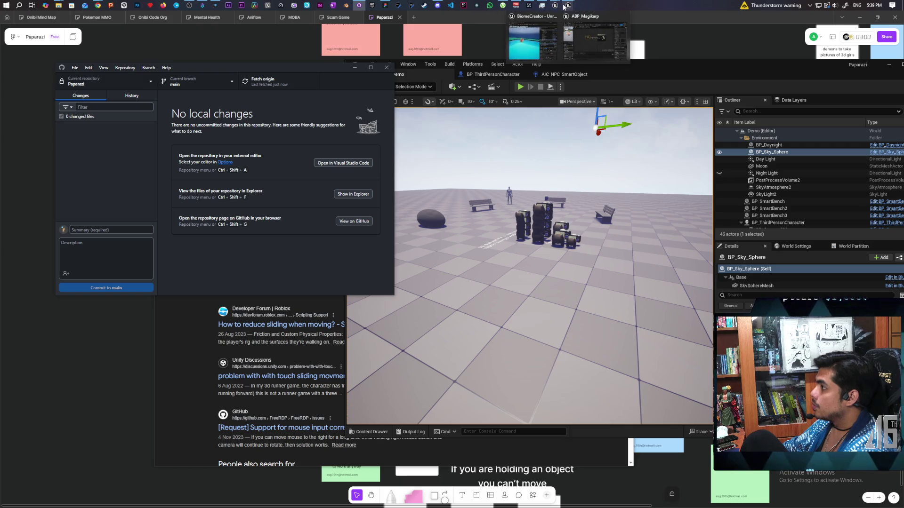
{"action": "left_click", "coordinate": [546, 17]}
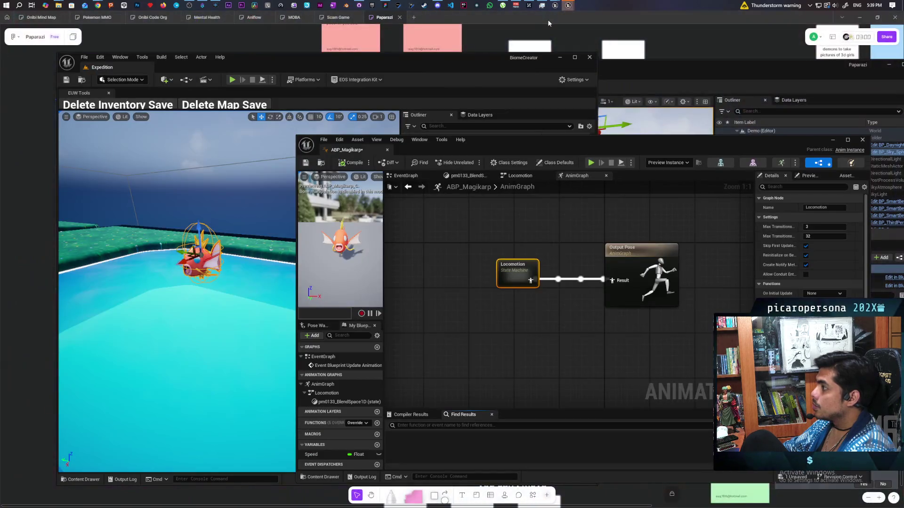
{"action": "left_click", "coordinate": [505, 343]}
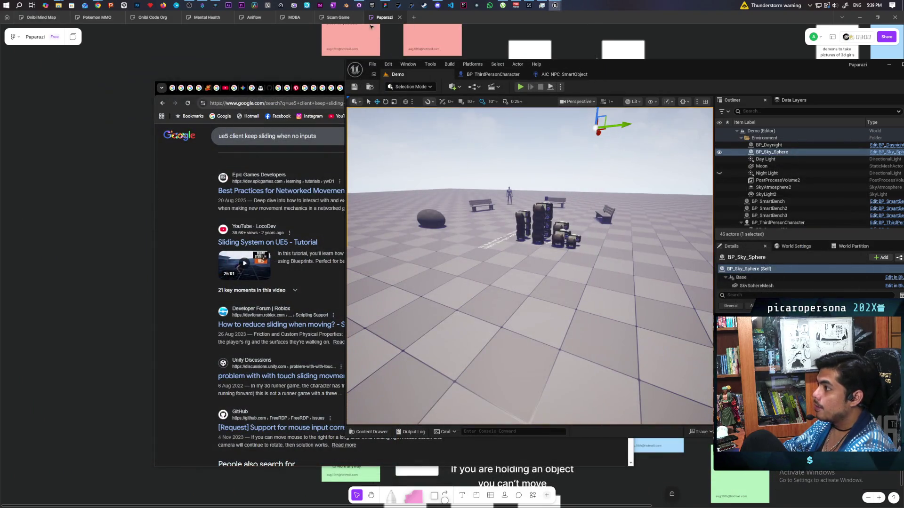
{"action": "left_click", "coordinate": [359, 5]}
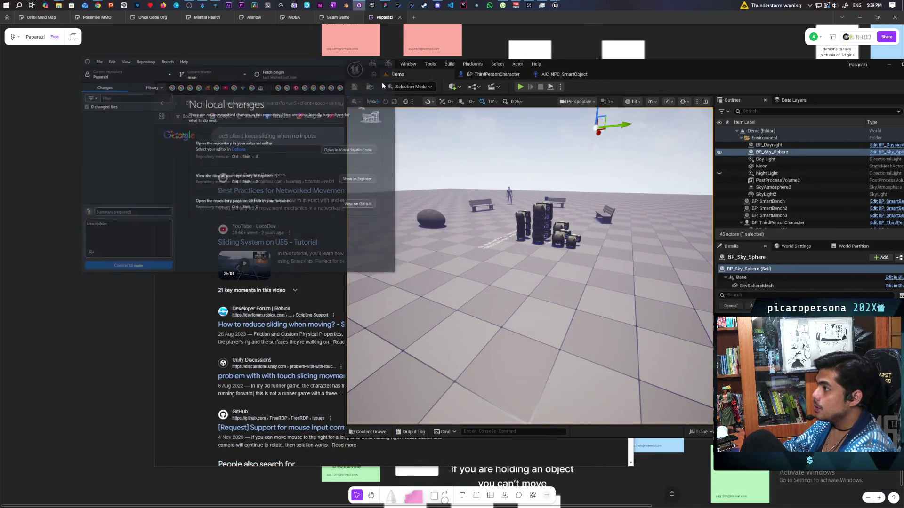
{"action": "left_click", "coordinate": [131, 96]}
{"action": "scroll", "coordinate": [118, 196], "scroll_direction": "down", "scroll_amount": 3}
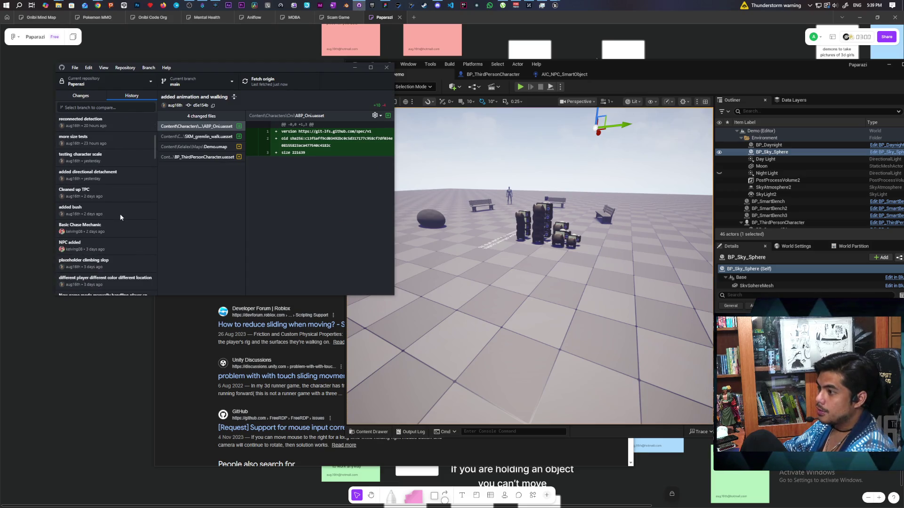
Step: Confirm 'Added expanding capsule collision' heads the history, then bring up the planning whiteboard and Epic launcher
{"action": "scroll", "coordinate": [120, 217], "scroll_direction": "up", "scroll_amount": 3}
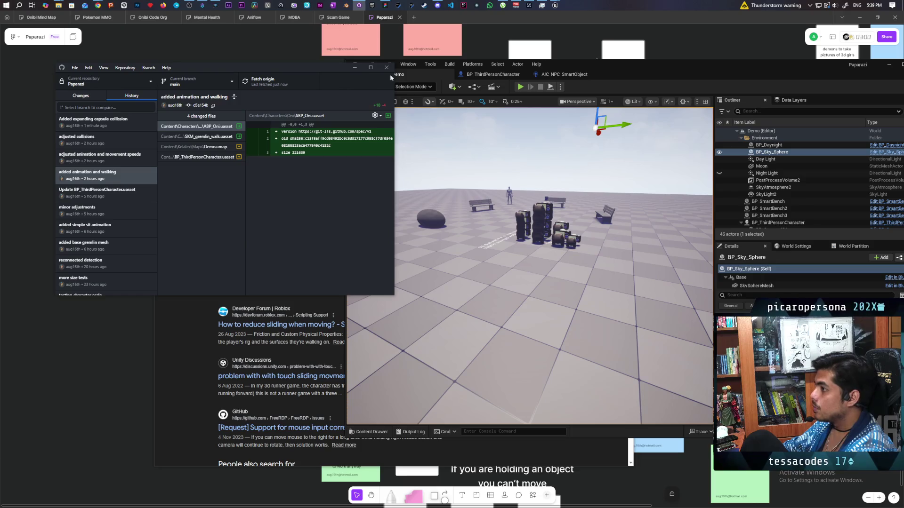
{"action": "left_click", "coordinate": [94, 121]}
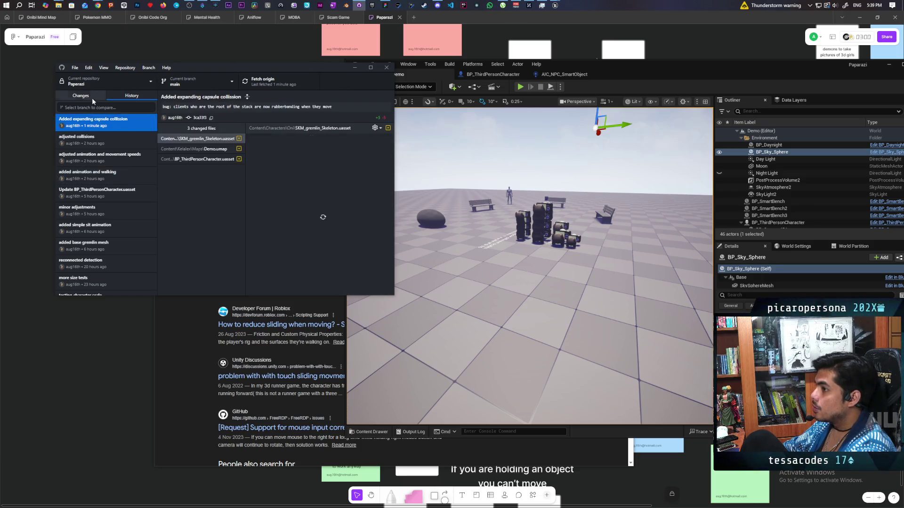
{"action": "left_click", "coordinate": [80, 96]}
{"action": "left_click", "coordinate": [472, 25]}
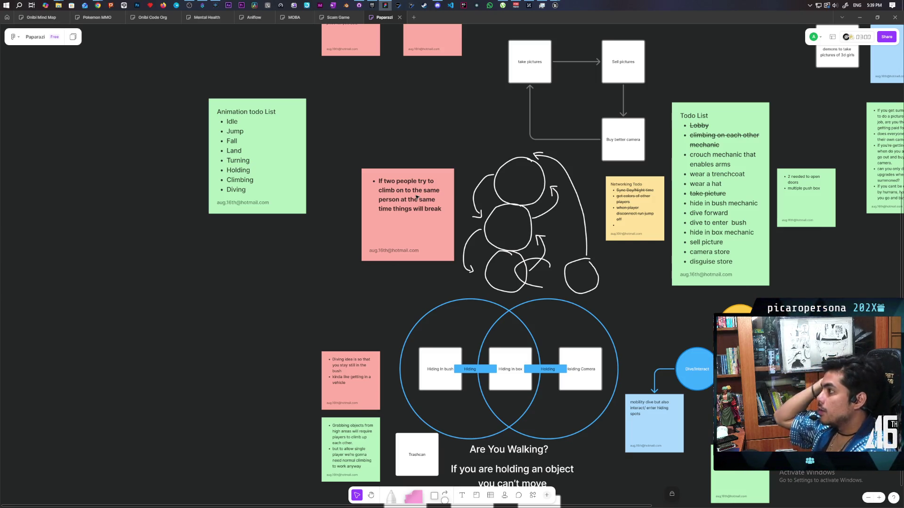
{"action": "left_click", "coordinate": [371, 6]}
Step: Scroll down to My Projects in the Epic Games Launcher library and launch Onibi
{"action": "scroll", "coordinate": [396, 281], "scroll_direction": "down", "scroll_amount": 2}
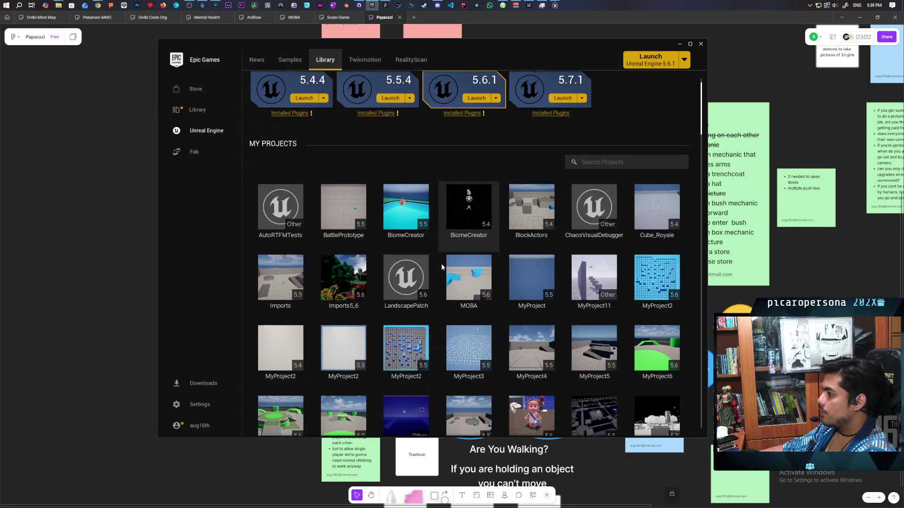
{"action": "scroll", "coordinate": [441, 271], "scroll_direction": "down", "scroll_amount": 4}
{"action": "double_click", "coordinate": [528, 240]}
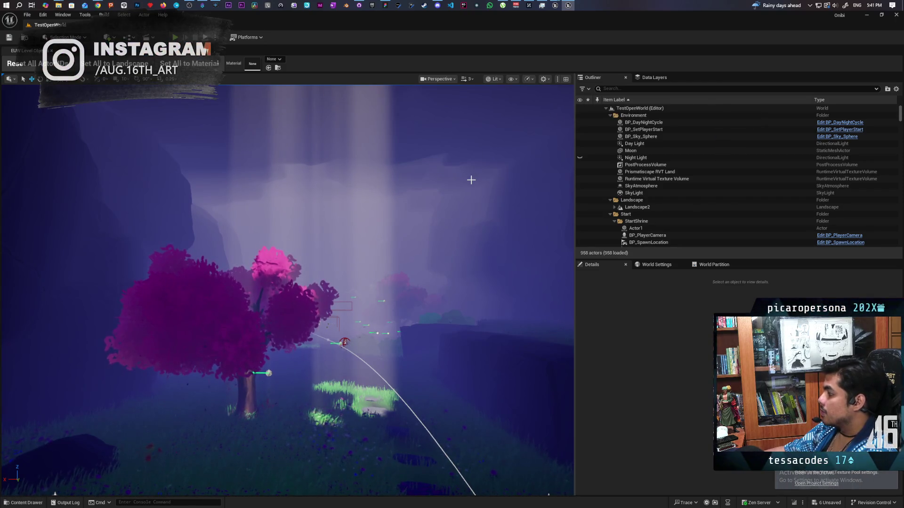
Step: Fly the viewport past the shrine to the glowing grass patch and select BP_Pot3
{"action": "left_click_drag", "start_coordinate": [575, 111], "coordinate": [752, 100]}
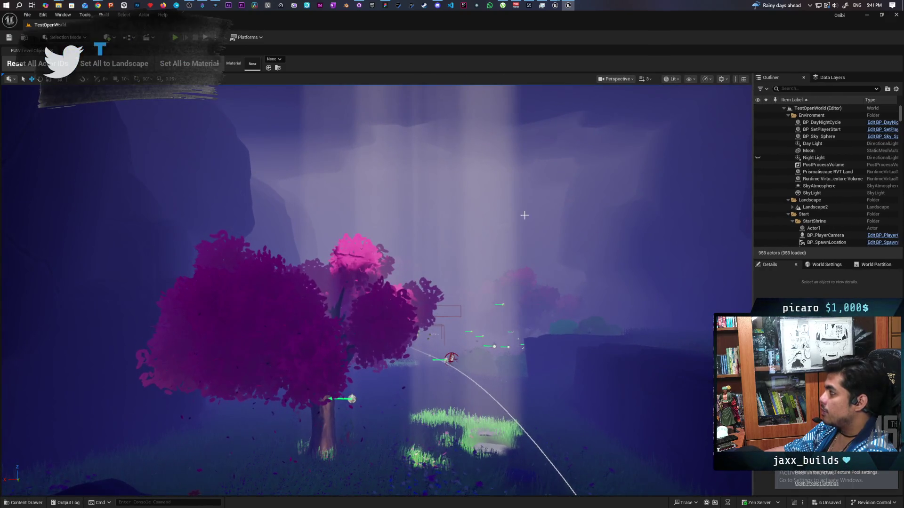
{"action": "key", "text": "s"}
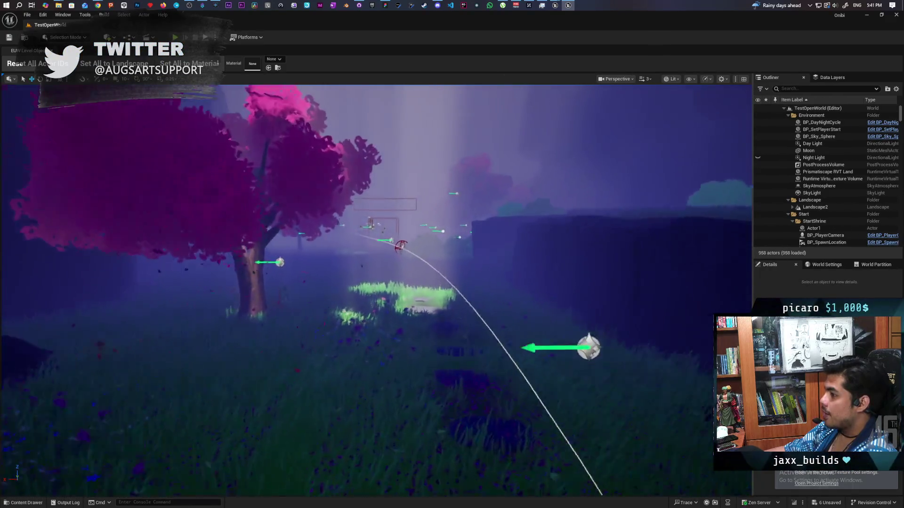
{"action": "key", "text": "w"}
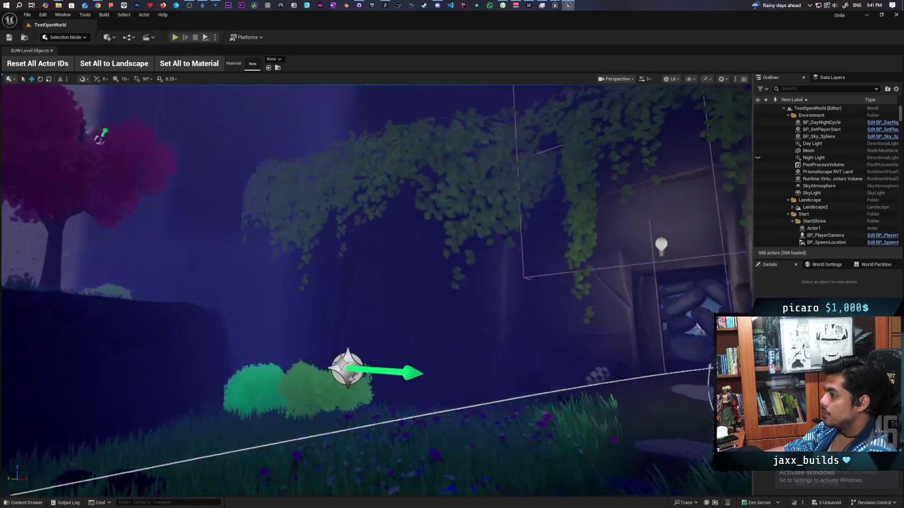
{"action": "key", "text": "w"}
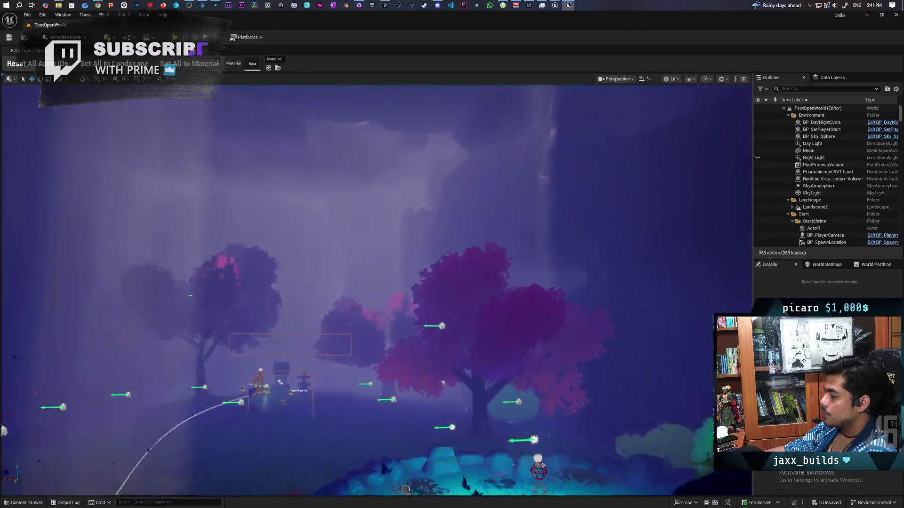
{"action": "key", "text": "s"}
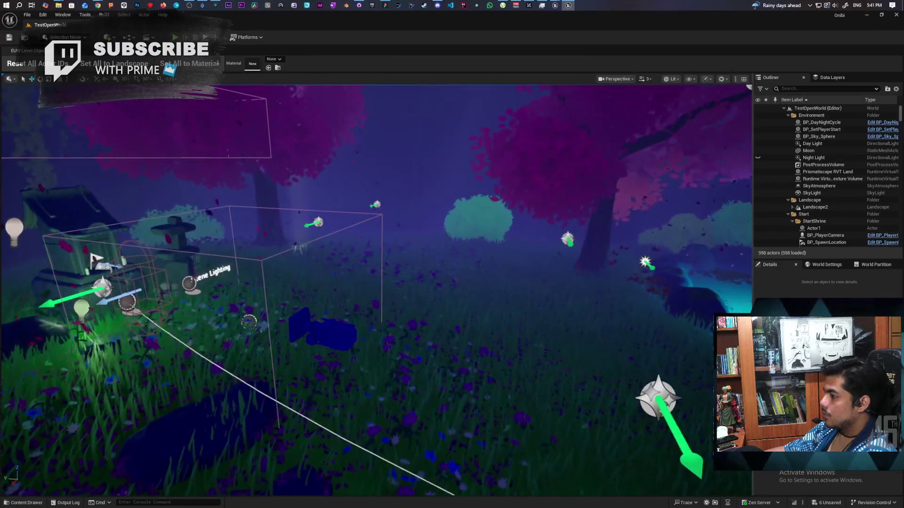
{"action": "key", "text": "w"}
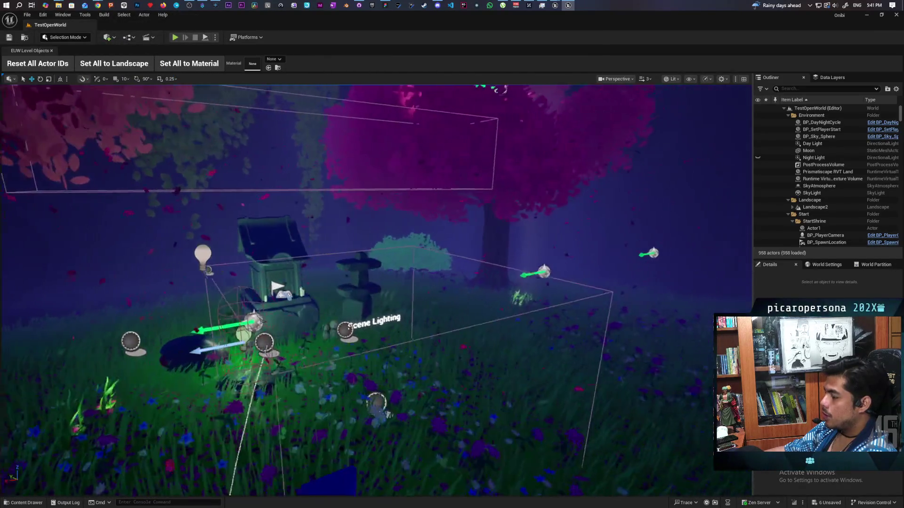
{"action": "key", "text": "w"}
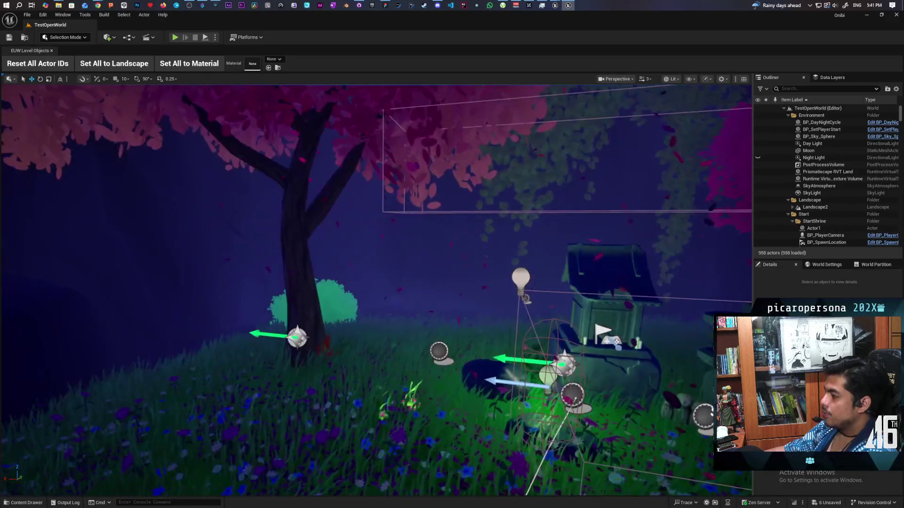
{"action": "key", "text": "s"}
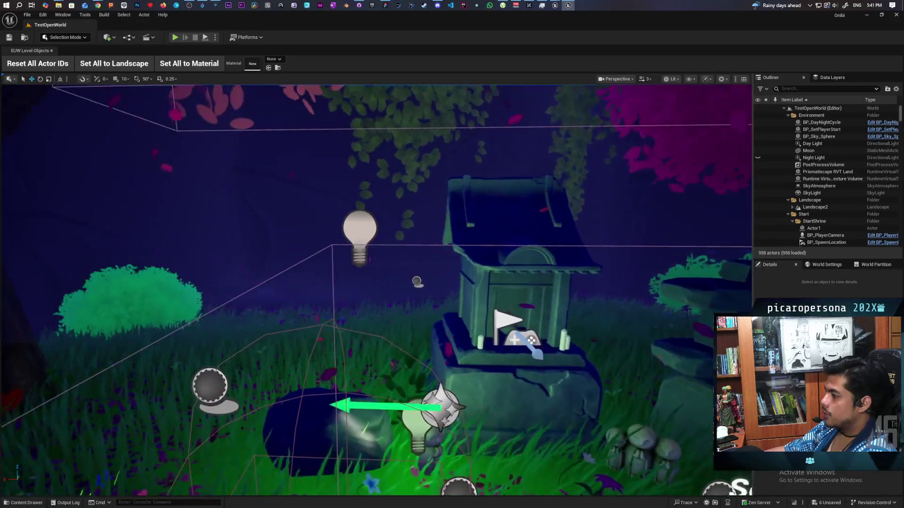
{"action": "key", "text": "w"}
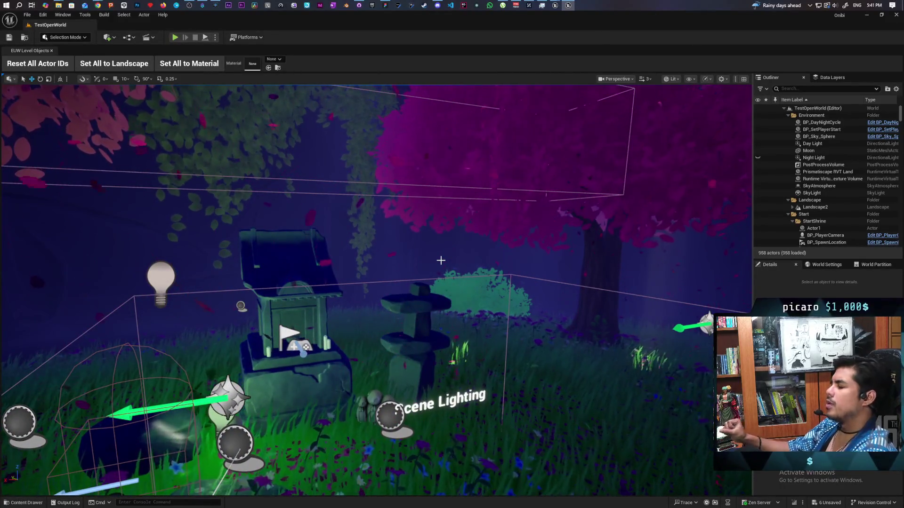
{"action": "key", "text": "w"}
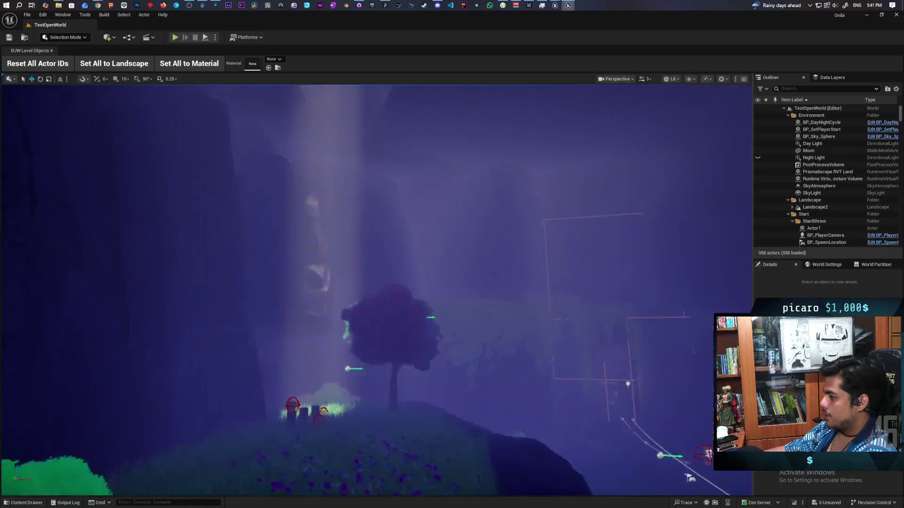
{"action": "key", "text": "w"}
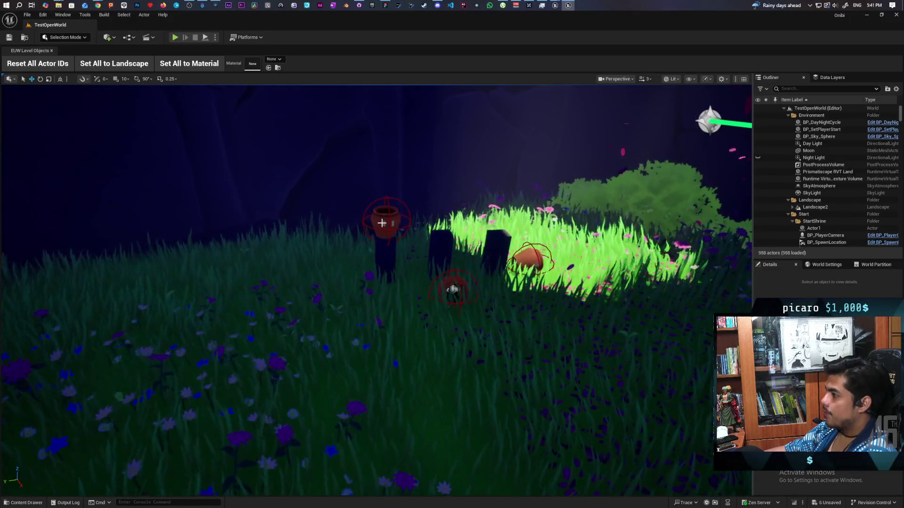
{"action": "left_click", "coordinate": [385, 220]}
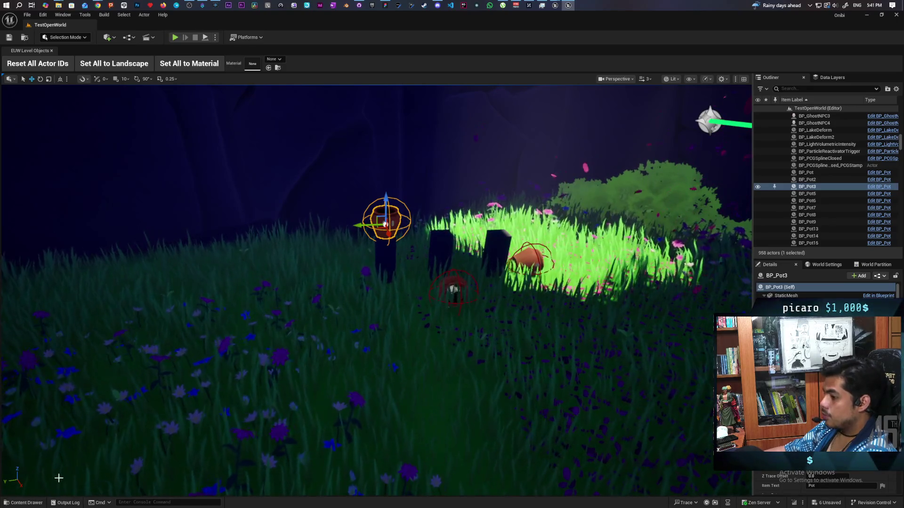
Step: Open the Content Drawer and navigate to Content > Core
{"action": "key", "text": "ctrl+space"}
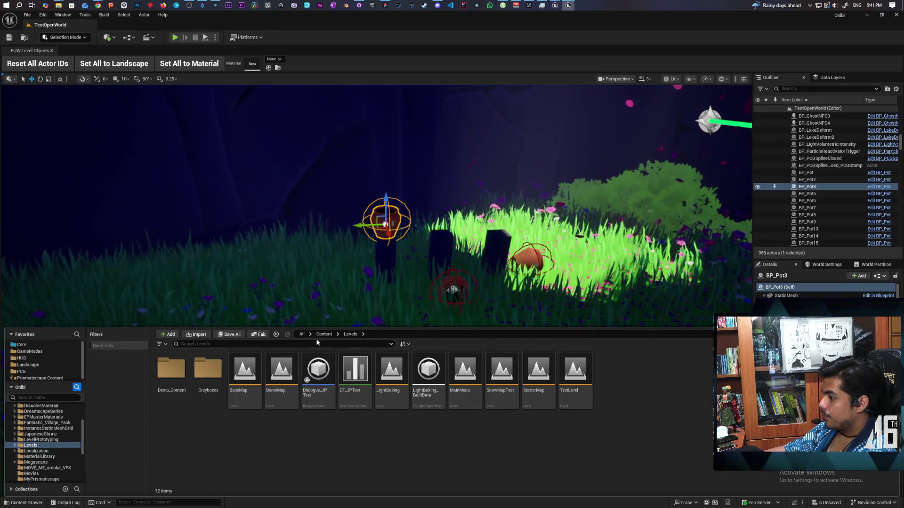
{"action": "left_click", "coordinate": [324, 334]}
{"action": "double_click", "coordinate": [355, 369]}
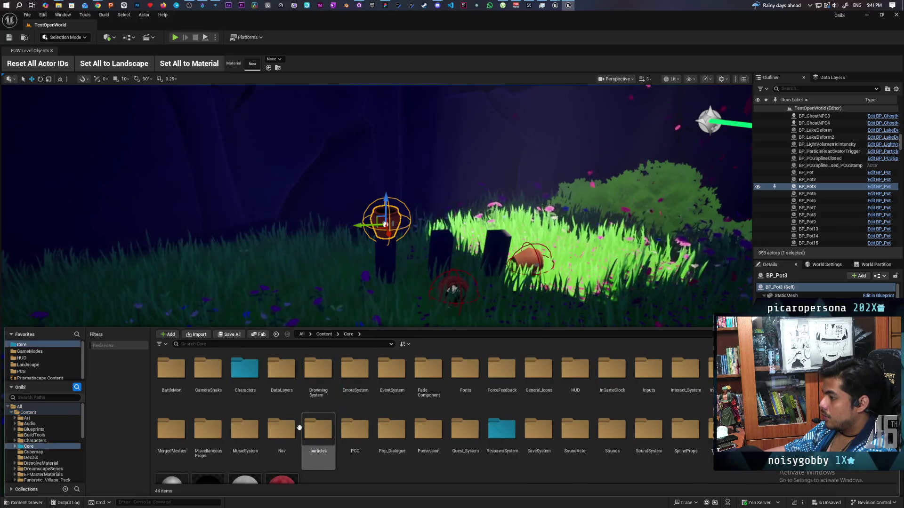
Step: Open the BP_AO blueprint from Core > Characters
{"action": "double_click", "coordinate": [281, 372]}
{"action": "left_click", "coordinate": [348, 335]}
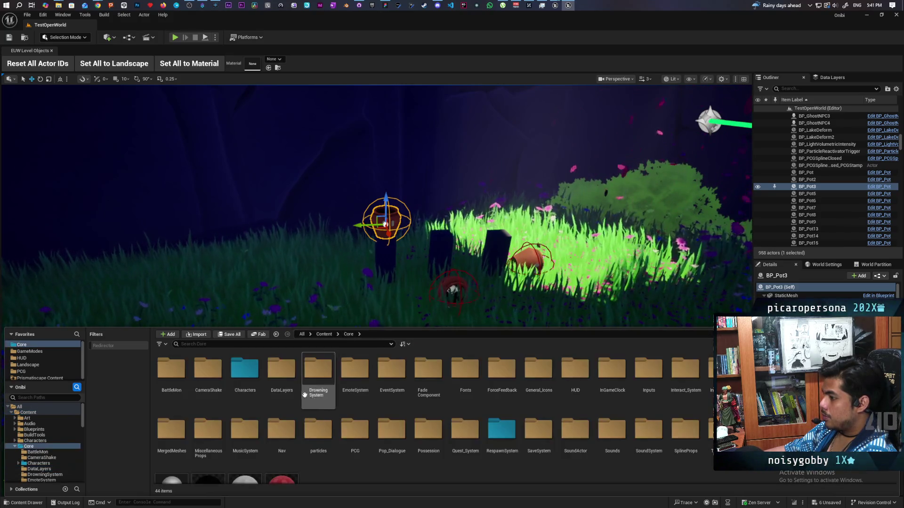
{"action": "double_click", "coordinate": [245, 370]}
{"action": "double_click", "coordinate": [251, 369]}
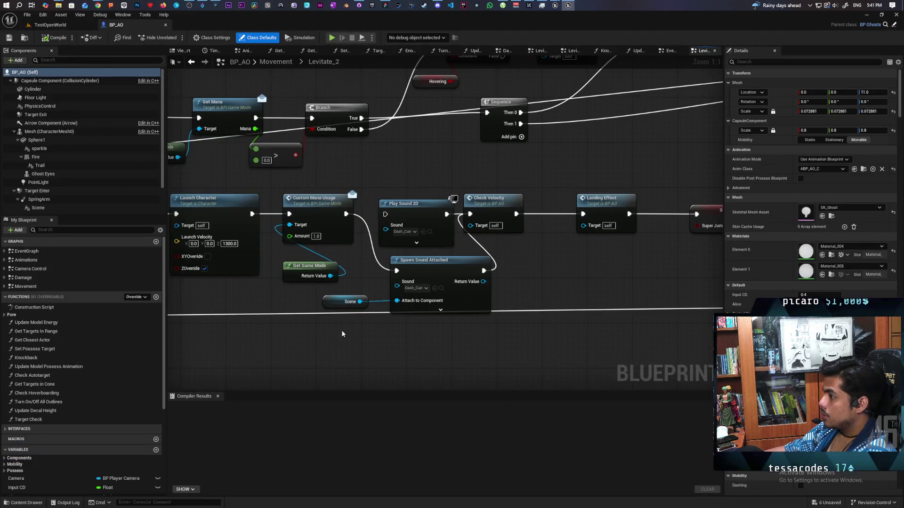
Step: Switch to BP_AO's EventGraph and frame the Dash/Possess comment block
{"action": "scroll", "coordinate": [320, 325], "scroll_direction": "down", "scroll_amount": 12}
{"action": "left_click_drag", "start_coordinate": [547, 148], "coordinate": [518, 191]}
{"action": "left_click", "coordinate": [669, 52]}
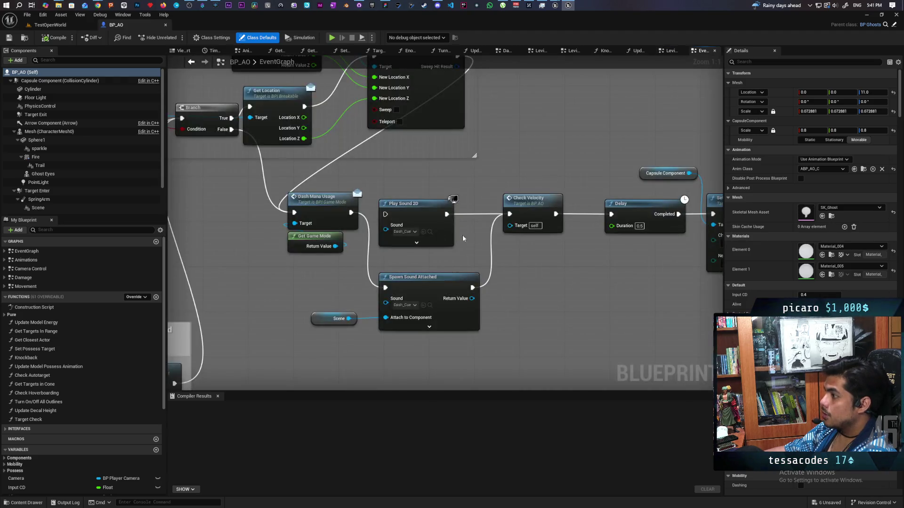
{"action": "scroll", "coordinate": [457, 274], "scroll_direction": "down", "scroll_amount": 7}
{"action": "scroll", "coordinate": [582, 198], "scroll_direction": "up", "scroll_amount": 6}
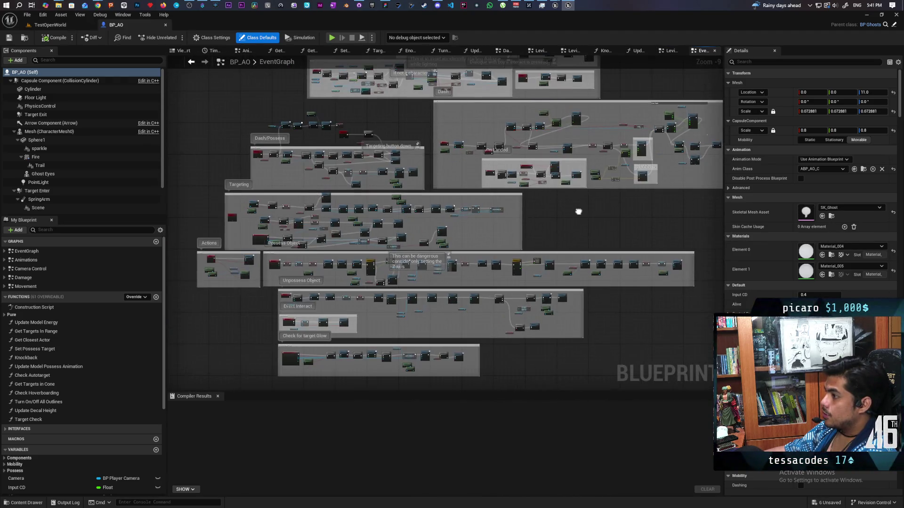
{"action": "scroll", "coordinate": [418, 178], "scroll_direction": "up", "scroll_amount": 2}
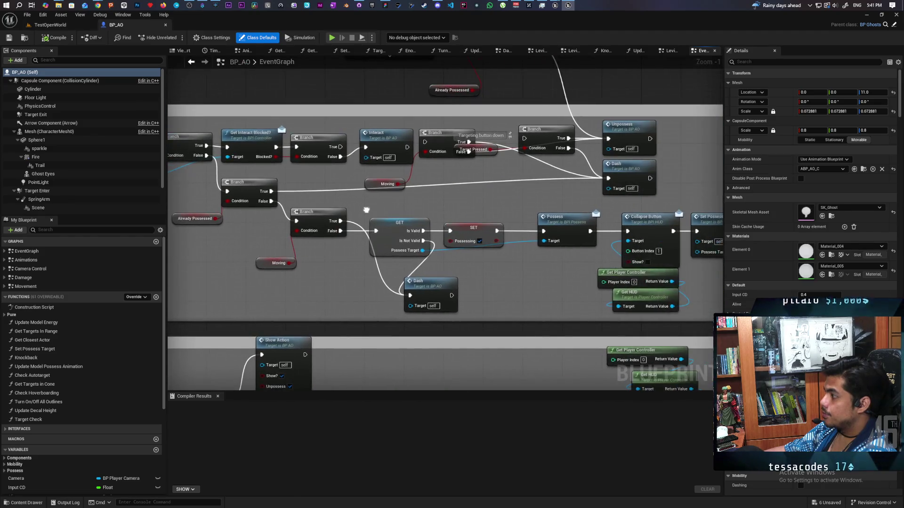
{"action": "left_click_drag", "start_coordinate": [295, 206], "coordinate": [285, 205]}
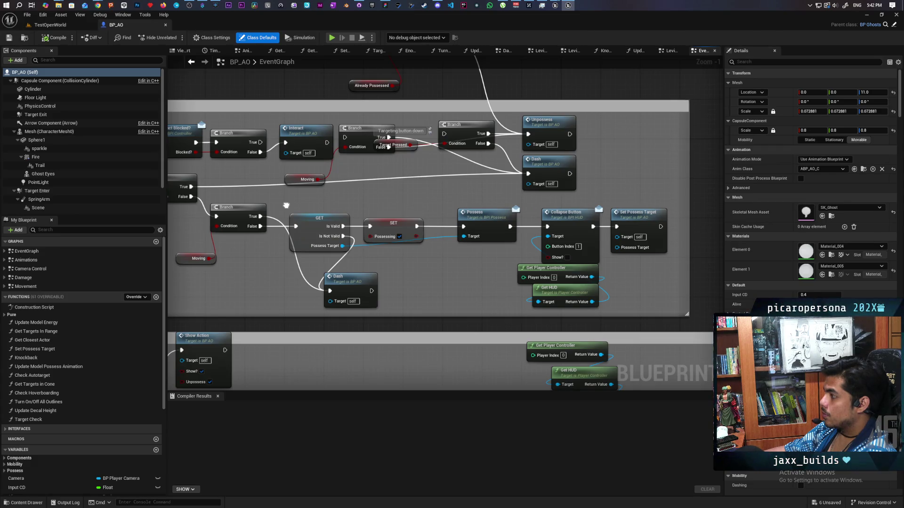
{"action": "left_click_drag", "start_coordinate": [286, 205], "coordinate": [286, 206]}
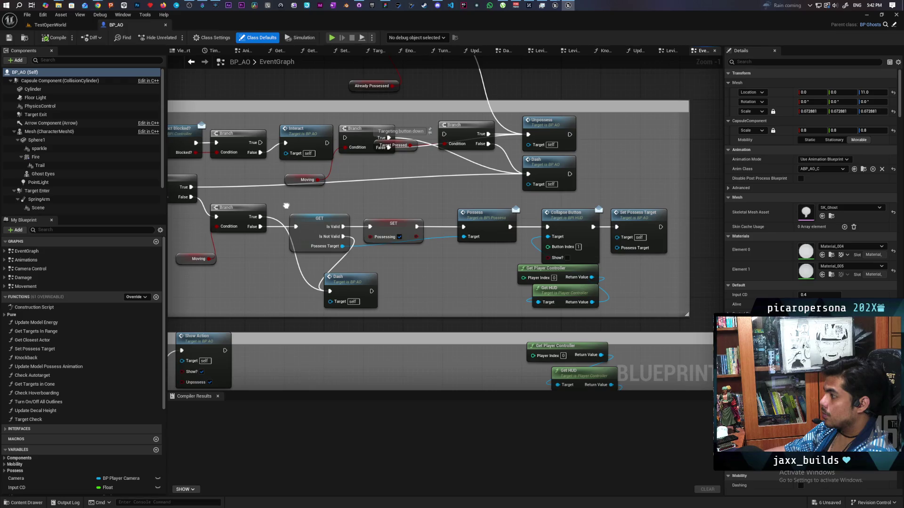
{"action": "mouse_move", "coordinate": [286, 205]}
{"action": "left_mouse_down"}
{"action": "mouse_move", "coordinate": [482, 216]}
{"action": "mouse_move", "coordinate": [334, 224]}
{"action": "mouse_move", "coordinate": [536, 297]}
{"action": "mouse_move", "coordinate": [602, 344]}
{"action": "mouse_move", "coordinate": [620, 342]}
{"action": "mouse_move", "coordinate": [567, 338]}
{"action": "mouse_move", "coordinate": [483, 306]}
{"action": "mouse_move", "coordinate": [383, 304]}
{"action": "mouse_move", "coordinate": [352, 292]}
{"action": "mouse_move", "coordinate": [342, 241]}
{"action": "left_mouse_up"}
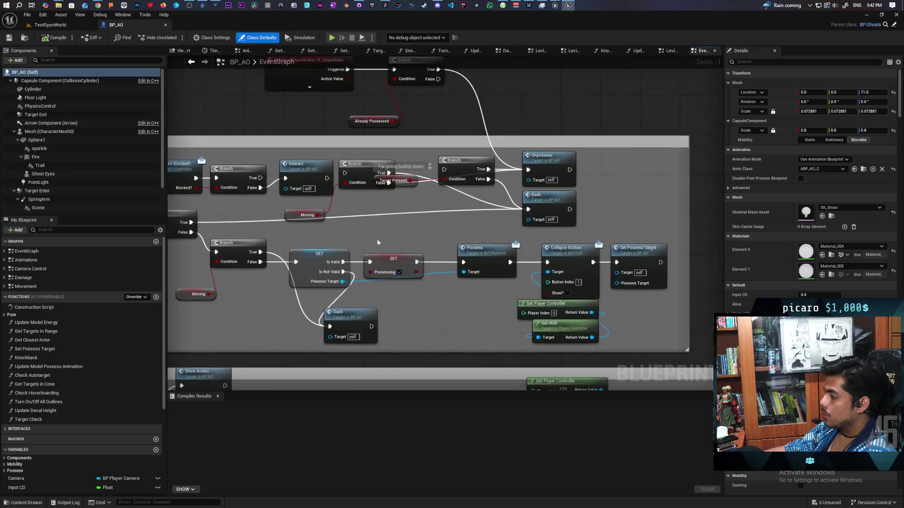
{"action": "left_click_drag", "start_coordinate": [530, 258], "coordinate": [424, 229]}
{"action": "scroll", "coordinate": [423, 229], "scroll_direction": "up", "scroll_amount": 1}
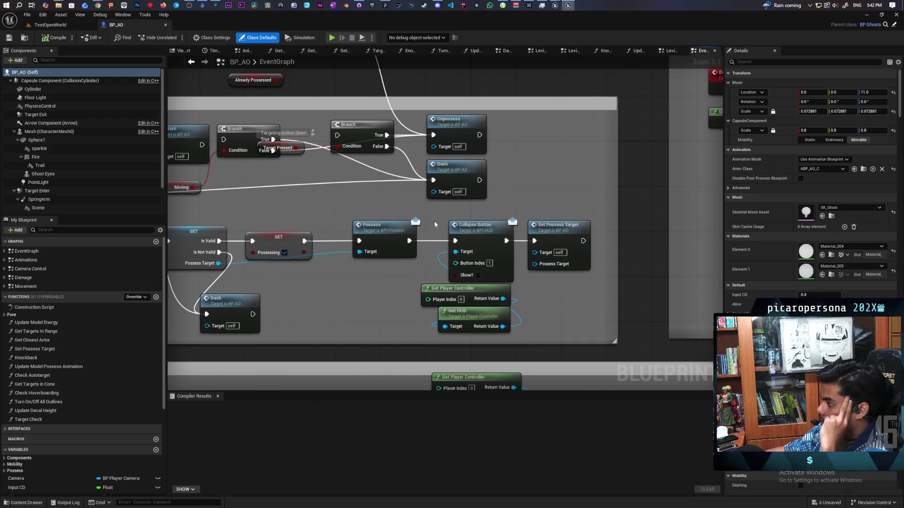
{"action": "scroll", "coordinate": [434, 229], "scroll_direction": "down", "scroll_amount": 6}
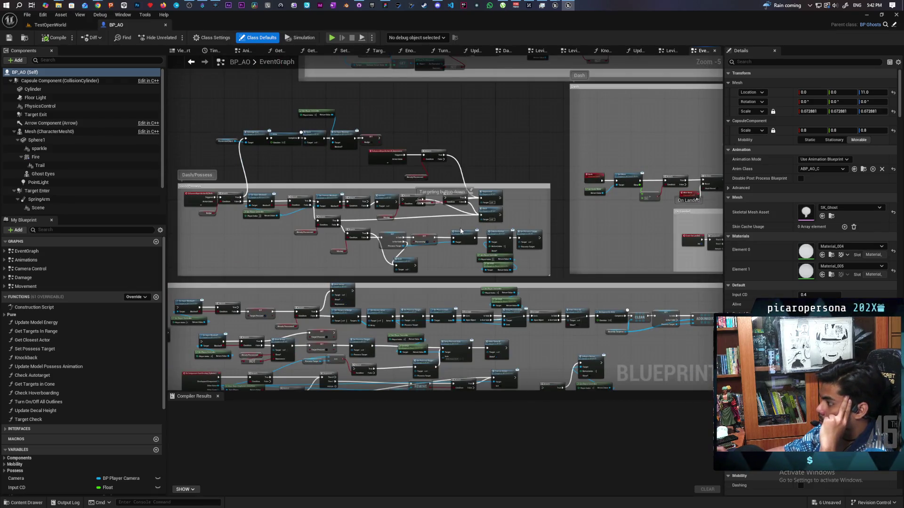
{"action": "scroll", "coordinate": [386, 182], "scroll_direction": "up", "scroll_amount": 4}
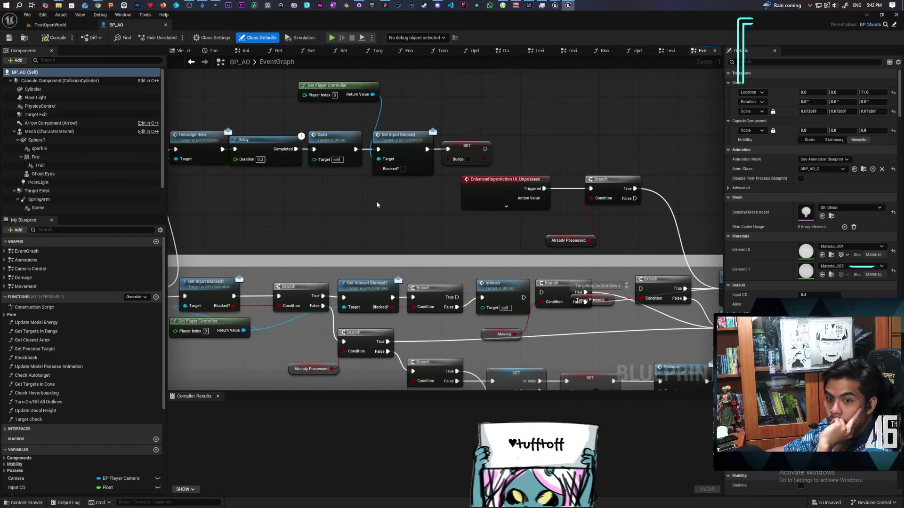
{"action": "scroll", "coordinate": [399, 219], "scroll_direction": "down", "scroll_amount": 3}
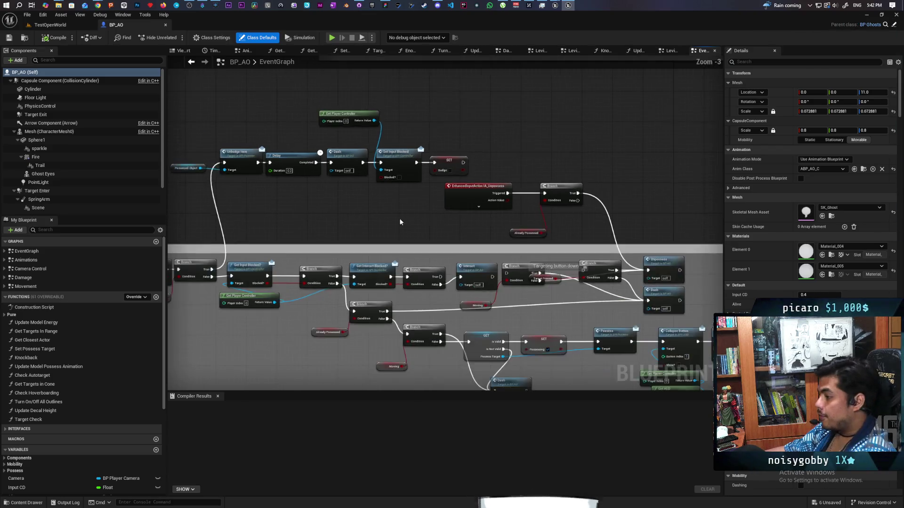
Step: Select the Collapse Button, Get Player Controller and Get HUD nodes, then pan to the Dash/Possess group
{"action": "scroll", "coordinate": [399, 219], "scroll_direction": "up", "scroll_amount": 2}
{"action": "mouse_move", "coordinate": [423, 320]}
{"action": "left_mouse_down"}
{"action": "mouse_move", "coordinate": [431, 257]}
{"action": "mouse_move", "coordinate": [422, 255]}
{"action": "left_mouse_up"}
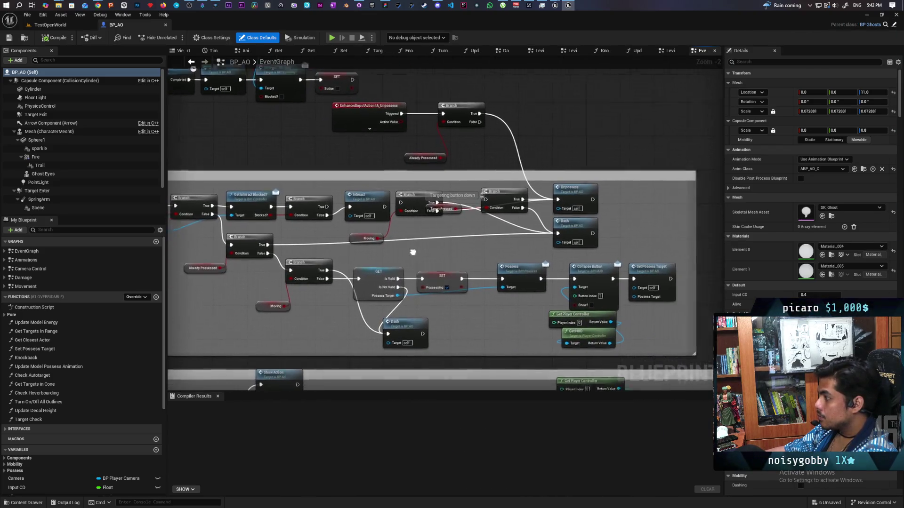
{"action": "scroll", "coordinate": [458, 254], "scroll_direction": "up", "scroll_amount": 2}
{"action": "left_click_drag", "start_coordinate": [530, 250], "coordinate": [574, 335]}
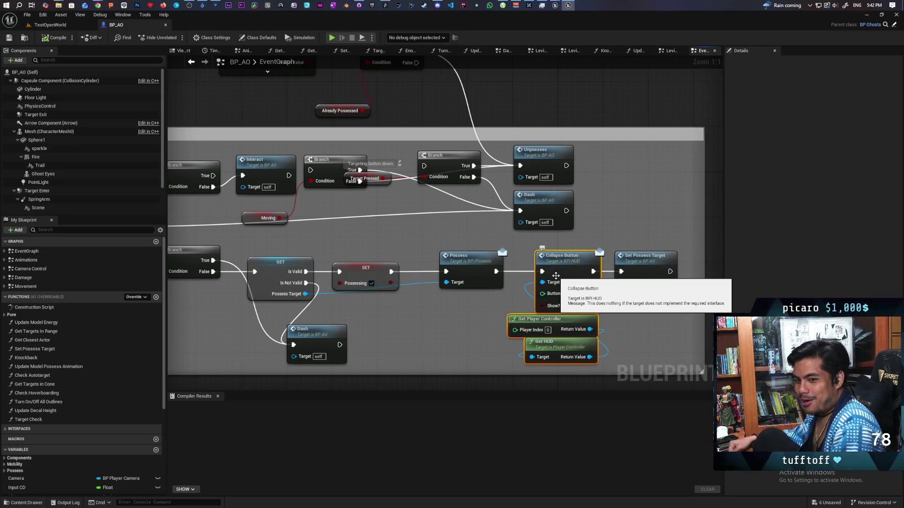
{"action": "scroll", "coordinate": [522, 291], "scroll_direction": "down", "scroll_amount": 5}
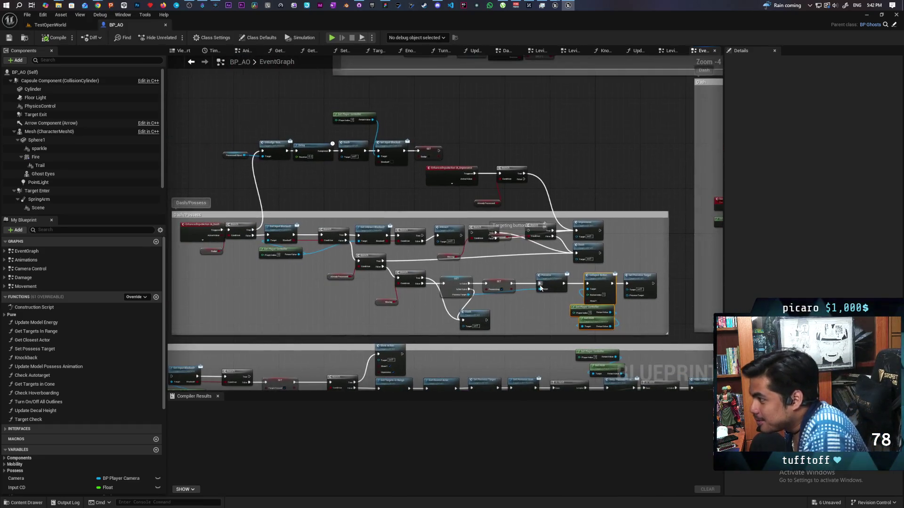
{"action": "left_click_drag", "start_coordinate": [400, 263], "coordinate": [468, 270]}
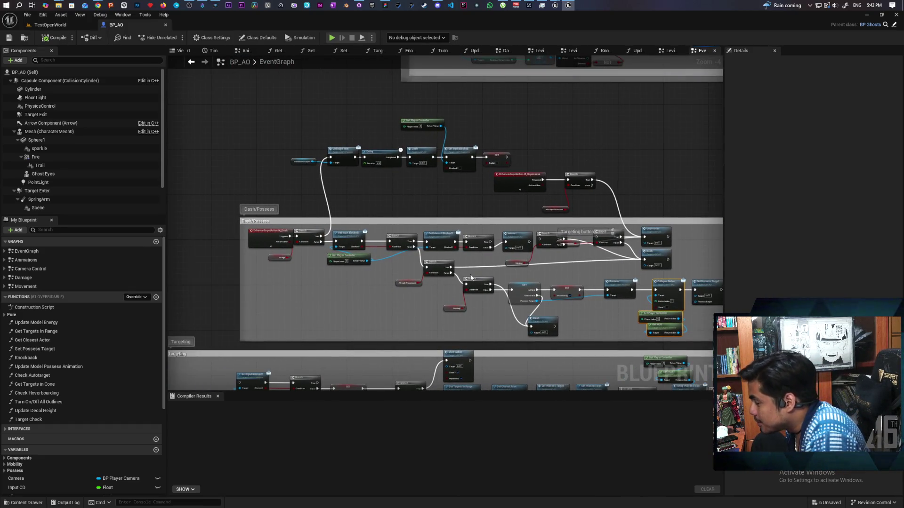
{"action": "scroll", "coordinate": [471, 278], "scroll_direction": "up", "scroll_amount": 1}
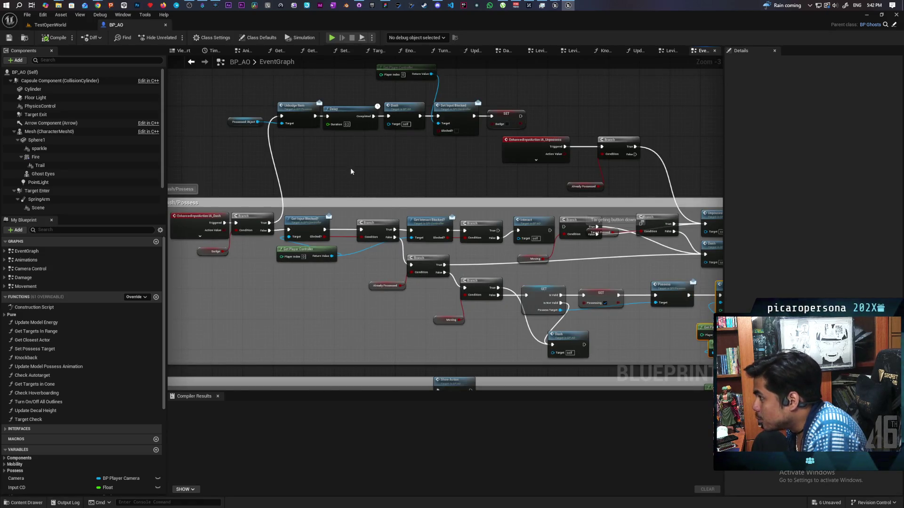
{"action": "left_click_drag", "start_coordinate": [359, 171], "coordinate": [340, 229]}
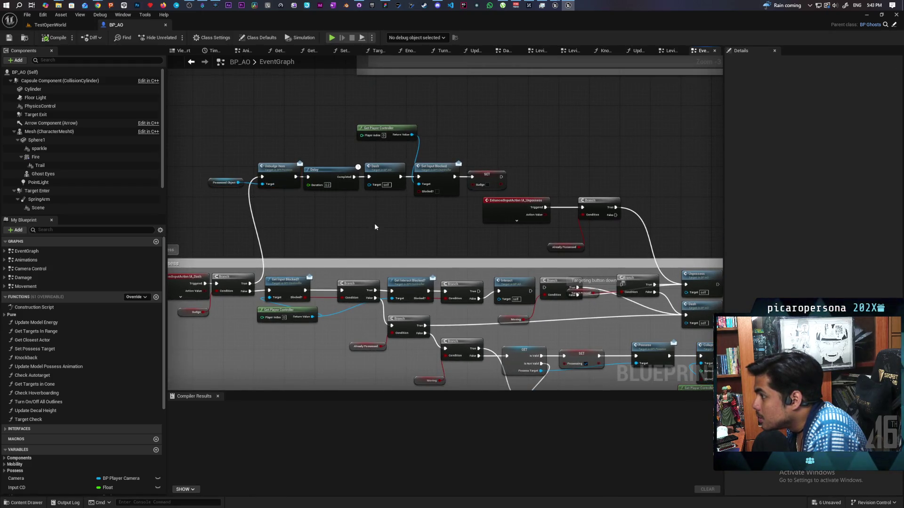
{"action": "left_click_drag", "start_coordinate": [370, 219], "coordinate": [410, 215]}
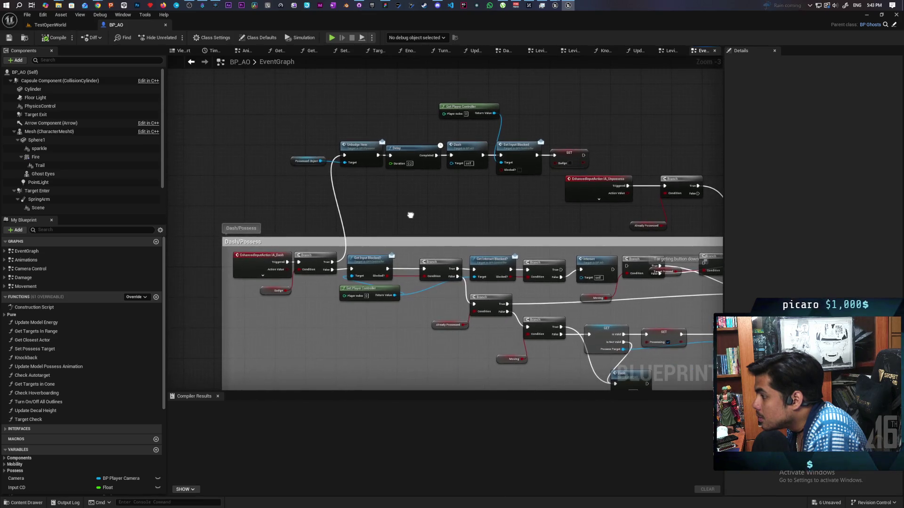
Step: Select IA_Dash, Branch and Budge, widen the Dash/Possess comment leftward, and move them left
{"action": "left_click_drag", "start_coordinate": [286, 290], "coordinate": [313, 270]}
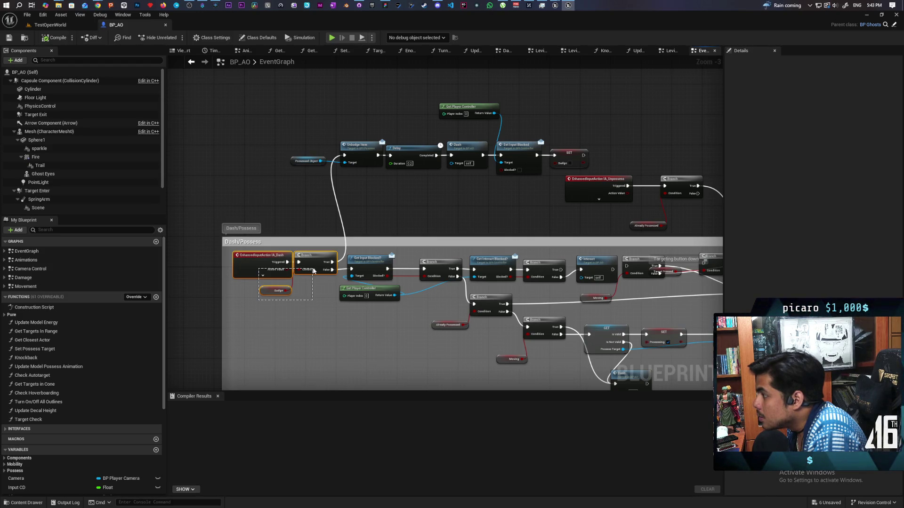
{"action": "left_click_drag", "start_coordinate": [313, 271], "coordinate": [313, 271]}
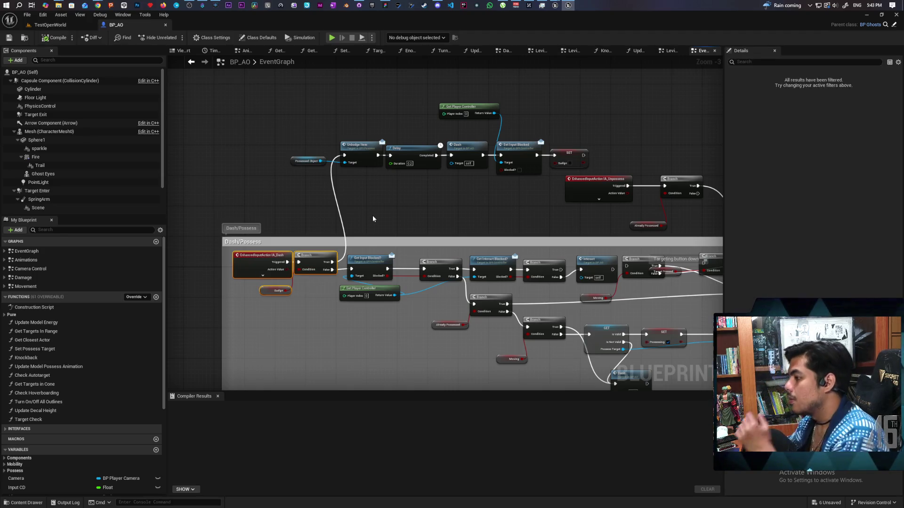
{"action": "scroll", "coordinate": [337, 312], "scroll_direction": "up", "scroll_amount": 4}
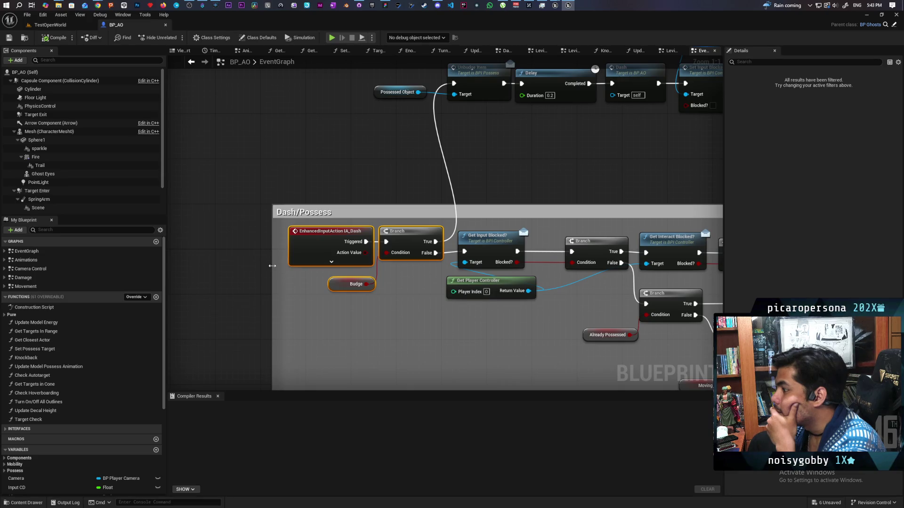
{"action": "left_click_drag", "start_coordinate": [272, 266], "coordinate": [228, 270]}
{"action": "left_click_drag", "start_coordinate": [323, 244], "coordinate": [289, 244]}
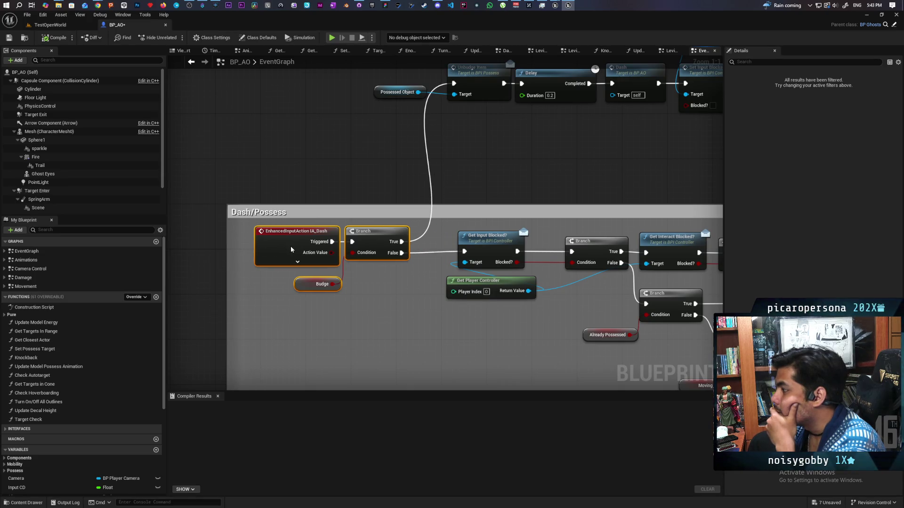
{"action": "left_click", "coordinate": [372, 245]}
{"action": "left_click_drag", "start_coordinate": [372, 245], "coordinate": [389, 245]}
{"action": "left_click_drag", "start_coordinate": [411, 291], "coordinate": [292, 265]}
{"action": "mouse_move", "coordinate": [609, 276]}
{"action": "left_mouse_down"}
{"action": "mouse_move", "coordinate": [450, 267]}
{"action": "mouse_move", "coordinate": [515, 201]}
{"action": "mouse_move", "coordinate": [404, 188]}
{"action": "left_mouse_up"}
{"action": "left_click", "coordinate": [384, 214]}
{"action": "left_click", "coordinate": [404, 297]}
{"action": "left_click_drag", "start_coordinate": [494, 310], "coordinate": [401, 310]}
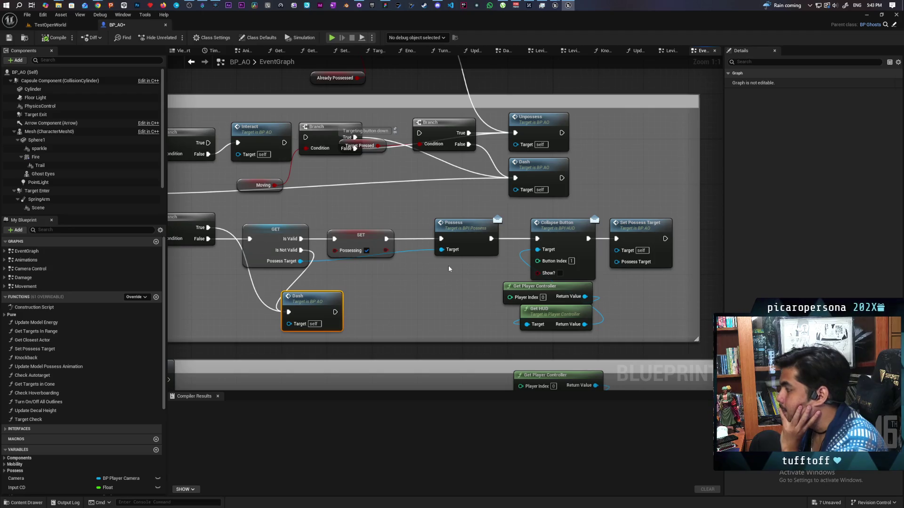
{"action": "mouse_move", "coordinate": [456, 207]}
{"action": "left_mouse_down"}
{"action": "mouse_move", "coordinate": [486, 261]}
{"action": "mouse_move", "coordinate": [596, 306]}
{"action": "mouse_move", "coordinate": [651, 311]}
{"action": "left_mouse_up"}
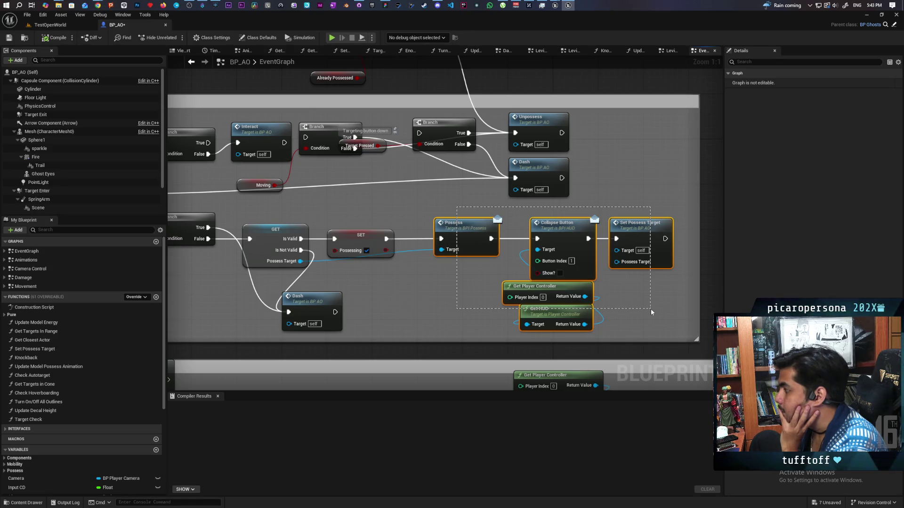
{"action": "left_click_drag", "start_coordinate": [650, 309], "coordinate": [651, 309]}
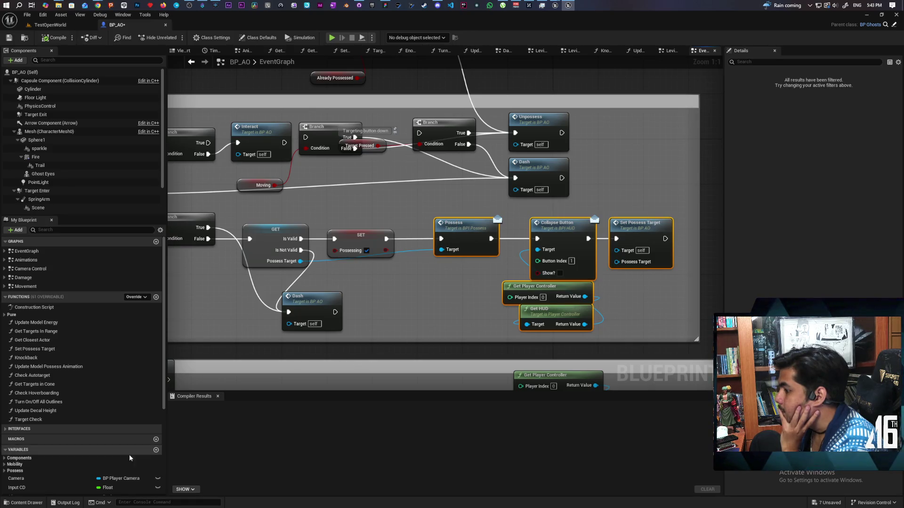
{"action": "left_click", "coordinate": [17, 503]}
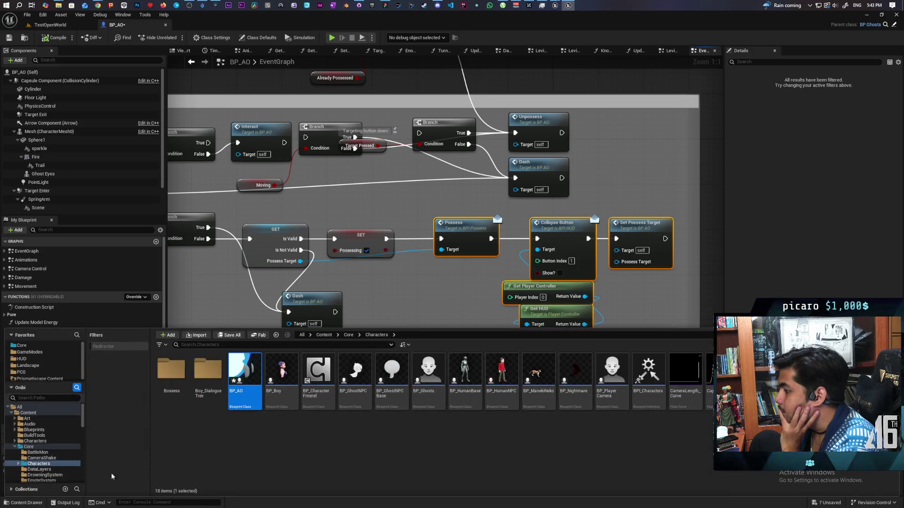
Step: Browse to Content > Core > Interactables > Basic and open the BP_Item blueprint
{"action": "left_click", "coordinate": [324, 334]}
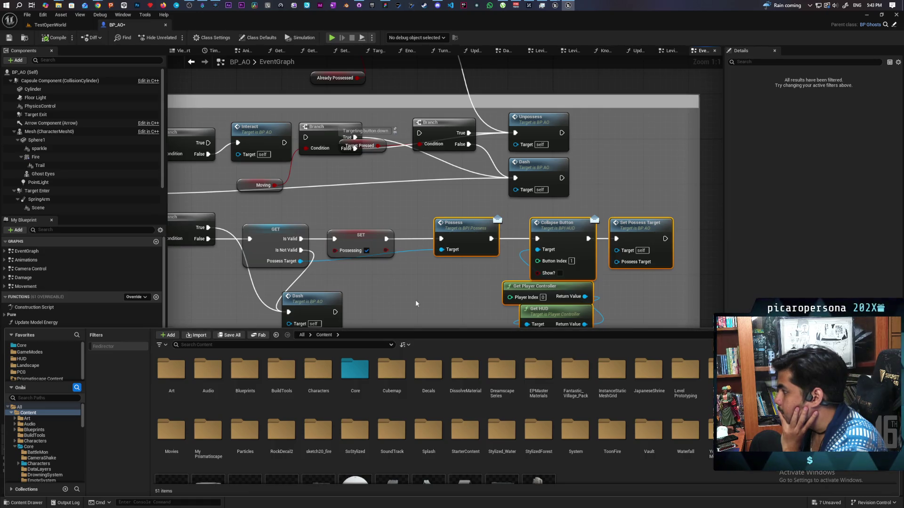
{"action": "scroll", "coordinate": [400, 281], "scroll_direction": "down", "scroll_amount": 3}
{"action": "mouse_move", "coordinate": [388, 287]}
{"action": "left_mouse_down"}
{"action": "mouse_move", "coordinate": [551, 258]}
{"action": "mouse_move", "coordinate": [696, 268]}
{"action": "mouse_move", "coordinate": [382, 292]}
{"action": "left_mouse_up"}
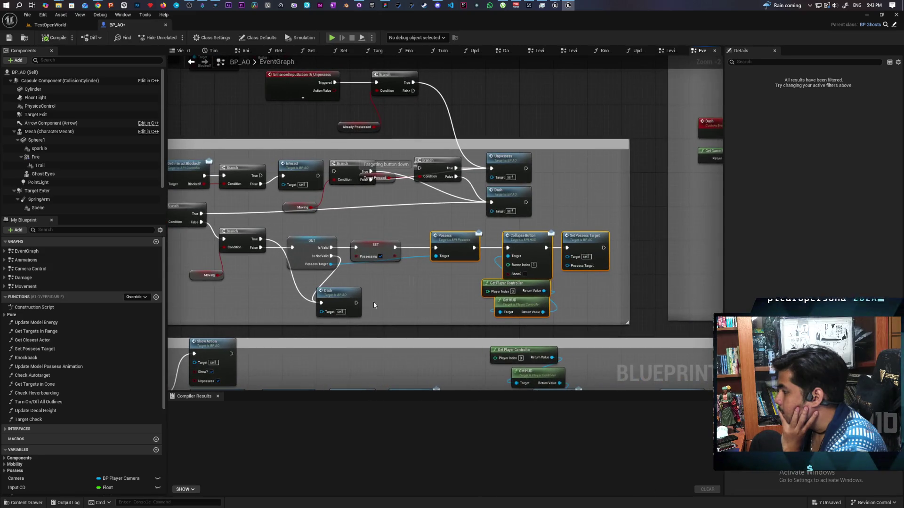
{"action": "left_click", "coordinate": [26, 502]}
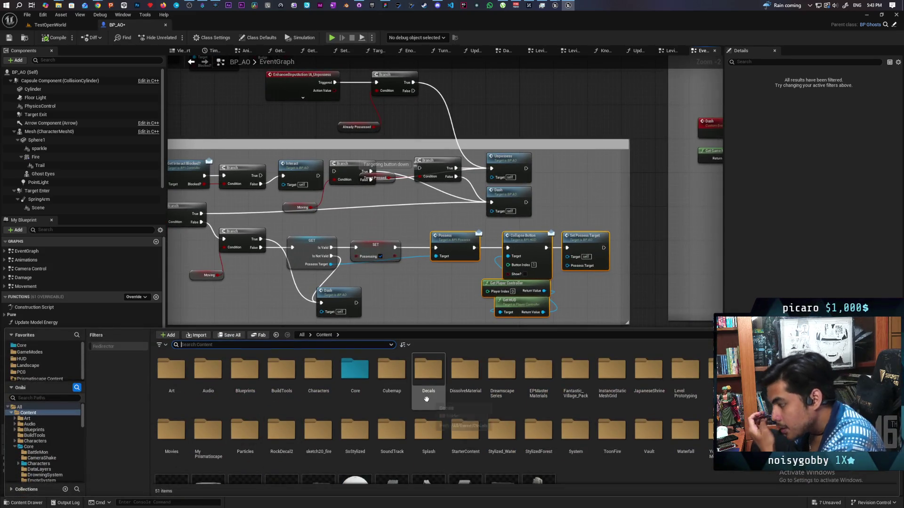
{"action": "double_click", "coordinate": [354, 370]}
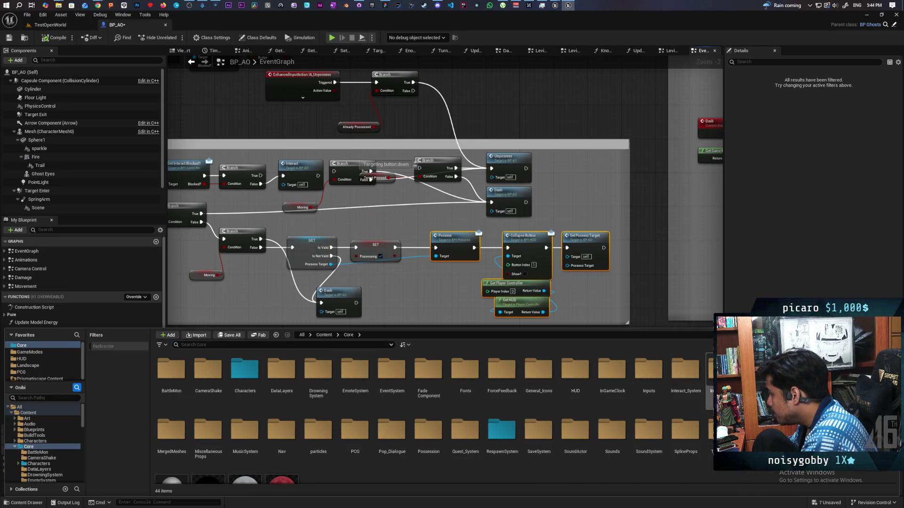
{"action": "double_click", "coordinate": [709, 377]}
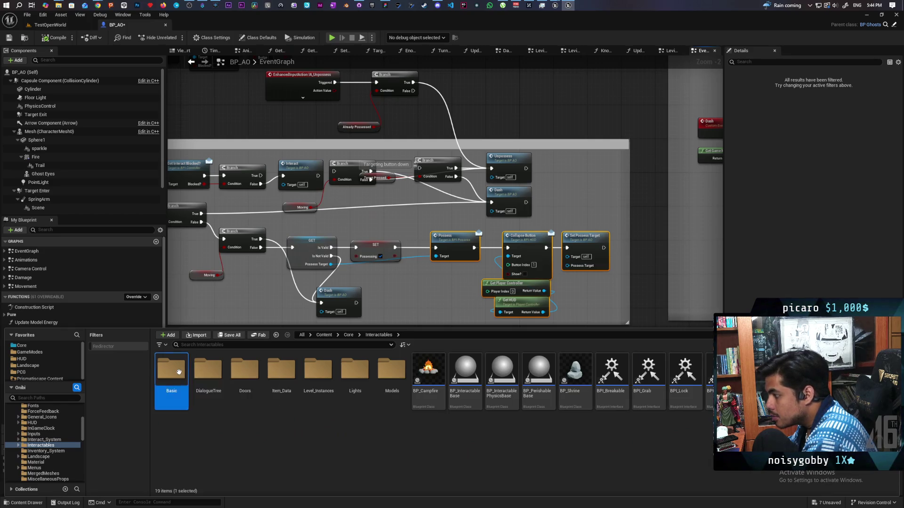
{"action": "double_click", "coordinate": [175, 371]}
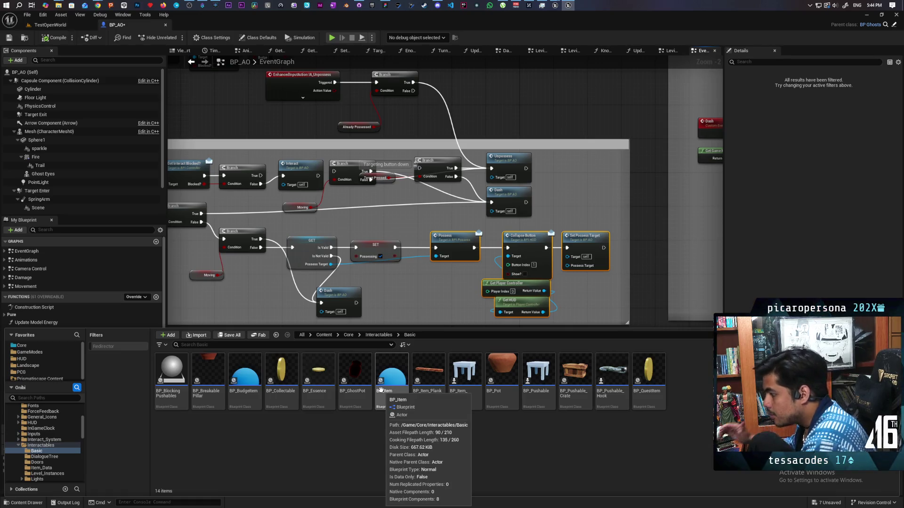
{"action": "left_click", "coordinate": [394, 371]}
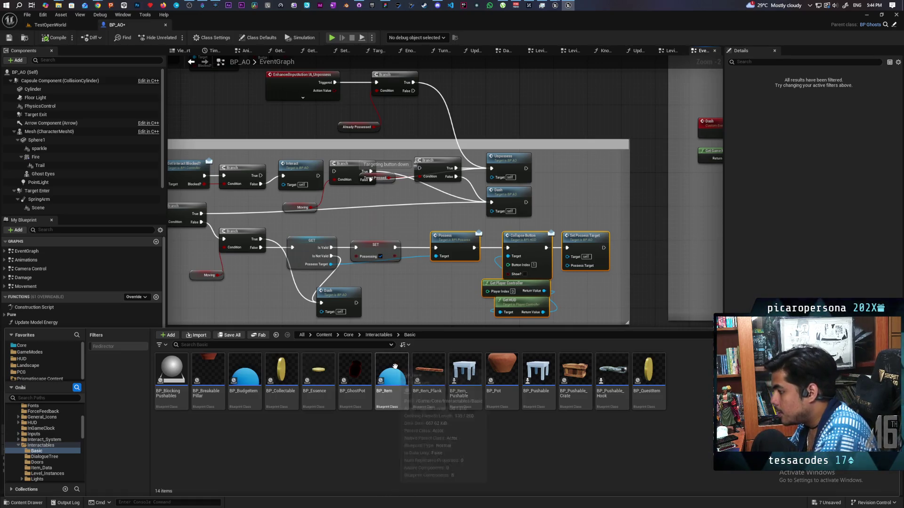
{"action": "double_click", "coordinate": [394, 366]}
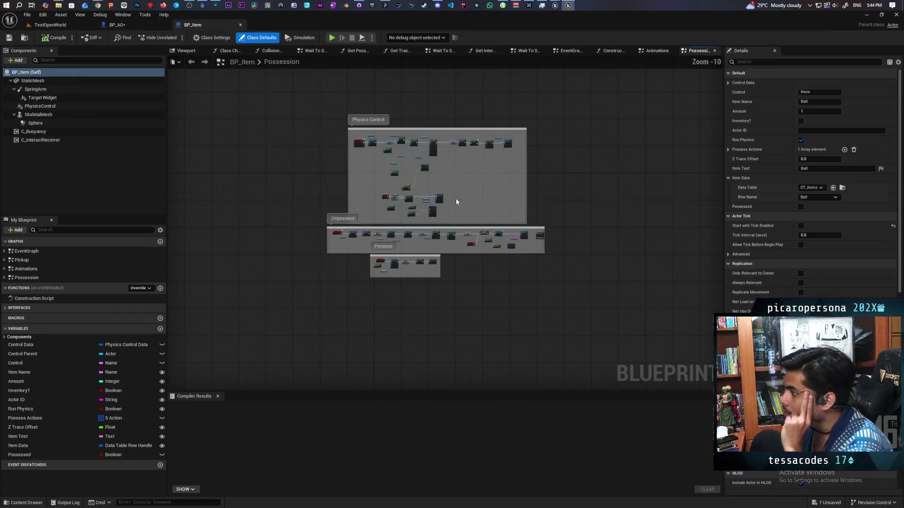
Step: Review the Possess Object group and the Unpossess chain in BP_Item's Possession graph
{"action": "left_click_drag", "start_coordinate": [456, 201], "coordinate": [464, 263]}
{"action": "left_click_drag", "start_coordinate": [383, 262], "coordinate": [377, 242]}
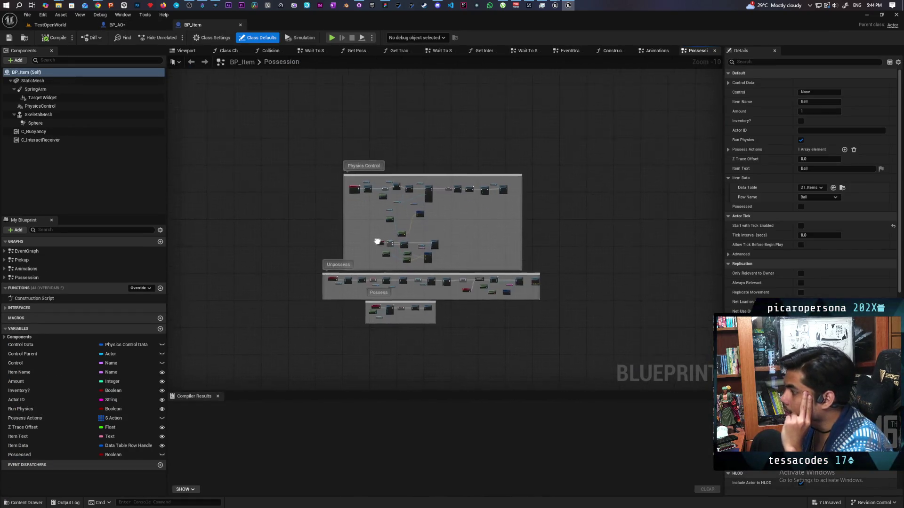
{"action": "scroll", "coordinate": [400, 303], "scroll_direction": "up", "scroll_amount": 8}
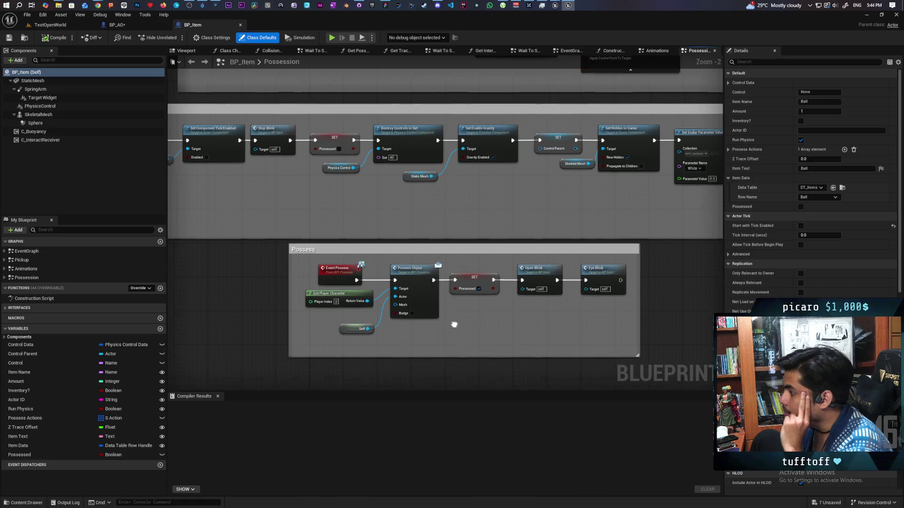
{"action": "scroll", "coordinate": [408, 298], "scroll_direction": "up", "scroll_amount": 2}
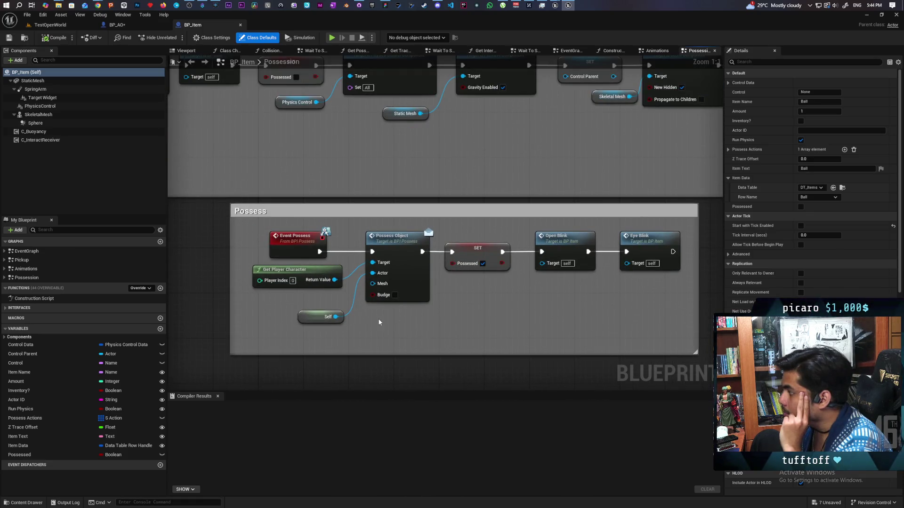
{"action": "left_click_drag", "start_coordinate": [377, 270], "coordinate": [400, 268]}
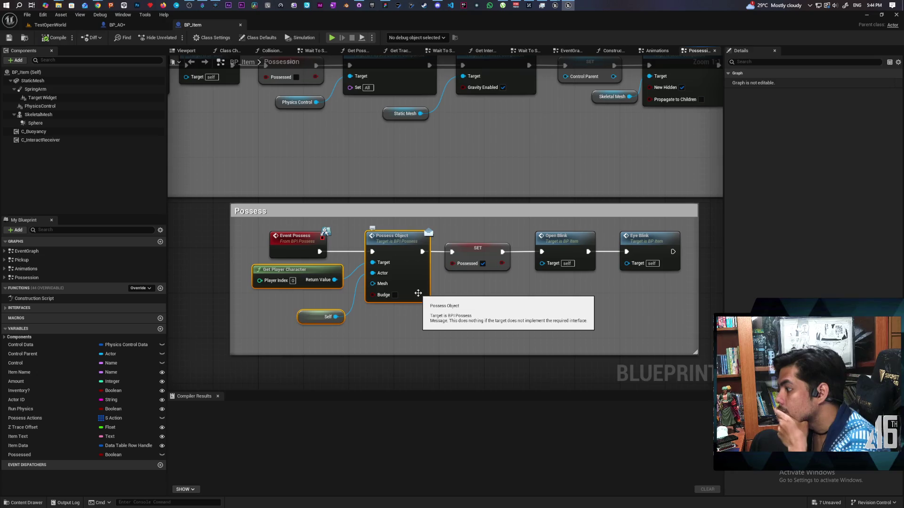
{"action": "left_click_drag", "start_coordinate": [439, 312], "coordinate": [456, 338]}
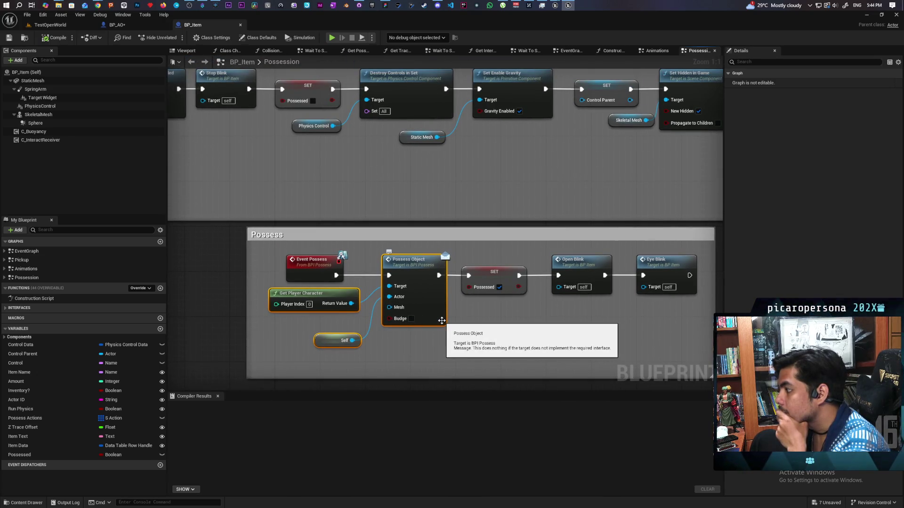
{"action": "scroll", "coordinate": [461, 310], "scroll_direction": "down", "scroll_amount": 3}
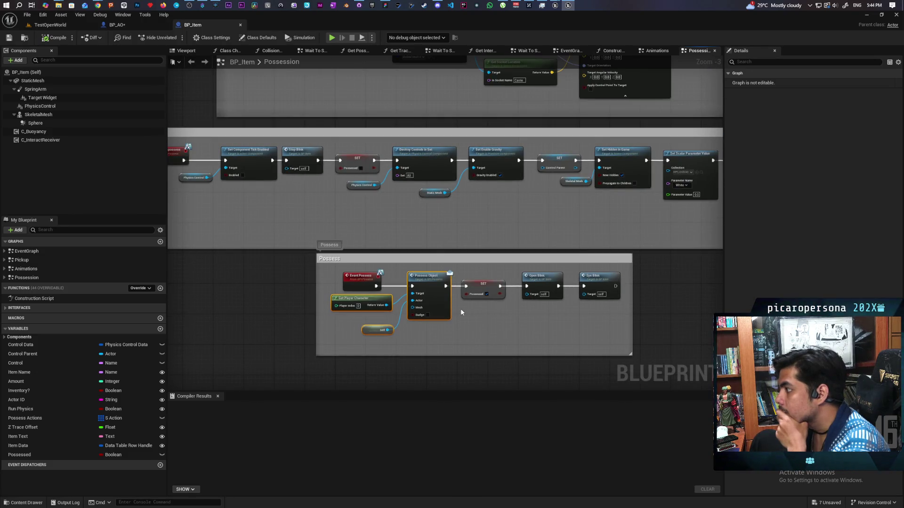
{"action": "mouse_move", "coordinate": [465, 307]}
{"action": "left_mouse_down"}
{"action": "mouse_move", "coordinate": [447, 283]}
{"action": "mouse_move", "coordinate": [323, 285]}
{"action": "mouse_move", "coordinate": [343, 271]}
{"action": "mouse_move", "coordinate": [462, 262]}
{"action": "left_mouse_up"}
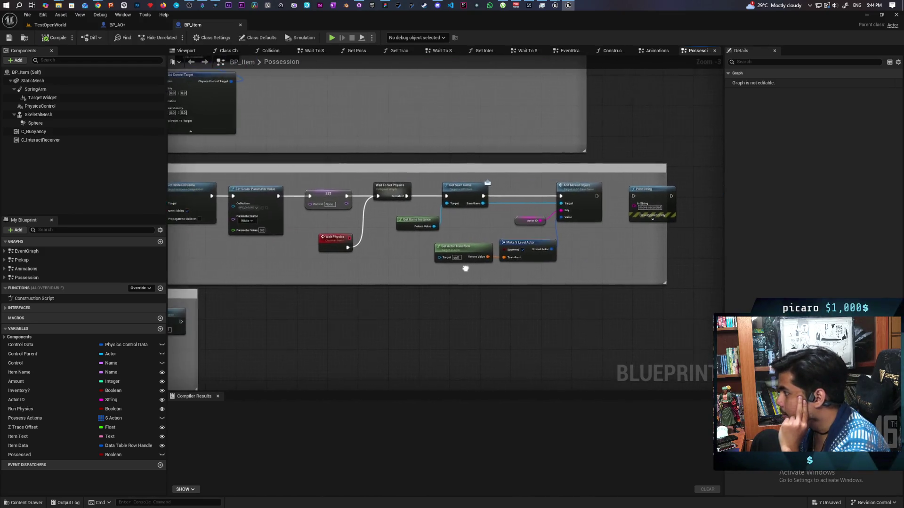
Step: Inspect the Physics Control nodes around Create Control and Event Tick, then reopen the Content Drawer
{"action": "scroll", "coordinate": [462, 262], "scroll_direction": "down", "scroll_amount": 2}
{"action": "scroll", "coordinate": [416, 339], "scroll_direction": "up", "scroll_amount": 2}
{"action": "left_click_drag", "start_coordinate": [416, 339], "coordinate": [397, 359]}
{"action": "mouse_move", "coordinate": [391, 394]}
{"action": "left_mouse_down"}
{"action": "mouse_move", "coordinate": [406, 368]}
{"action": "mouse_move", "coordinate": [459, 364]}
{"action": "left_mouse_up"}
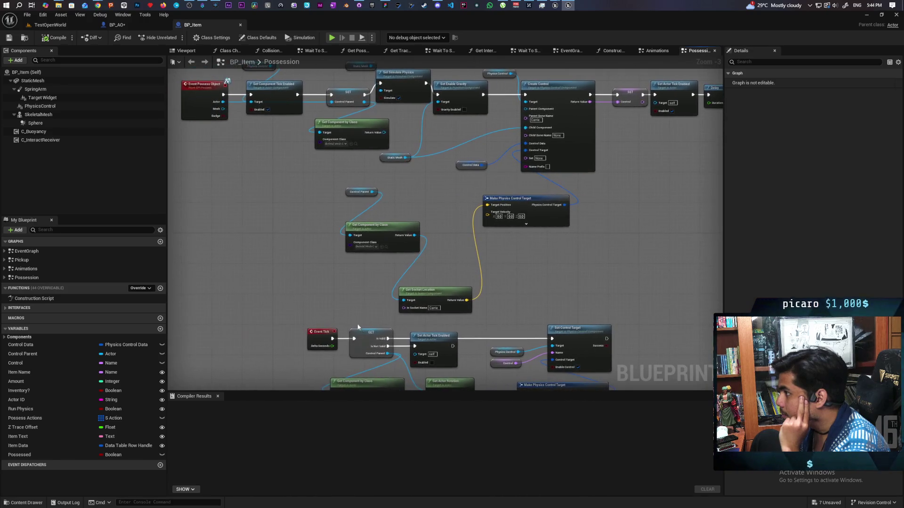
{"action": "scroll", "coordinate": [352, 320], "scroll_direction": "down", "scroll_amount": 1}
{"action": "scroll", "coordinate": [352, 321], "scroll_direction": "up", "scroll_amount": 1}
{"action": "scroll", "coordinate": [353, 320], "scroll_direction": "down", "scroll_amount": 1}
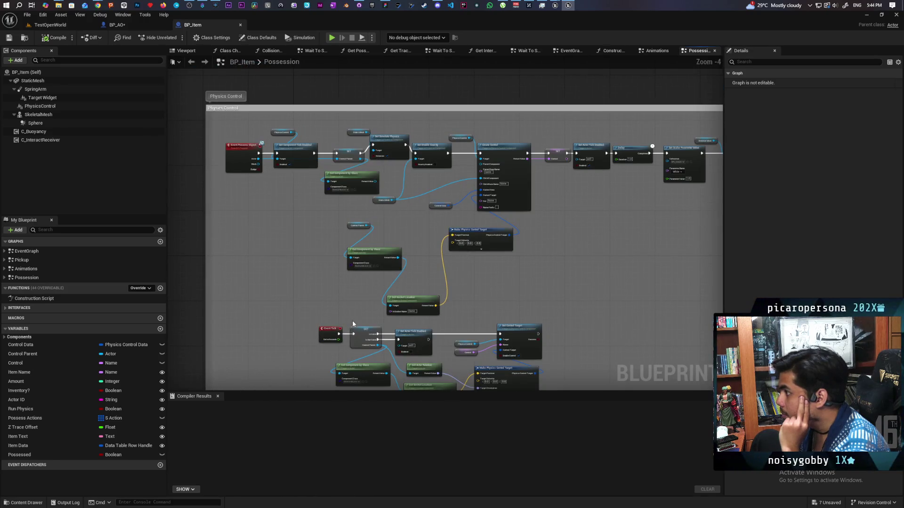
{"action": "scroll", "coordinate": [383, 214], "scroll_direction": "up", "scroll_amount": 1}
{"action": "mouse_move", "coordinate": [561, 294]}
{"action": "left_mouse_down"}
{"action": "mouse_move", "coordinate": [556, 267]}
{"action": "mouse_move", "coordinate": [388, 300]}
{"action": "left_mouse_up"}
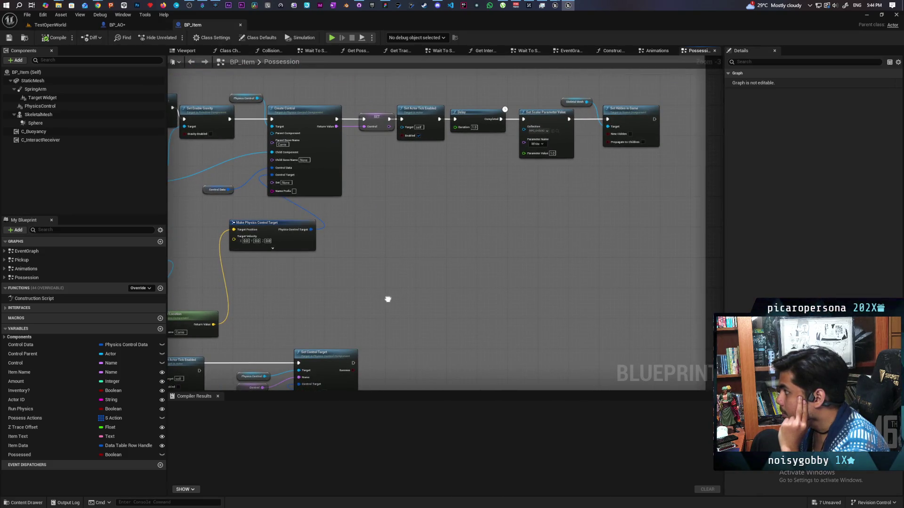
{"action": "scroll", "coordinate": [388, 299], "scroll_direction": "down", "scroll_amount": 5}
{"action": "scroll", "coordinate": [403, 227], "scroll_direction": "up", "scroll_amount": 4}
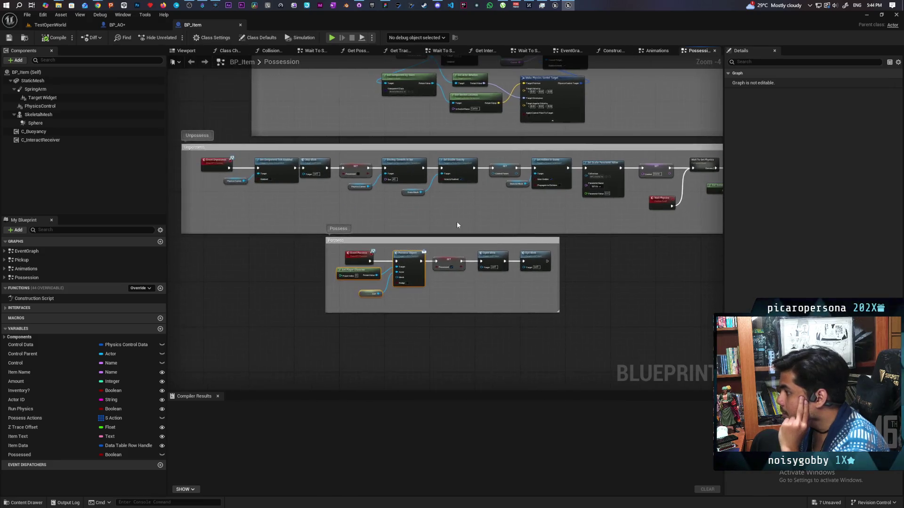
{"action": "scroll", "coordinate": [457, 225], "scroll_direction": "up", "scroll_amount": 1}
{"action": "scroll", "coordinate": [457, 225], "scroll_direction": "down", "scroll_amount": 1}
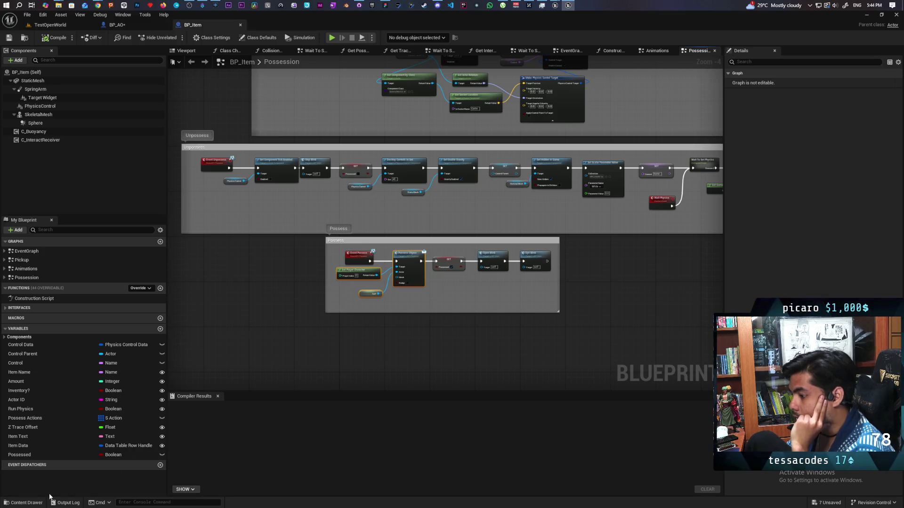
{"action": "left_click", "coordinate": [25, 503]}
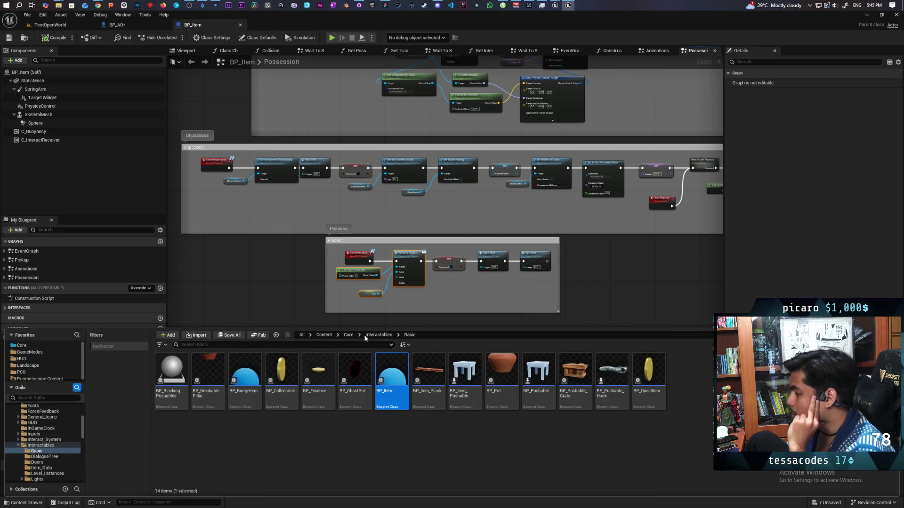
Step: Navigate up to Content, then down into Core/HUD and select the WBP_HUD widget blueprint
{"action": "left_click", "coordinate": [349, 335]}
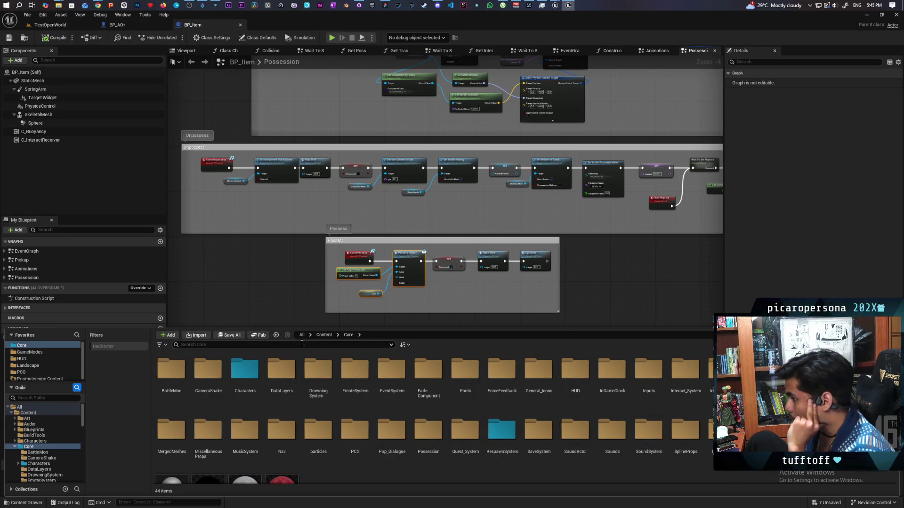
{"action": "left_click", "coordinate": [324, 335]}
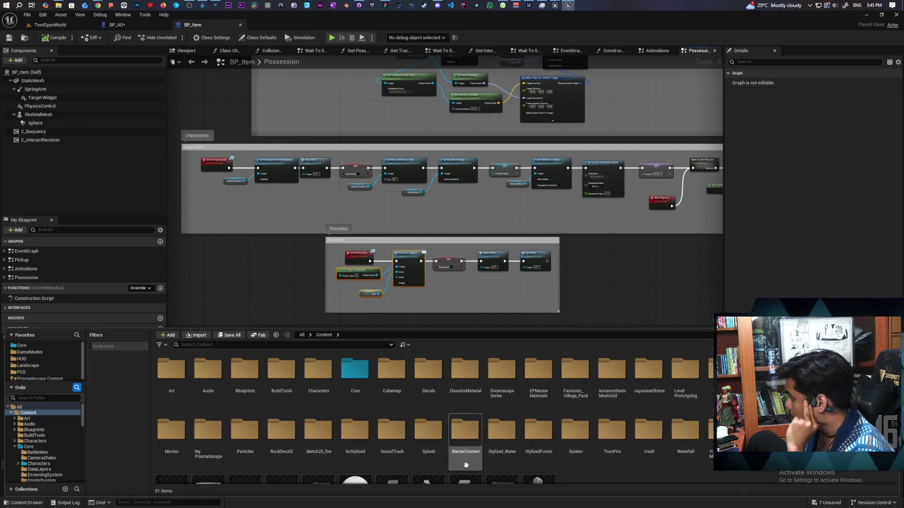
{"action": "scroll", "coordinate": [613, 478], "scroll_direction": "down", "scroll_amount": 1}
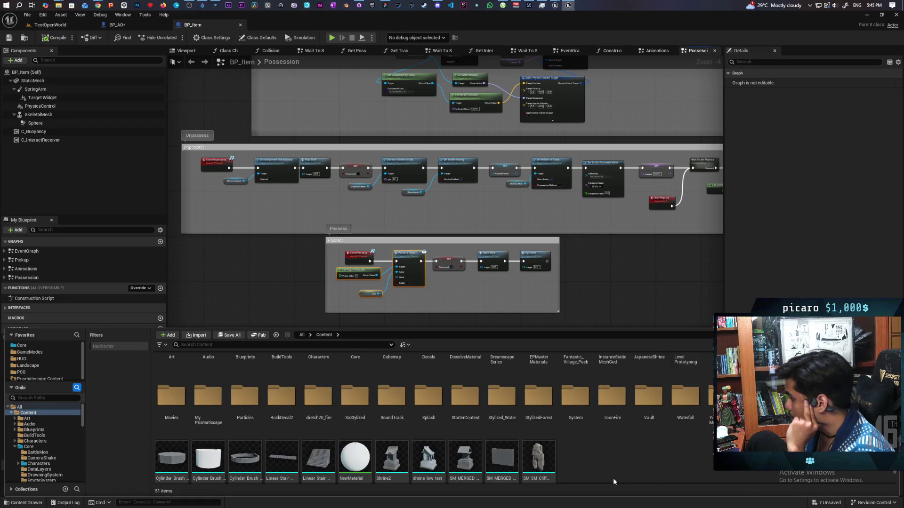
{"action": "scroll", "coordinate": [612, 478], "scroll_direction": "up", "scroll_amount": 1}
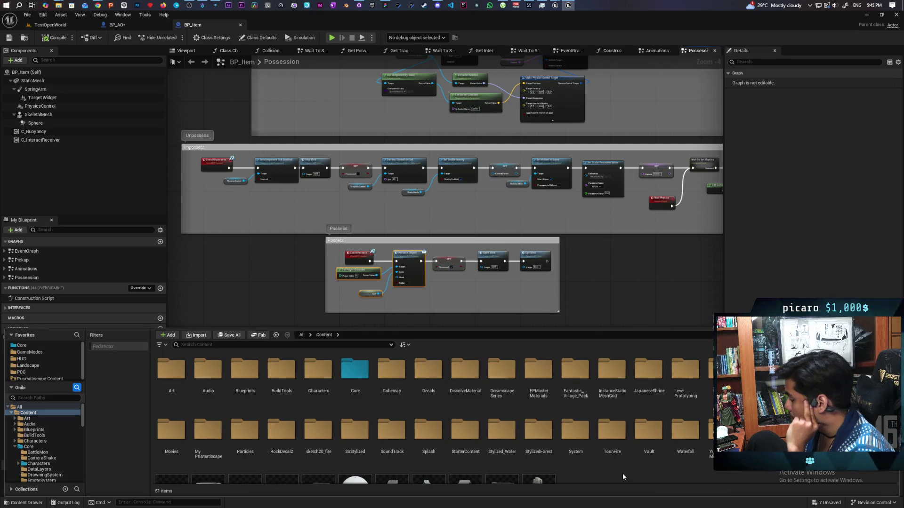
{"action": "double_click", "coordinate": [355, 370]}
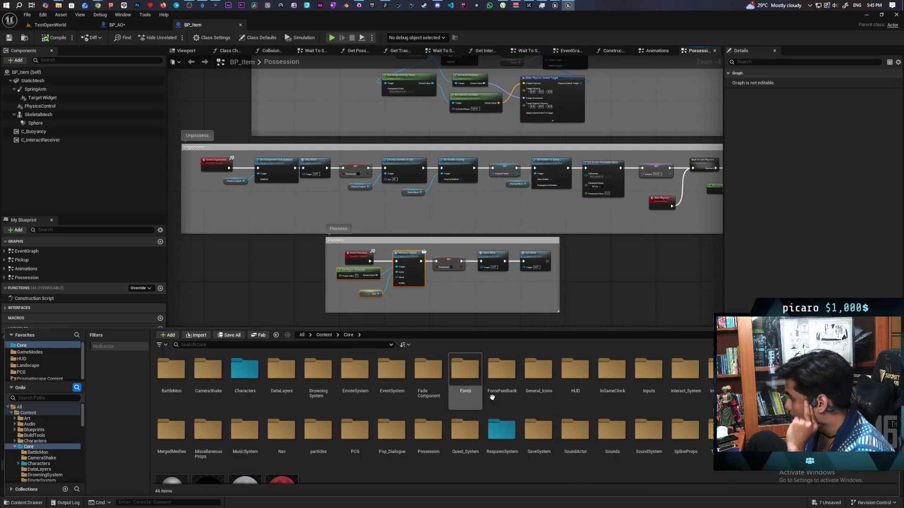
{"action": "double_click", "coordinate": [575, 374]}
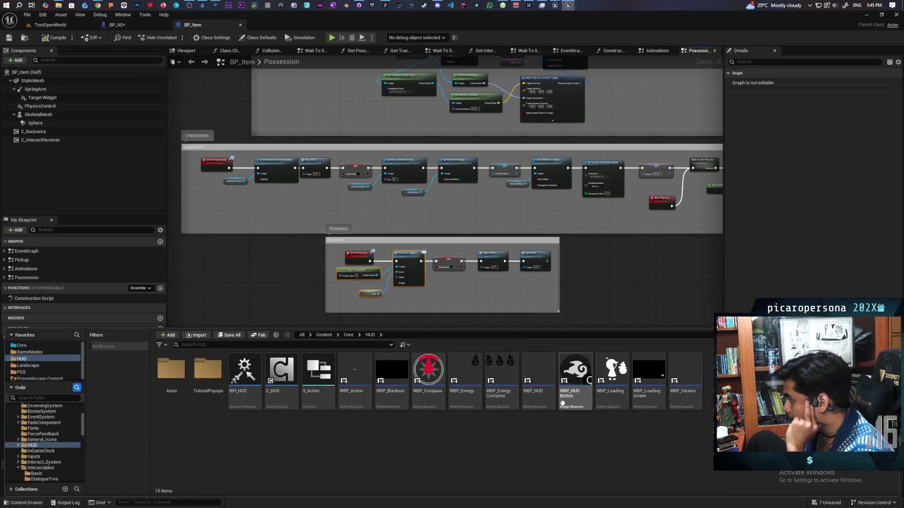
{"action": "left_click", "coordinate": [536, 373]}
Step: Open WBP_HUD and inspect the Details of its Action Box element, then view its graph
{"action": "double_click", "coordinate": [536, 372]}
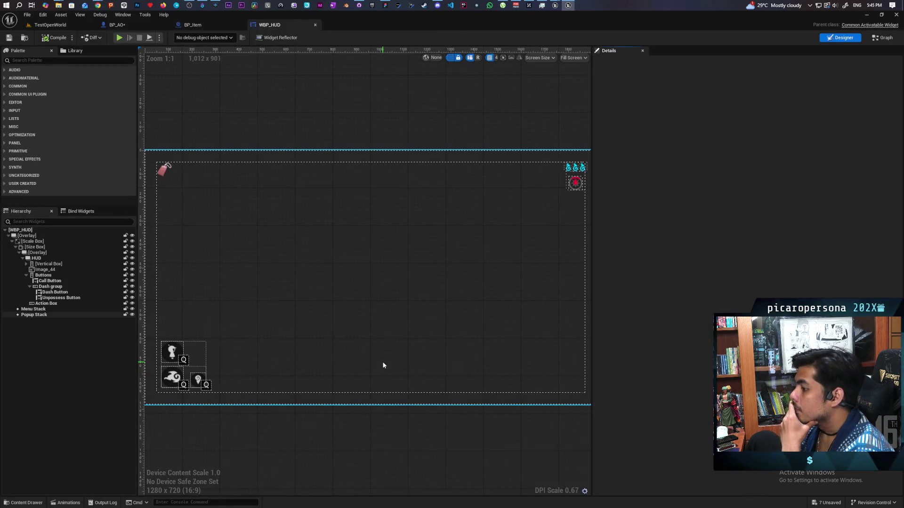
{"action": "left_click", "coordinate": [50, 305]}
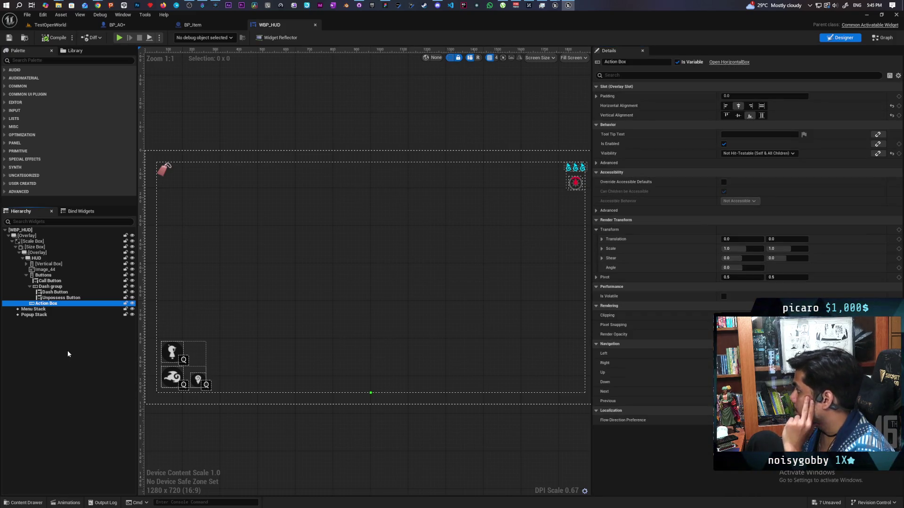
{"action": "left_click", "coordinate": [881, 37]}
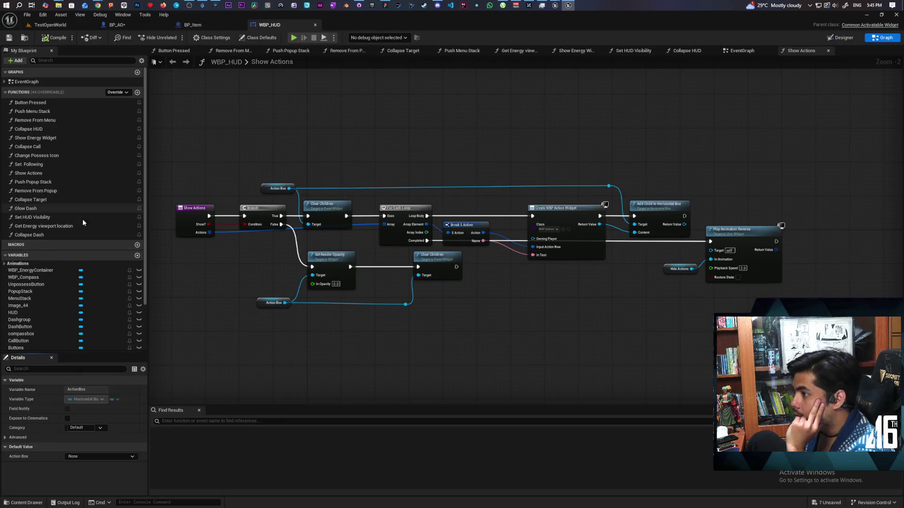
Step: Run Find References on the ActionBox variable and jump to the first Get ActionBox result
{"action": "scroll", "coordinate": [84, 254], "scroll_direction": "down", "scroll_amount": 3}
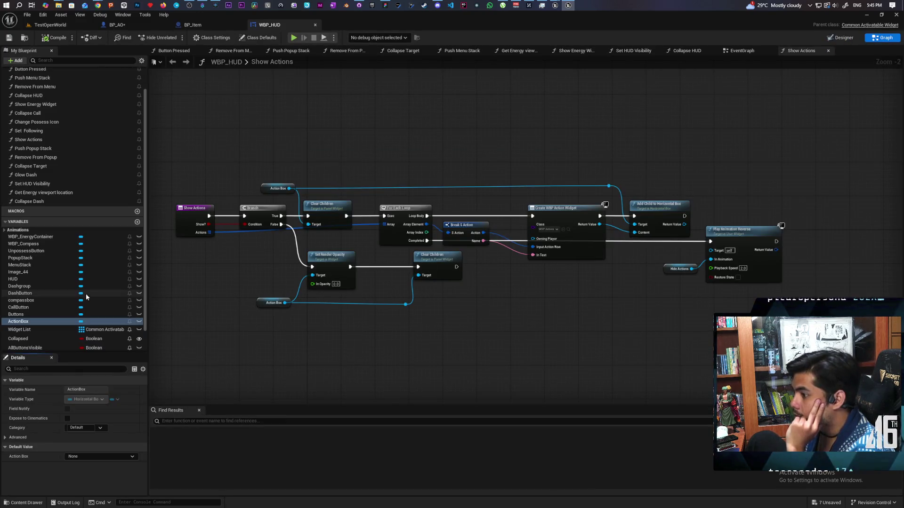
{"action": "right_click", "coordinate": [23, 322]}
{"action": "mouse_move", "coordinate": [74, 349]}
{"action": "left_click", "coordinate": [117, 365]}
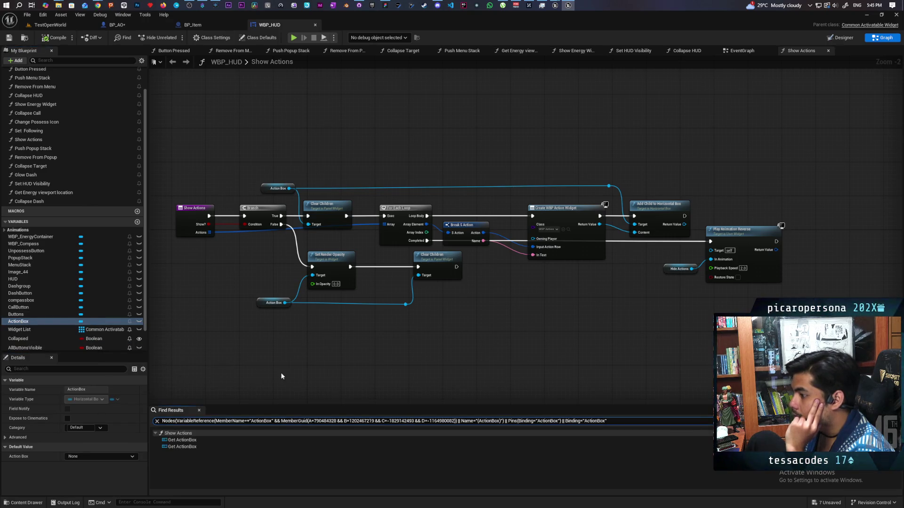
{"action": "left_click", "coordinate": [188, 440]}
Step: Select and frame the Show Actions nodes, isolating Create WBP Action Widget and the Branch
{"action": "scroll", "coordinate": [507, 309], "scroll_direction": "down", "scroll_amount": 2}
{"action": "scroll", "coordinate": [367, 327], "scroll_direction": "up", "scroll_amount": 3}
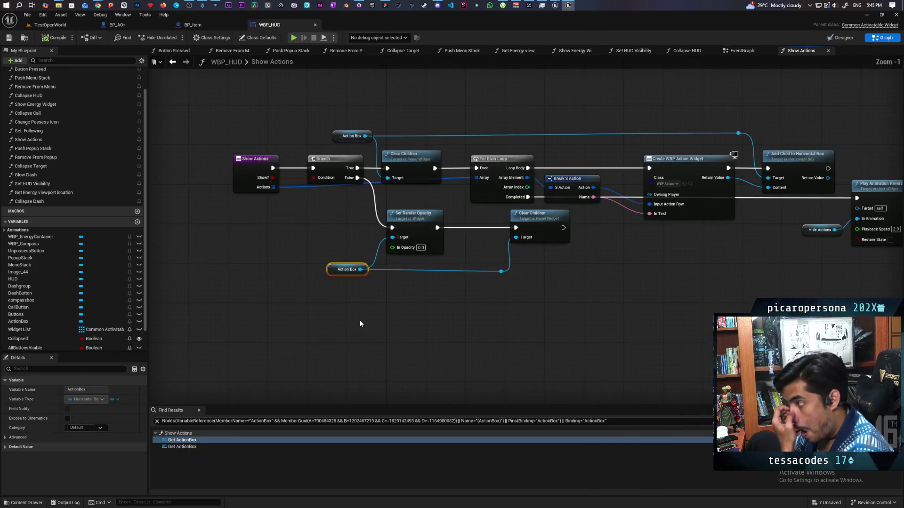
{"action": "mouse_move", "coordinate": [210, 130]}
{"action": "left_mouse_down"}
{"action": "mouse_move", "coordinate": [355, 301]}
{"action": "mouse_move", "coordinate": [625, 333]}
{"action": "mouse_move", "coordinate": [897, 331]}
{"action": "left_mouse_up"}
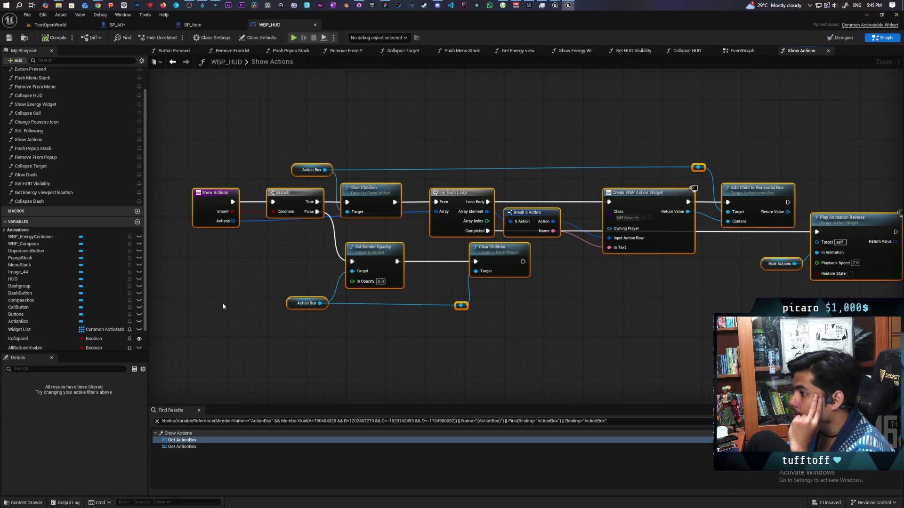
{"action": "left_click_drag", "start_coordinate": [500, 343], "coordinate": [493, 335]}
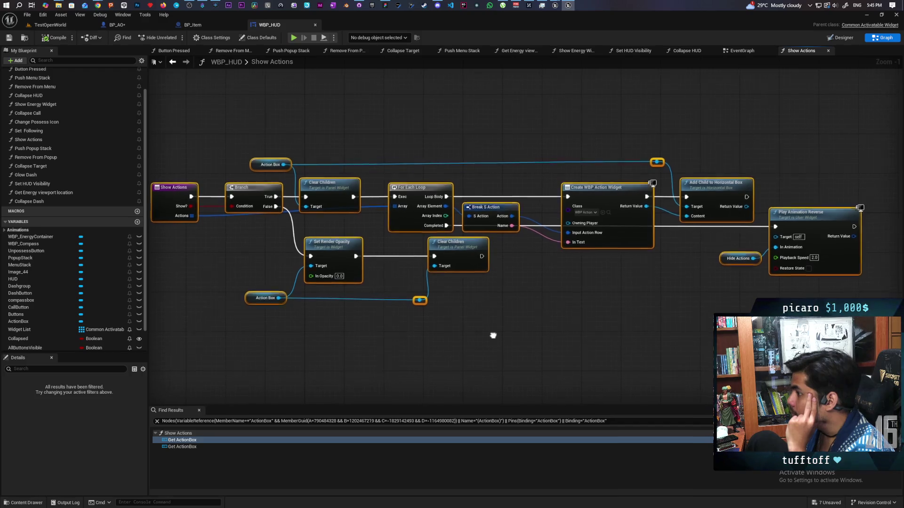
{"action": "key", "text": "Home"}
{"action": "mouse_move", "coordinate": [688, 276]}
{"action": "left_mouse_down"}
{"action": "mouse_move", "coordinate": [527, 280]}
{"action": "mouse_move", "coordinate": [528, 174]}
{"action": "left_mouse_up"}
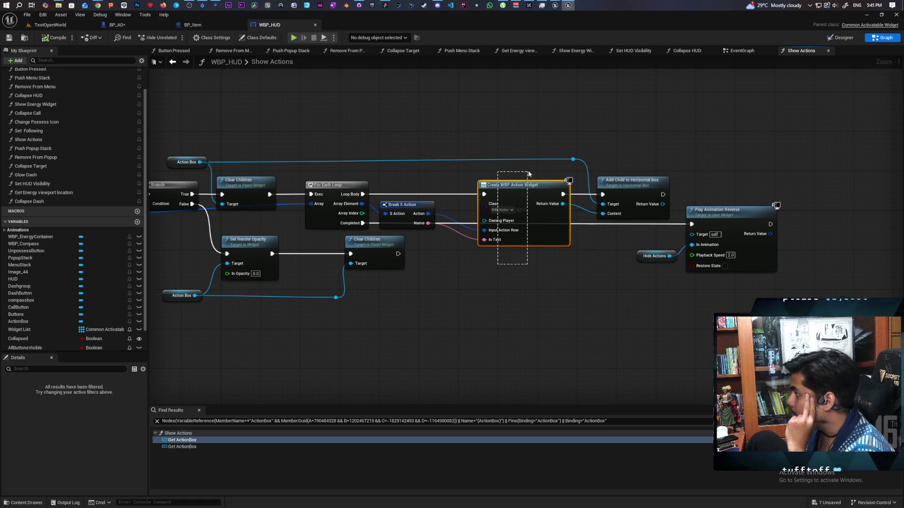
{"action": "left_click_drag", "start_coordinate": [478, 275], "coordinate": [535, 267]}
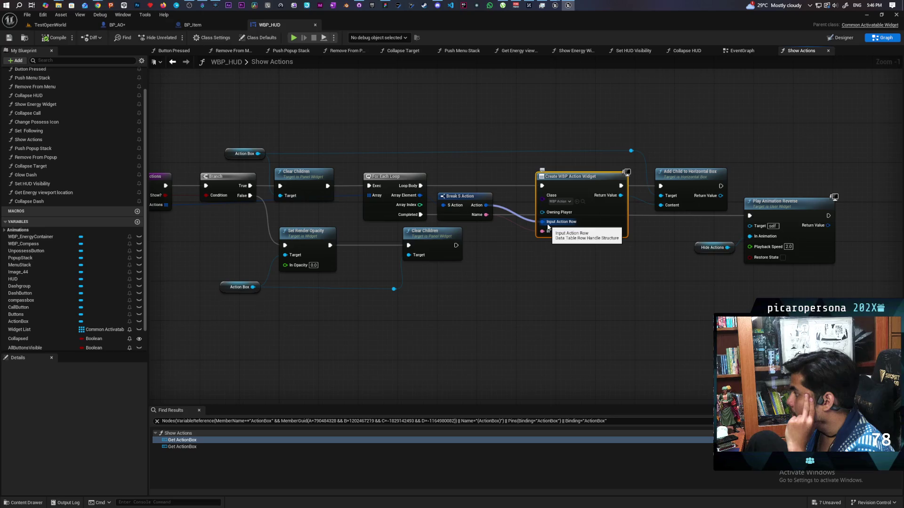
{"action": "left_click_drag", "start_coordinate": [791, 129], "coordinate": [466, 283]}
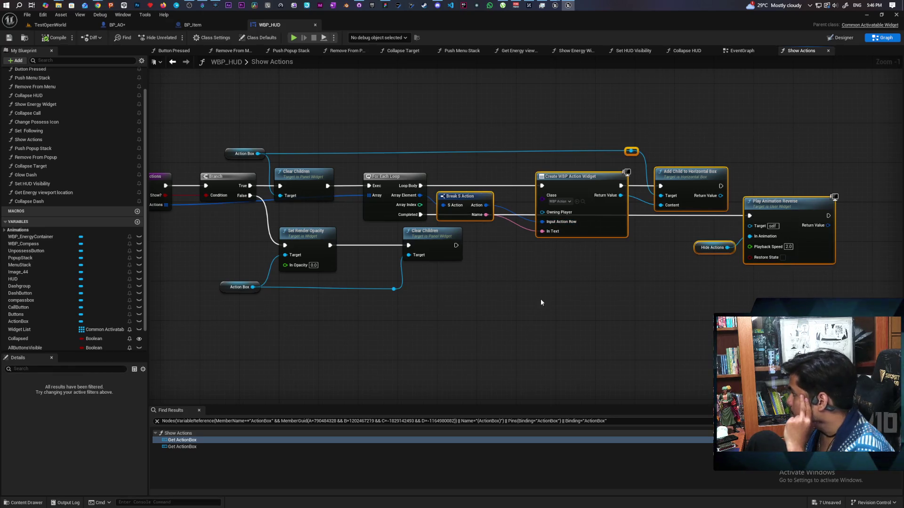
{"action": "left_click_drag", "start_coordinate": [400, 165], "coordinate": [512, 303]}
{"action": "left_click_drag", "start_coordinate": [417, 242], "coordinate": [462, 314]}
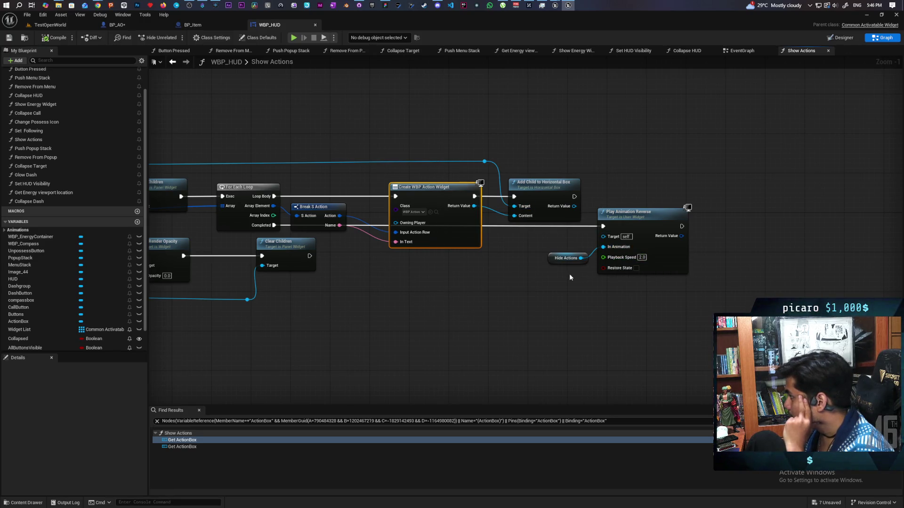
{"action": "left_click_drag", "start_coordinate": [544, 275], "coordinate": [765, 269]}
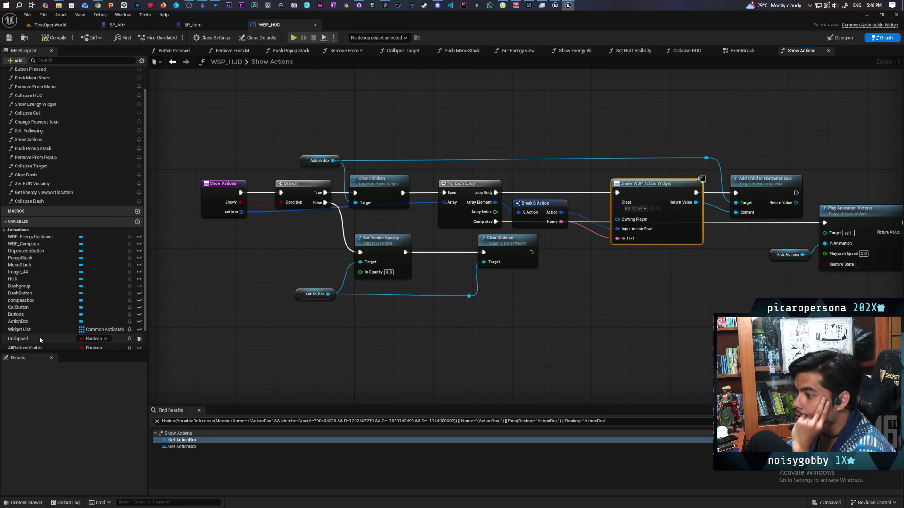
{"action": "scroll", "coordinate": [37, 312], "scroll_direction": "up", "scroll_amount": 2}
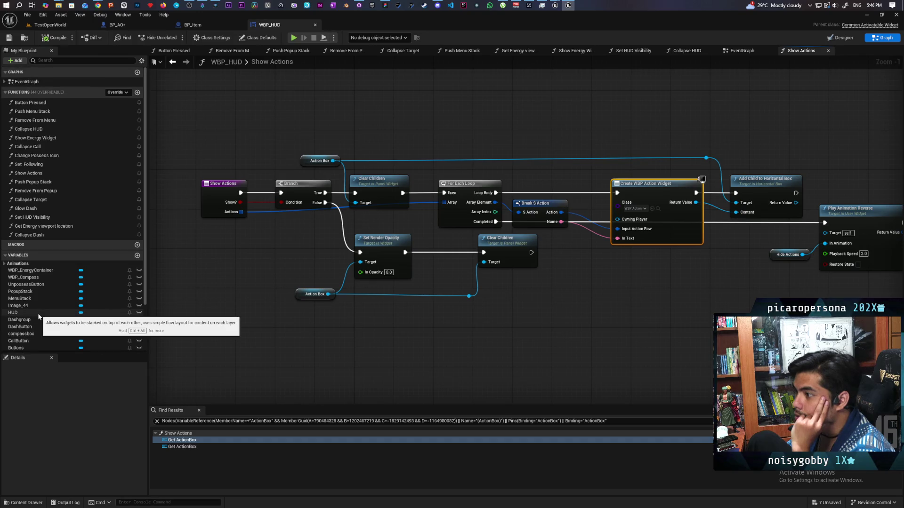
Step: Find references to the Show Actions function within WBP_HUD
{"action": "left_click", "coordinate": [34, 174]}
{"action": "right_click", "coordinate": [35, 174]}
{"action": "mouse_move", "coordinate": [70, 209]}
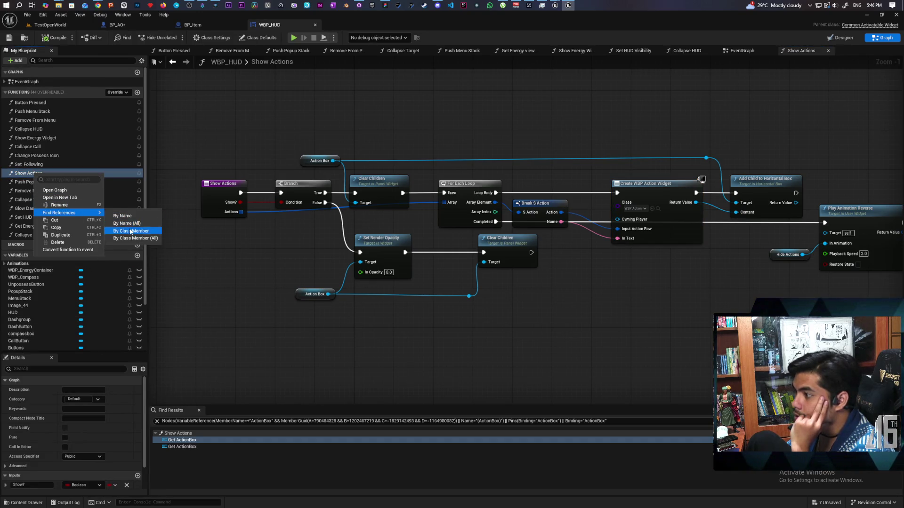
{"action": "left_click", "coordinate": [129, 229]}
Step: Search all blueprints for Show Actions and open the BP_OnibiHUD result
{"action": "right_click", "coordinate": [39, 174]}
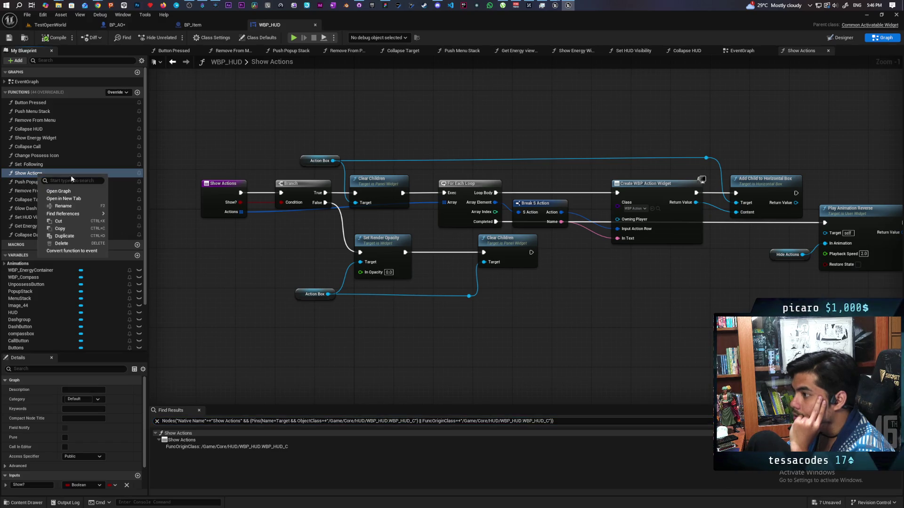
{"action": "mouse_move", "coordinate": [94, 215]}
{"action": "left_click", "coordinate": [139, 239]}
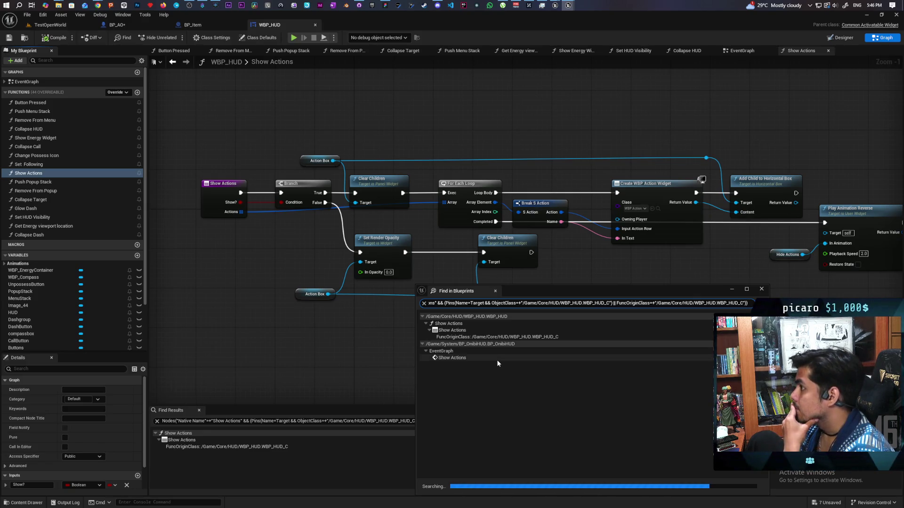
{"action": "left_click", "coordinate": [449, 358]}
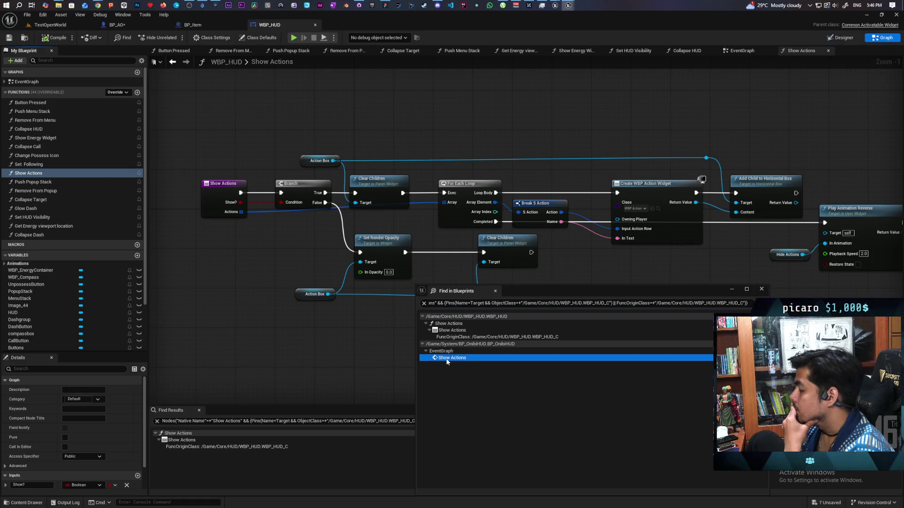
{"action": "double_click", "coordinate": [447, 358]}
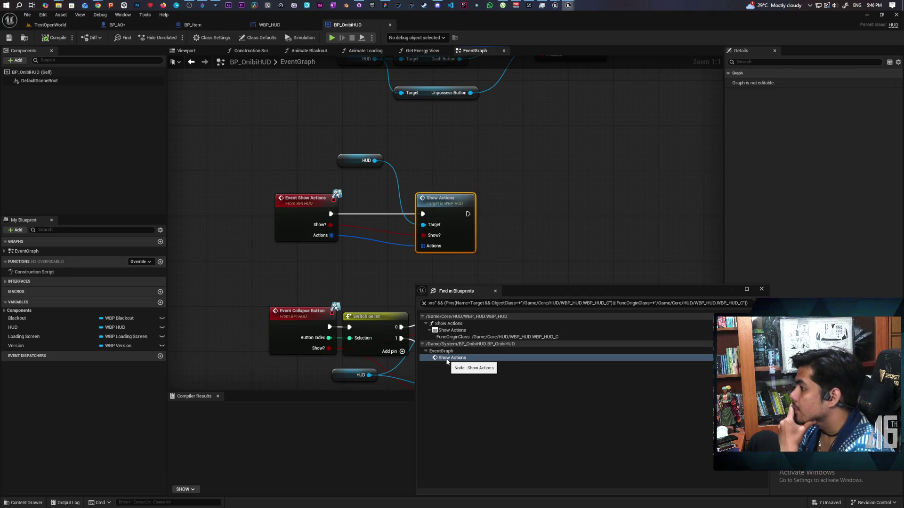
Step: Select Event Show Actions, then search all blueprints for 'show actions' and scroll the results
{"action": "left_click_drag", "start_coordinate": [277, 177], "coordinate": [319, 247]}
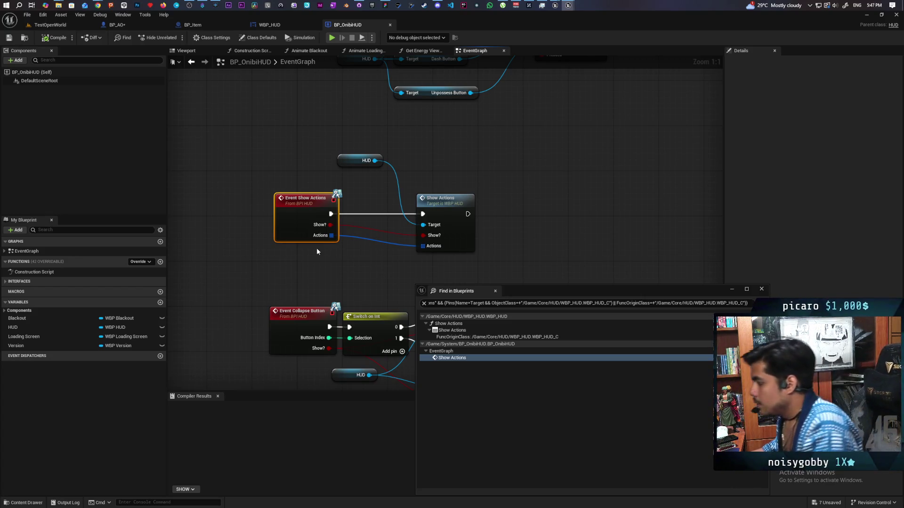
{"action": "left_click", "coordinate": [499, 304]}
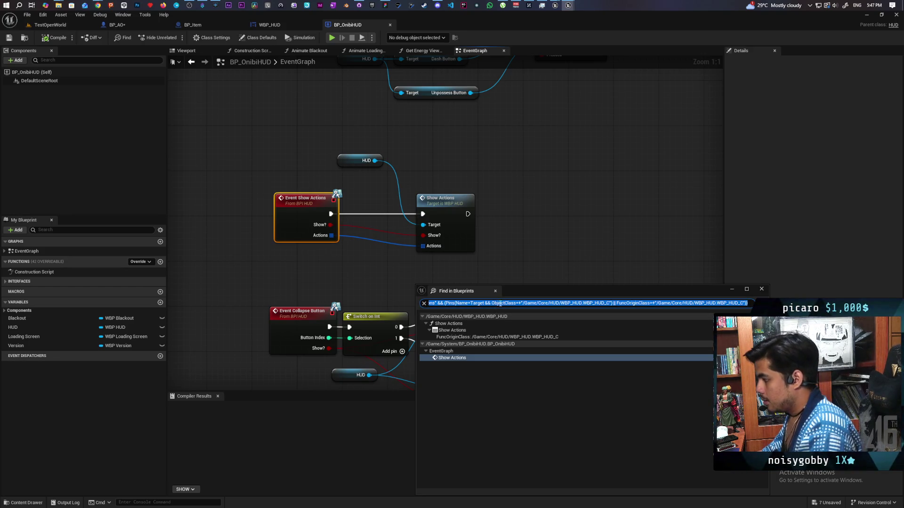
{"action": "type", "text": "show action"}
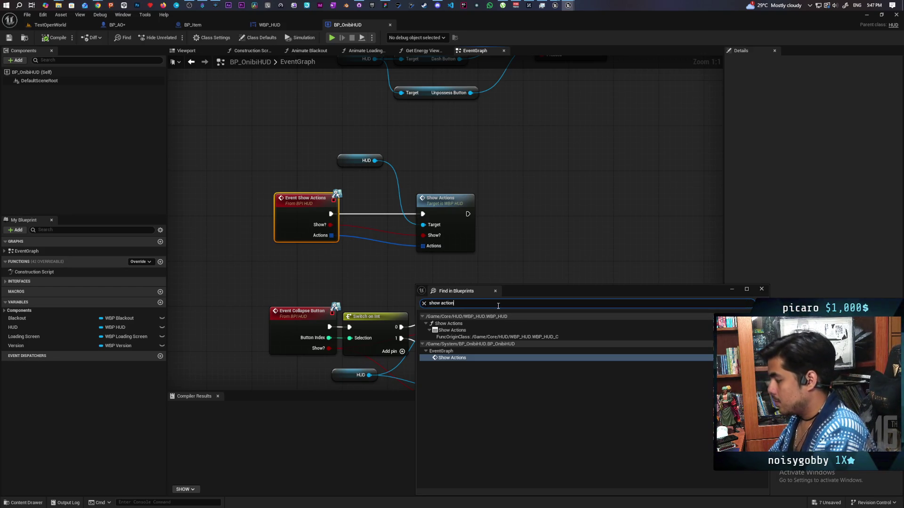
{"action": "type", "text": "s"}
{"action": "key", "text": "Return"}
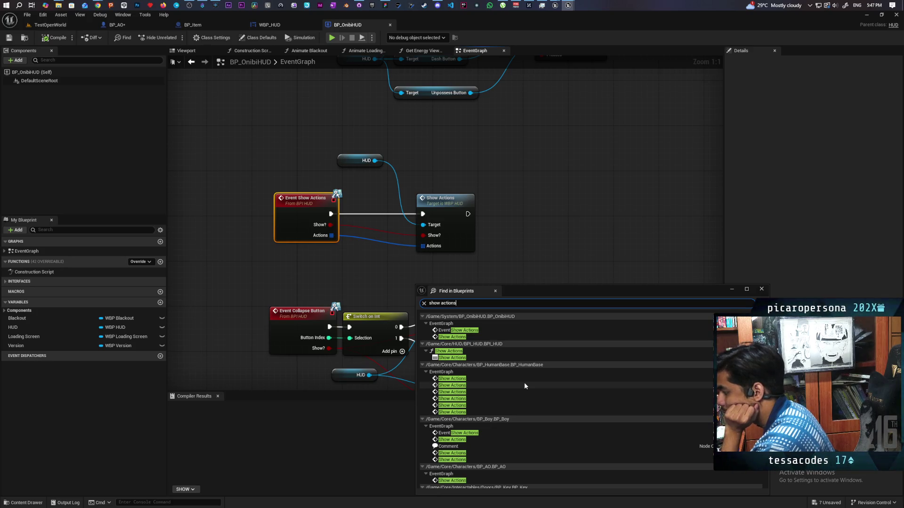
{"action": "scroll", "coordinate": [525, 385], "scroll_direction": "down", "scroll_amount": 1}
{"action": "scroll", "coordinate": [524, 386], "scroll_direction": "down", "scroll_amount": 3}
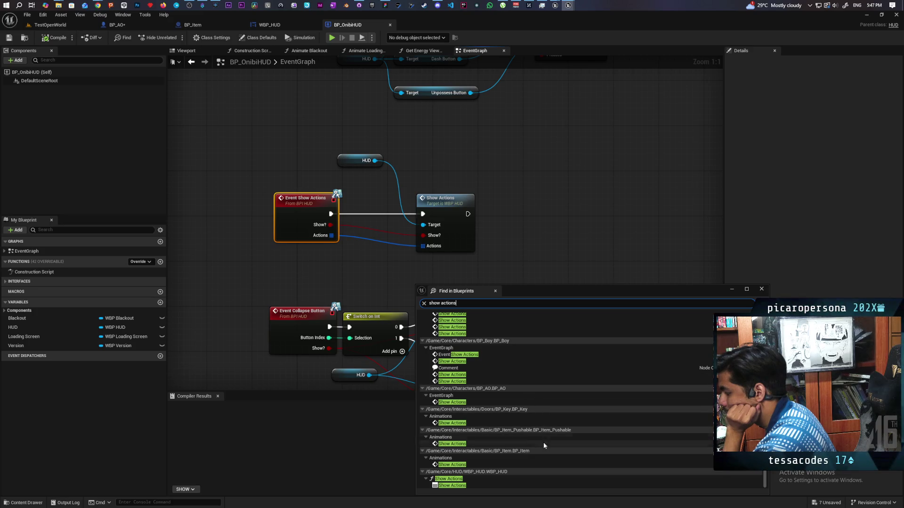
Step: Jump to BP_Item's Show Actions call and pan back to the Show Target chain feeding it
{"action": "double_click", "coordinate": [456, 466]}
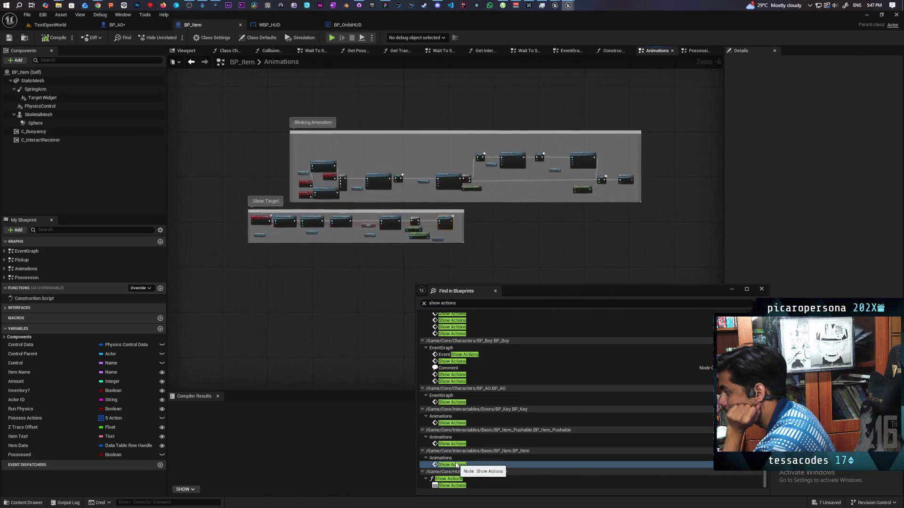
{"action": "mouse_move", "coordinate": [291, 331]}
{"action": "left_mouse_down"}
{"action": "mouse_move", "coordinate": [429, 228]}
{"action": "mouse_move", "coordinate": [458, 233]}
{"action": "mouse_move", "coordinate": [459, 243]}
{"action": "left_mouse_up"}
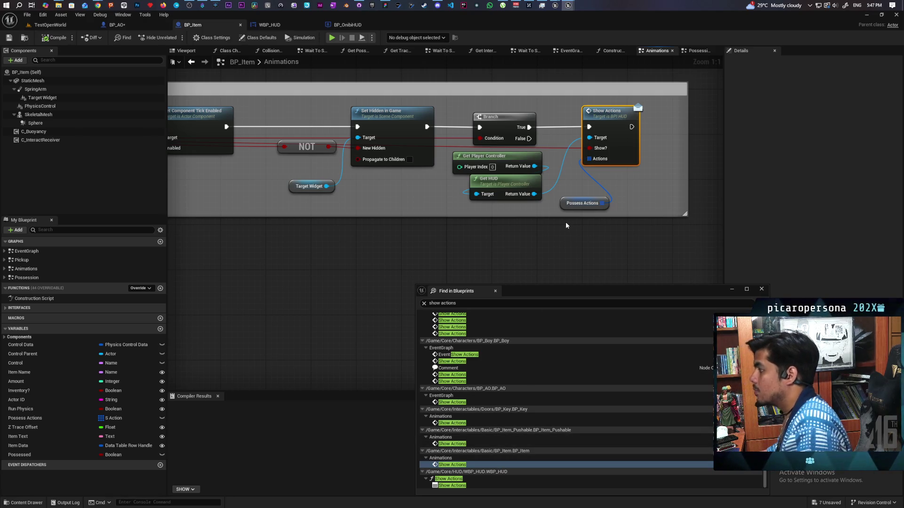
{"action": "mouse_move", "coordinate": [566, 222]}
{"action": "left_mouse_down"}
{"action": "mouse_move", "coordinate": [639, 217]}
{"action": "mouse_move", "coordinate": [567, 224]}
{"action": "mouse_move", "coordinate": [571, 196]}
{"action": "mouse_move", "coordinate": [616, 197]}
{"action": "mouse_move", "coordinate": [586, 204]}
{"action": "left_mouse_up"}
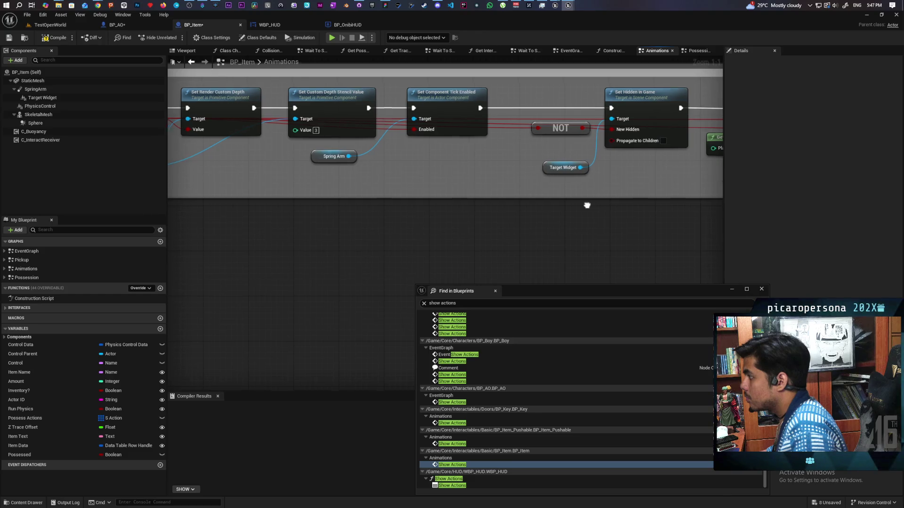
{"action": "mouse_move", "coordinate": [480, 229]}
{"action": "left_mouse_down"}
{"action": "mouse_move", "coordinate": [620, 221]}
{"action": "mouse_move", "coordinate": [439, 223]}
{"action": "left_mouse_up"}
{"action": "scroll", "coordinate": [500, 413], "scroll_direction": "up", "scroll_amount": 1}
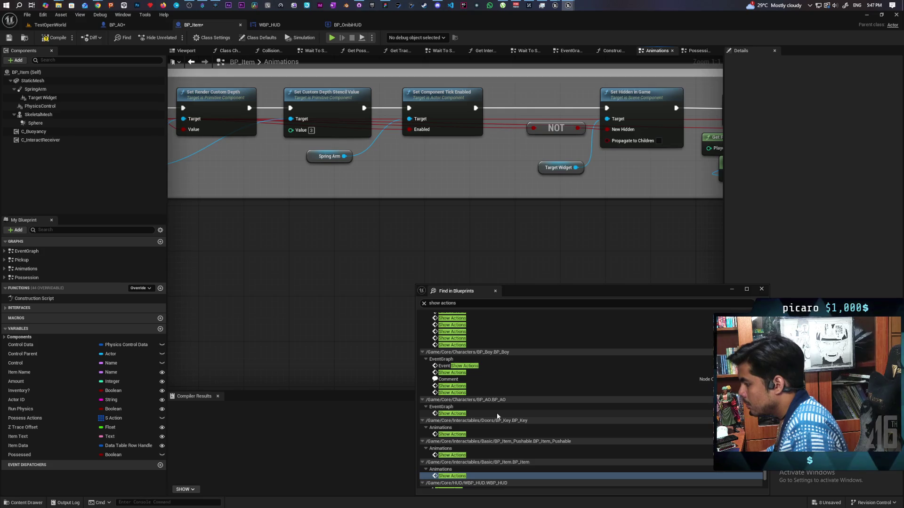
{"action": "scroll", "coordinate": [499, 413], "scroll_direction": "up", "scroll_amount": 1}
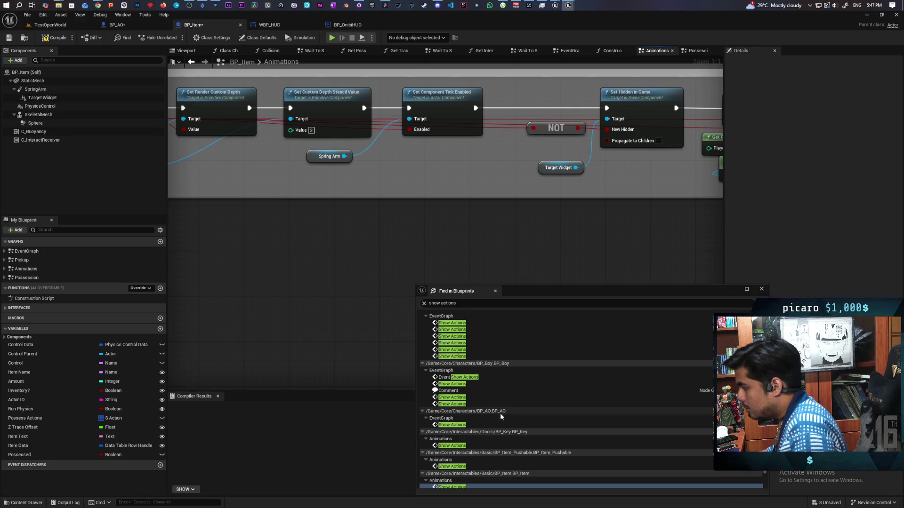
Step: Jump to BP_AO's Show Actions call in its Actions graph, then return to TestOpenWorld
{"action": "double_click", "coordinate": [490, 425]}
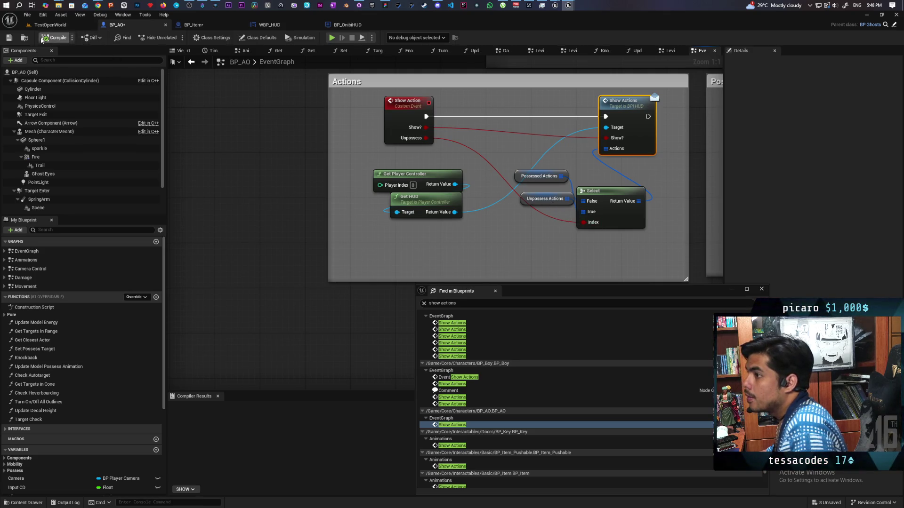
{"action": "left_click", "coordinate": [49, 24]}
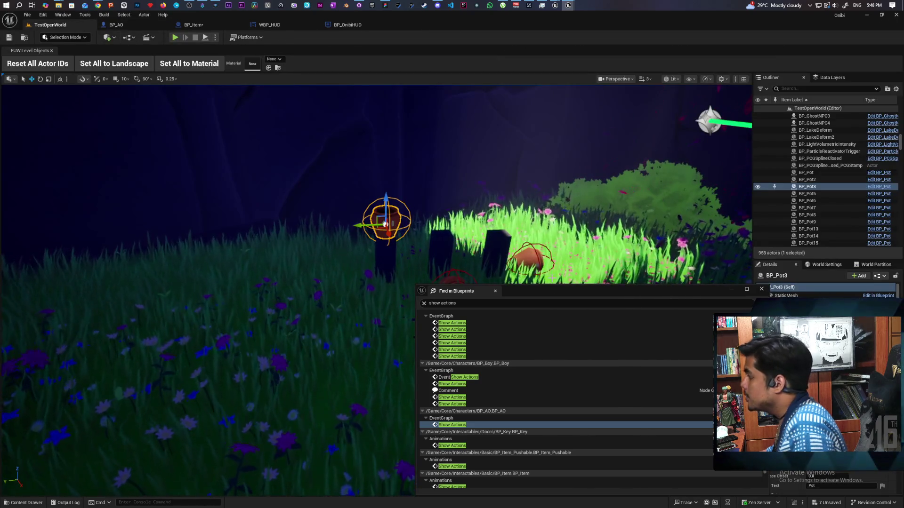
Step: Move the search results aside and star BP_SetPlayerStart in the Outliner
{"action": "mouse_move", "coordinate": [569, 293]}
{"action": "left_mouse_down"}
{"action": "mouse_move", "coordinate": [581, 420]}
{"action": "mouse_move", "coordinate": [581, 303]}
{"action": "left_mouse_up"}
{"action": "left_click_drag", "start_coordinate": [518, 188], "coordinate": [532, 178]}
{"action": "left_click", "coordinate": [577, 129]}
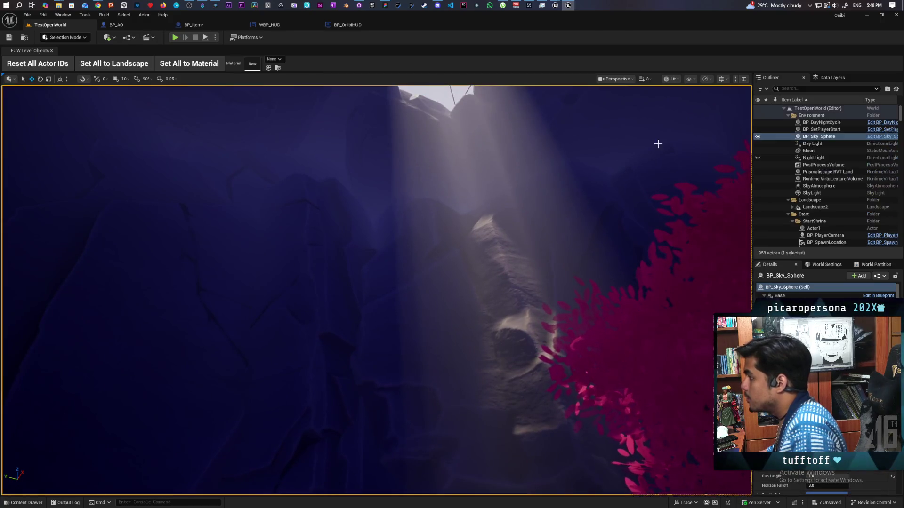
{"action": "left_click", "coordinate": [836, 132]}
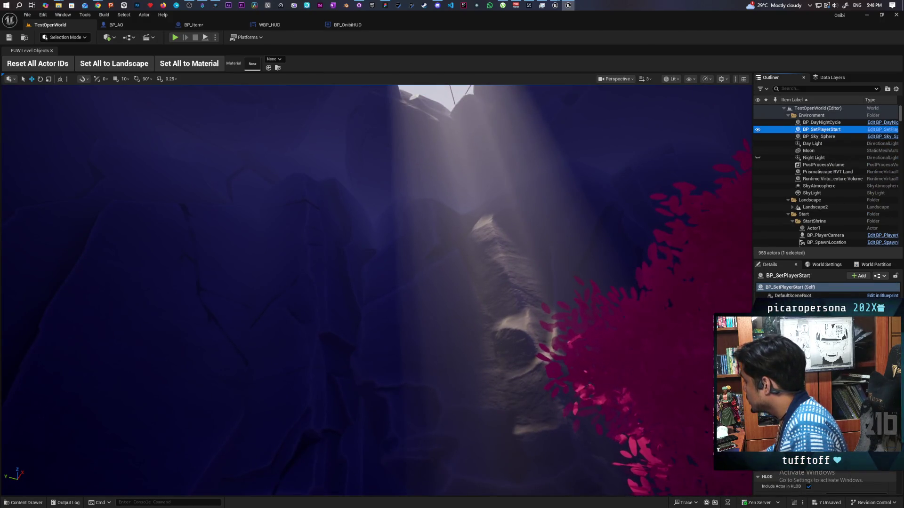
{"action": "left_click", "coordinate": [765, 130]}
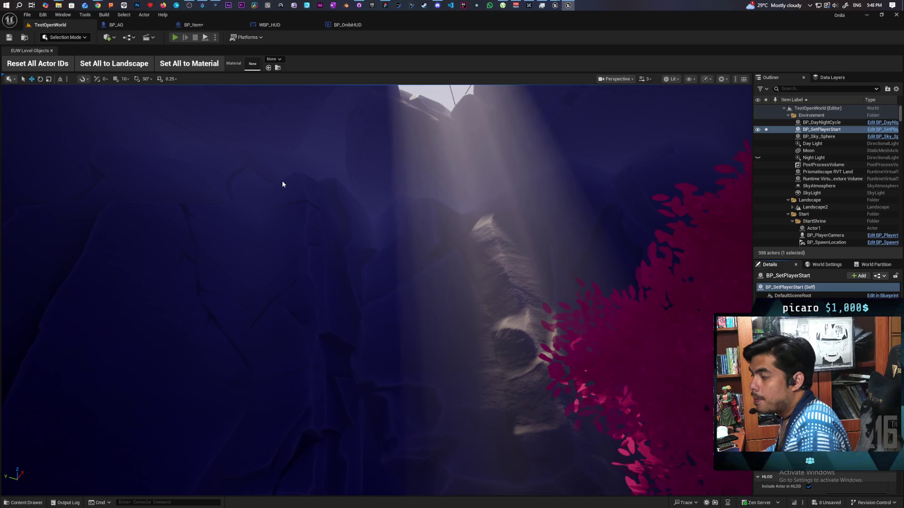
Step: Playtest the level, running the spirit through the grass to the pillars and pots, then stop
{"action": "key", "text": "alt+p"}
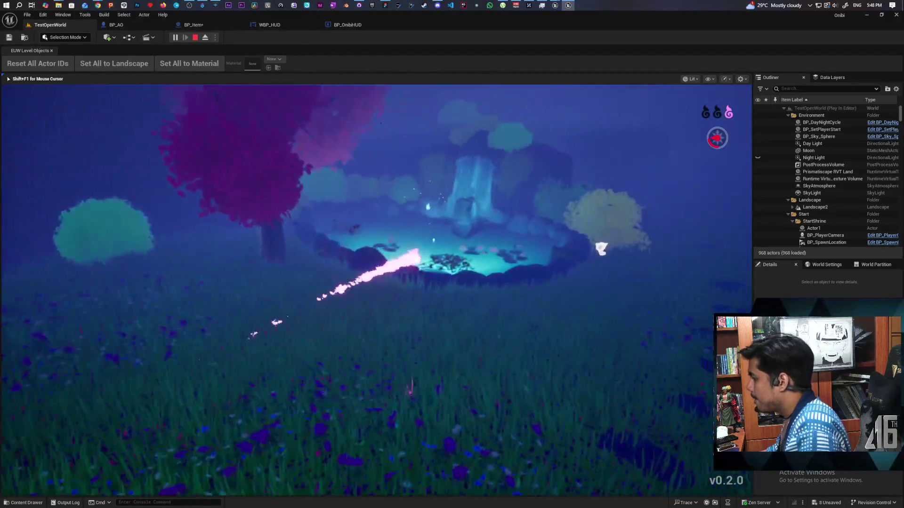
{"action": "key", "text": "w"}
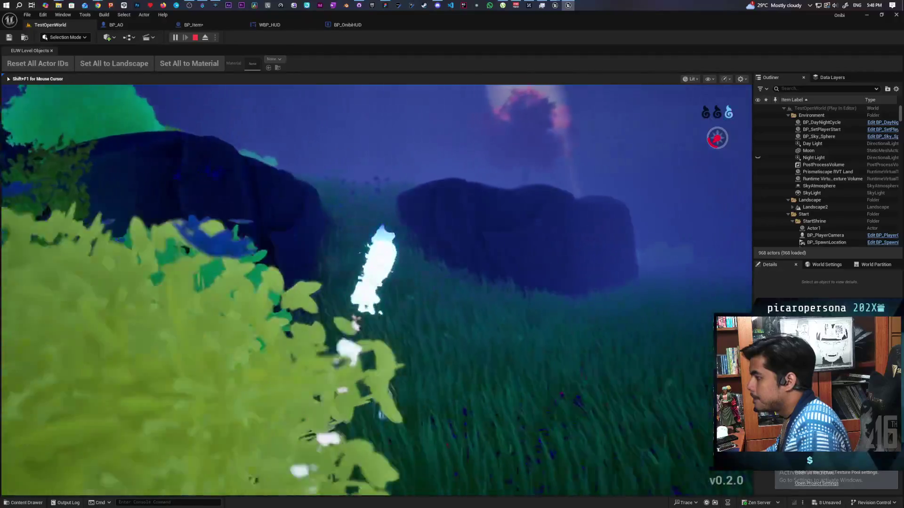
{"action": "key", "text": "w"}
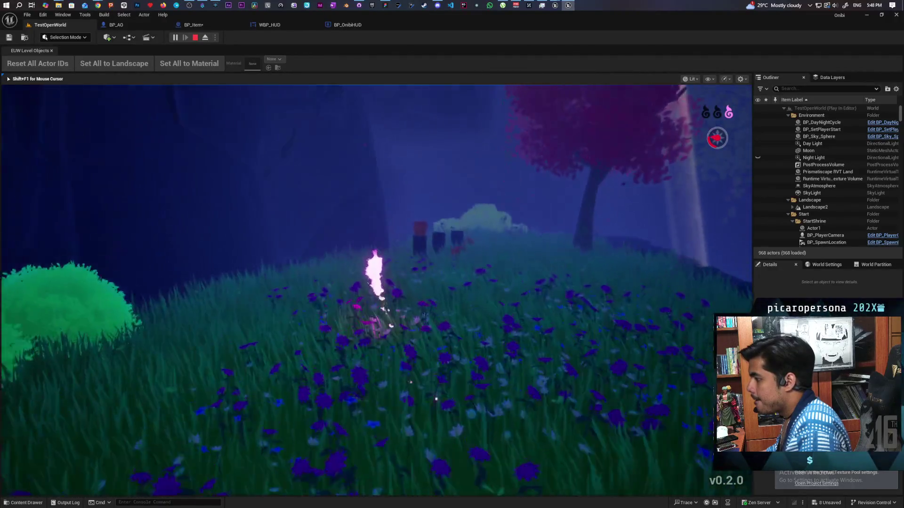
{"action": "key", "text": "s"}
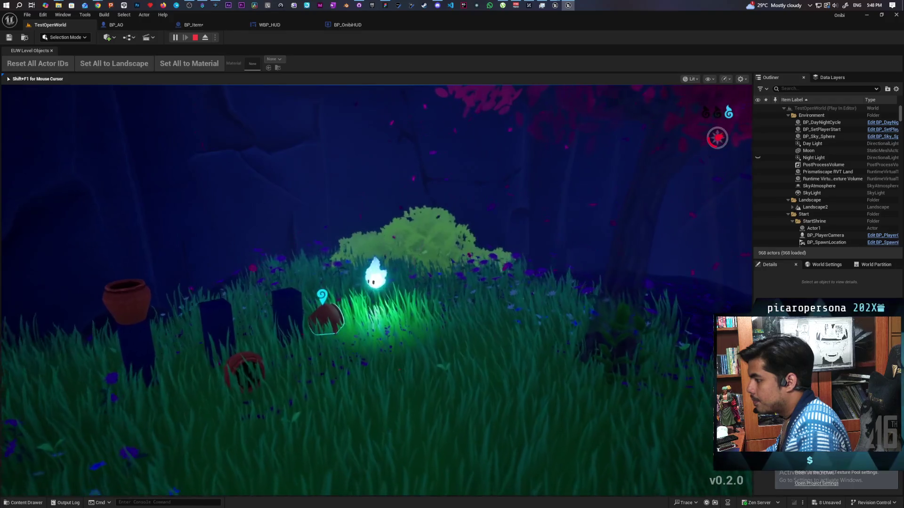
{"action": "key", "text": "w"}
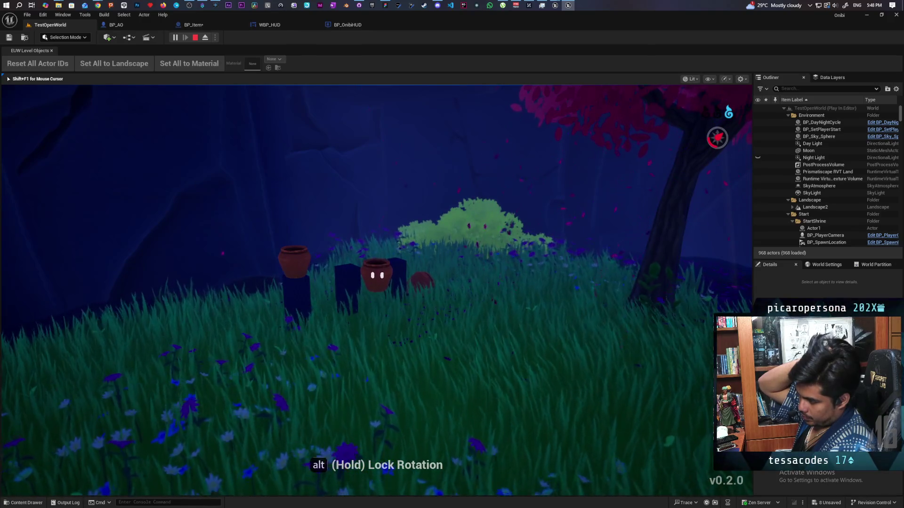
{"action": "key", "text": "Escape"}
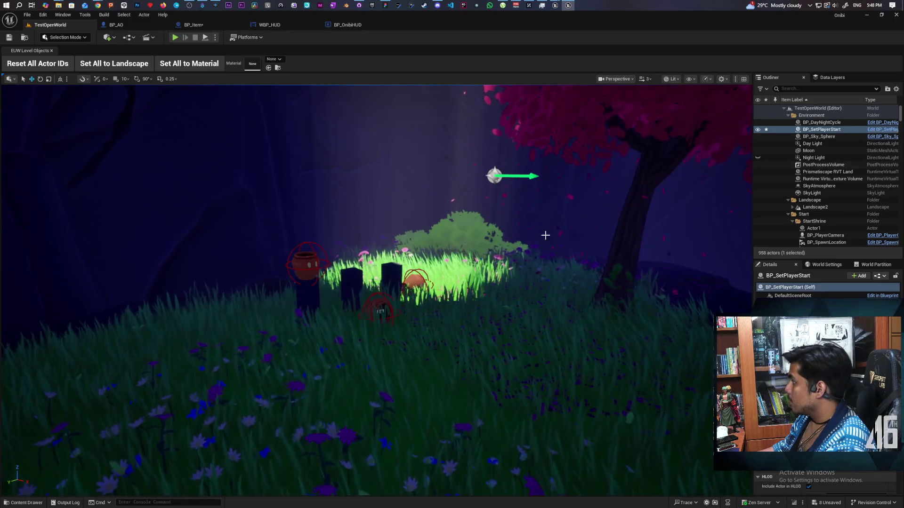
Step: Select BP_Pot10 and open the BP_Pot Blueprint on its EventGraph
{"action": "scroll", "coordinate": [829, 188], "scroll_direction": "down", "scroll_amount": 10}
{"action": "left_click", "coordinate": [876, 194]}
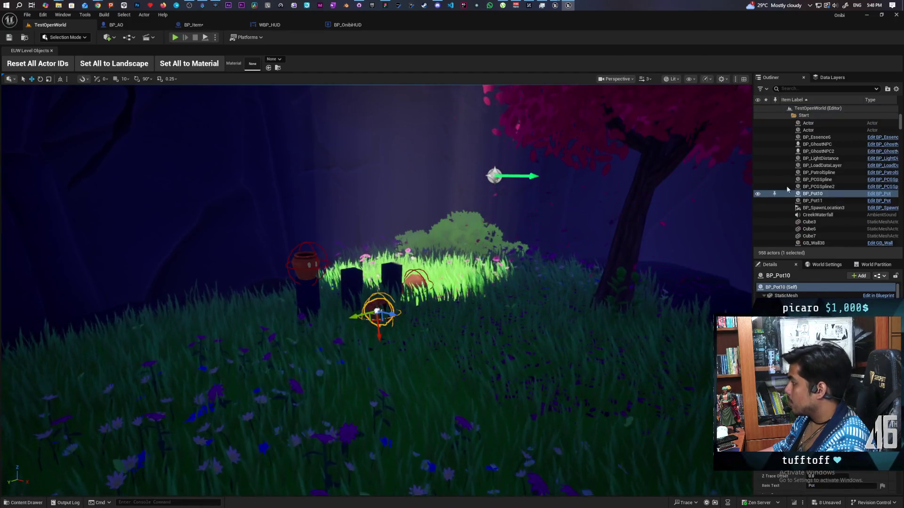
{"action": "left_click", "coordinate": [875, 194]}
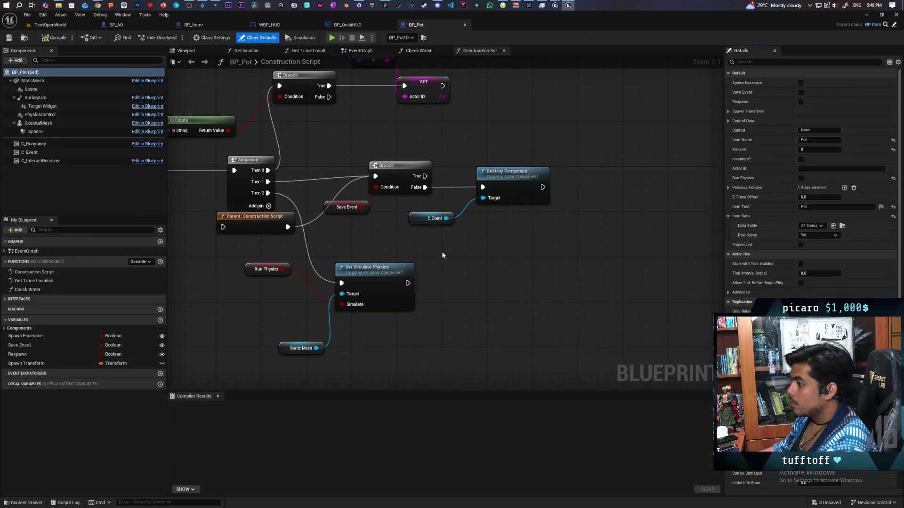
{"action": "scroll", "coordinate": [415, 248], "scroll_direction": "down", "scroll_amount": 4}
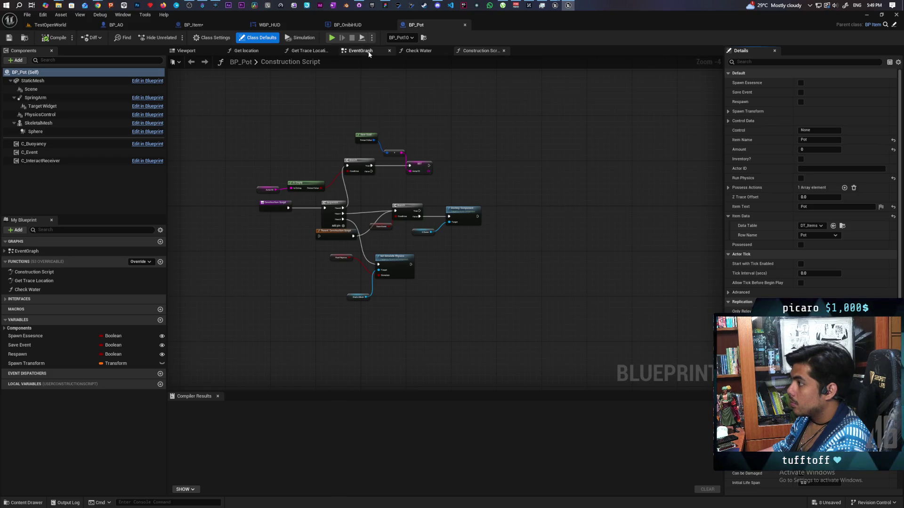
{"action": "left_click", "coordinate": [370, 53]}
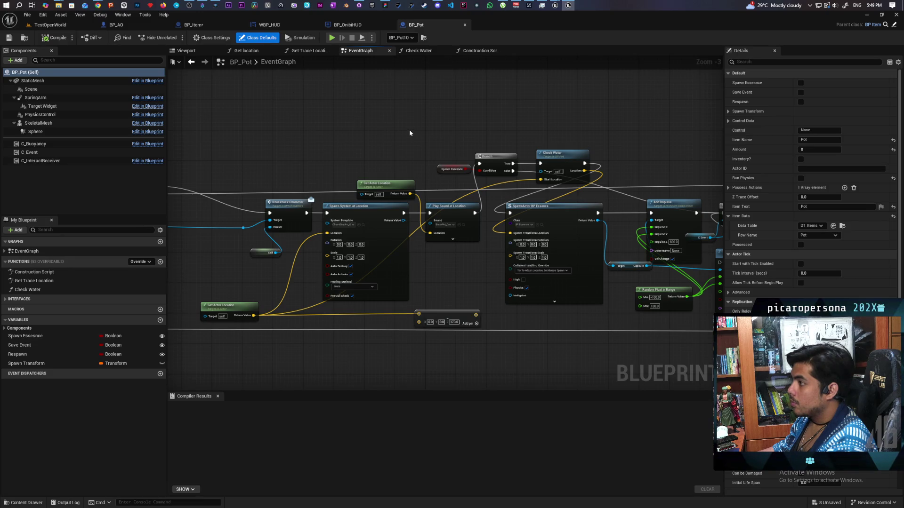
Step: Survey BP_Pot's graph from On Component Hit to the velocity comment, then return to WBP_HUD's Show Actions
{"action": "scroll", "coordinate": [411, 130], "scroll_direction": "down", "scroll_amount": 4}
{"action": "mouse_move", "coordinate": [412, 130]}
{"action": "left_mouse_down"}
{"action": "mouse_move", "coordinate": [538, 135]}
{"action": "mouse_move", "coordinate": [404, 128]}
{"action": "left_mouse_up"}
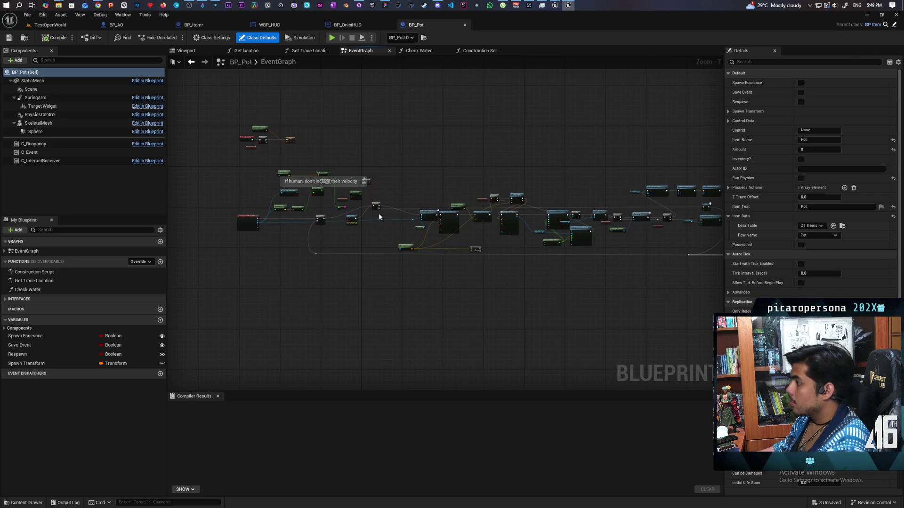
{"action": "scroll", "coordinate": [375, 217], "scroll_direction": "up", "scroll_amount": 5}
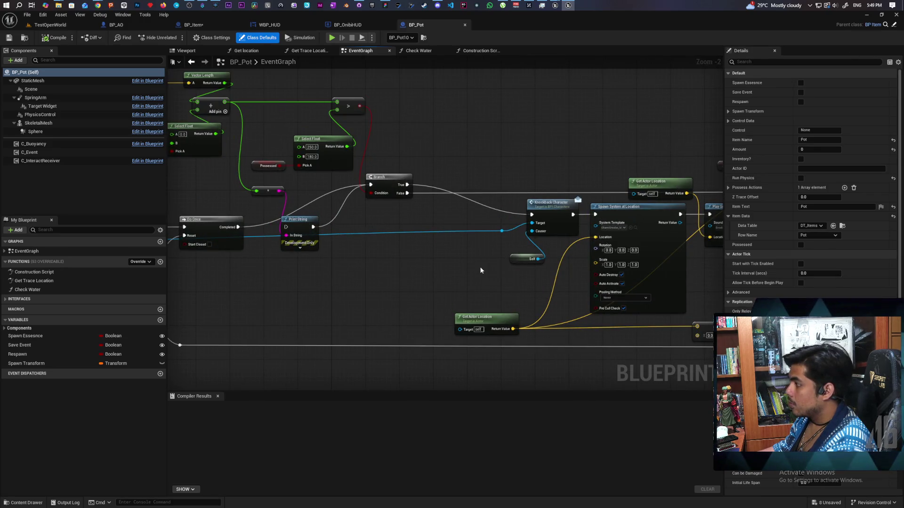
{"action": "scroll", "coordinate": [388, 262], "scroll_direction": "down", "scroll_amount": 1}
{"action": "mouse_move", "coordinate": [388, 263]}
{"action": "left_mouse_down"}
{"action": "mouse_move", "coordinate": [470, 263]}
{"action": "mouse_move", "coordinate": [434, 286]}
{"action": "mouse_move", "coordinate": [465, 322]}
{"action": "mouse_move", "coordinate": [421, 319]}
{"action": "mouse_move", "coordinate": [581, 323]}
{"action": "mouse_move", "coordinate": [490, 329]}
{"action": "mouse_move", "coordinate": [482, 322]}
{"action": "left_mouse_up"}
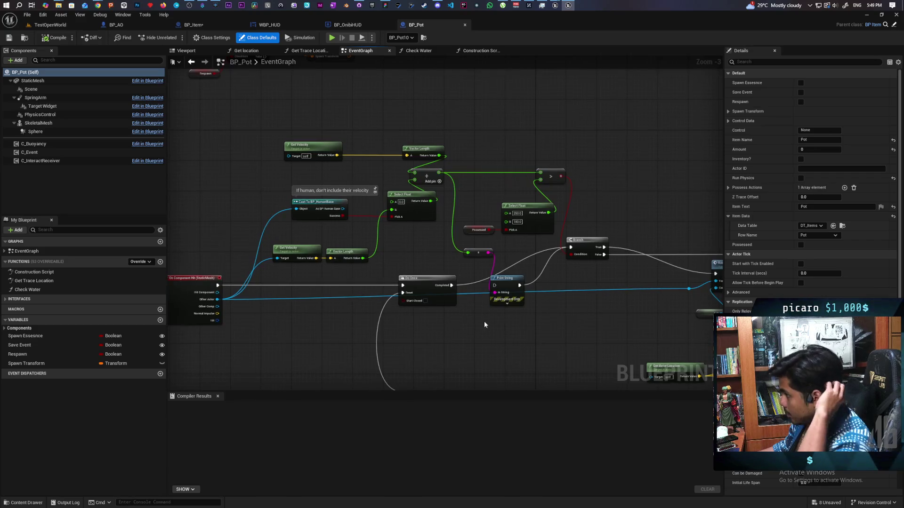
{"action": "scroll", "coordinate": [482, 322], "scroll_direction": "down", "scroll_amount": 4}
{"action": "left_click_drag", "start_coordinate": [566, 317], "coordinate": [357, 281]}
{"action": "scroll", "coordinate": [563, 288], "scroll_direction": "down", "scroll_amount": 1}
{"action": "left_click_drag", "start_coordinate": [563, 288], "coordinate": [484, 285]}
{"action": "scroll", "coordinate": [485, 284], "scroll_direction": "down", "scroll_amount": 1}
{"action": "scroll", "coordinate": [412, 267], "scroll_direction": "up", "scroll_amount": 1}
{"action": "mouse_move", "coordinate": [413, 267]}
{"action": "left_mouse_down"}
{"action": "mouse_move", "coordinate": [428, 296]}
{"action": "mouse_move", "coordinate": [434, 252]}
{"action": "mouse_move", "coordinate": [497, 250]}
{"action": "left_mouse_up"}
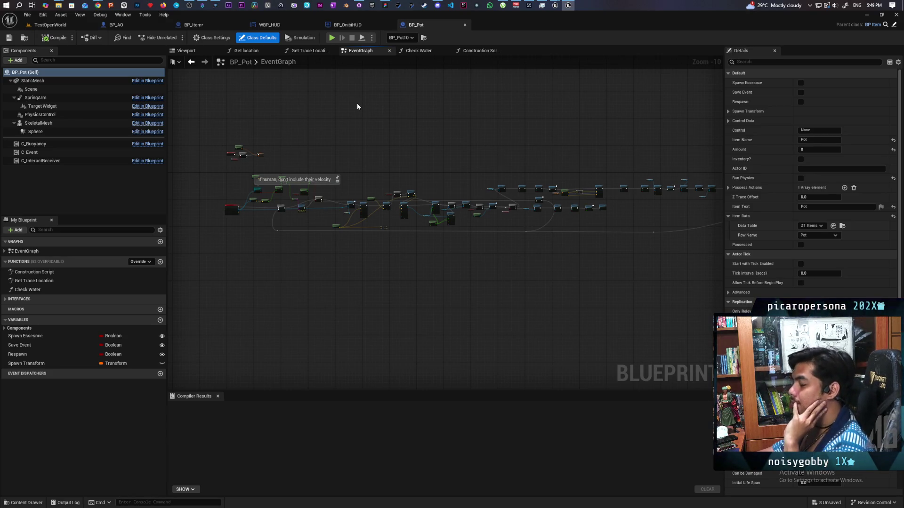
{"action": "left_click", "coordinate": [287, 25]}
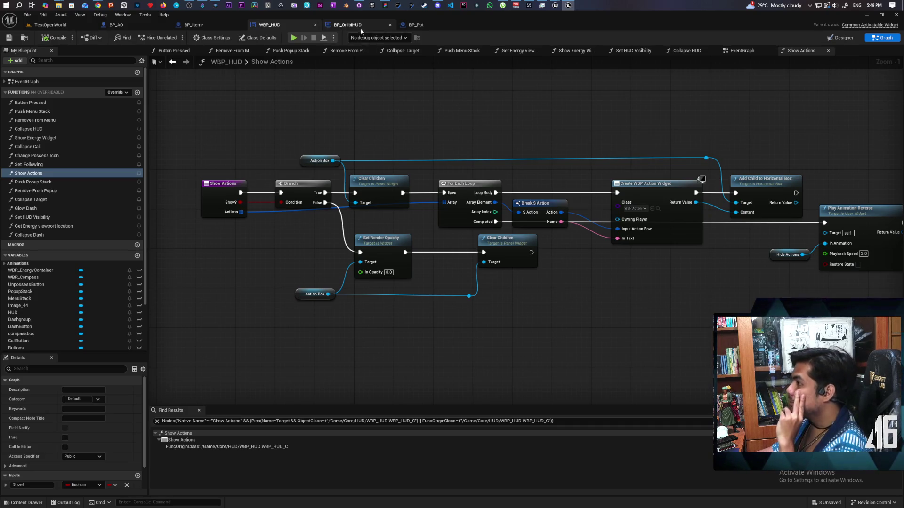
Step: In WBP_HUD's Designer, inspect Unpossess, Dash, Call buttons, their containers, Image_44 and the Vertical Box
{"action": "left_click", "coordinate": [841, 40]}
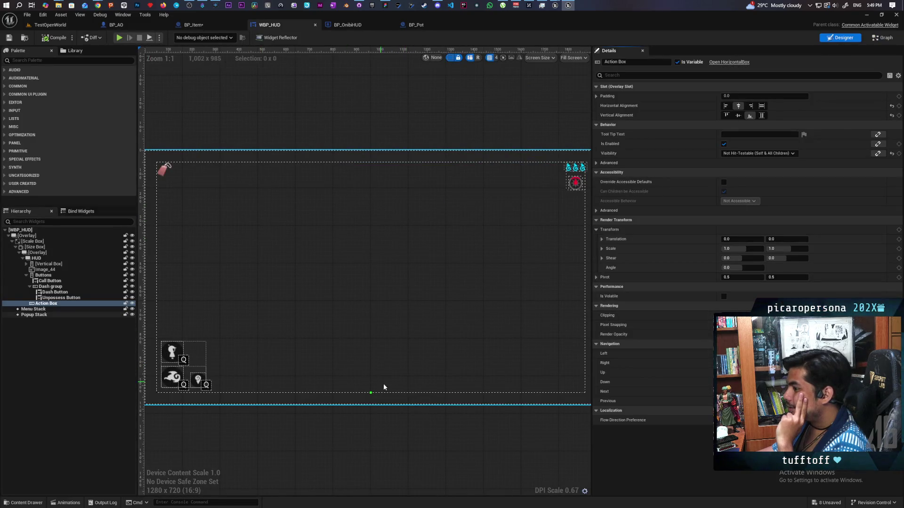
{"action": "left_click", "coordinate": [61, 298]}
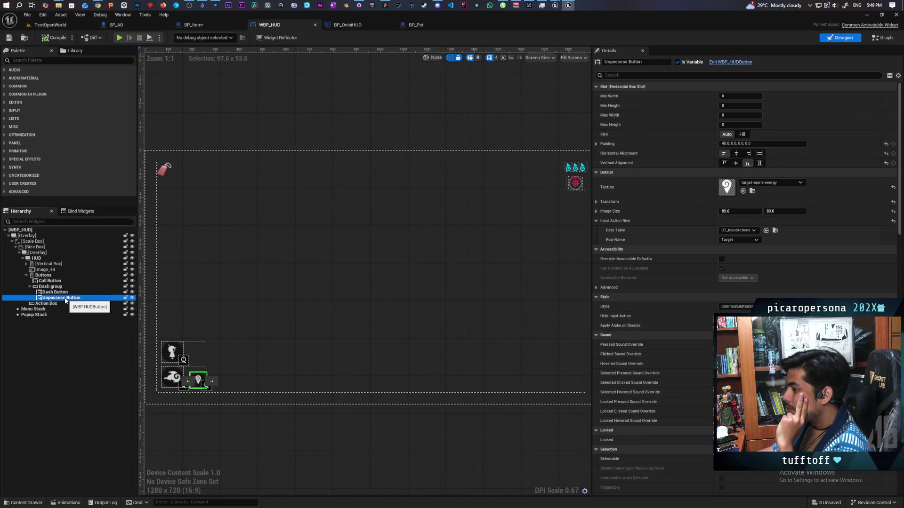
{"action": "left_click", "coordinate": [66, 293]}
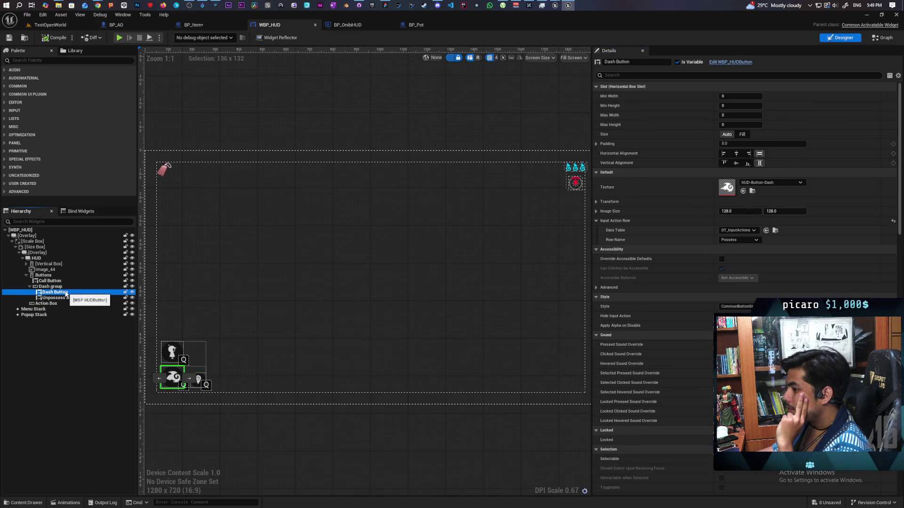
{"action": "left_click", "coordinate": [63, 286]}
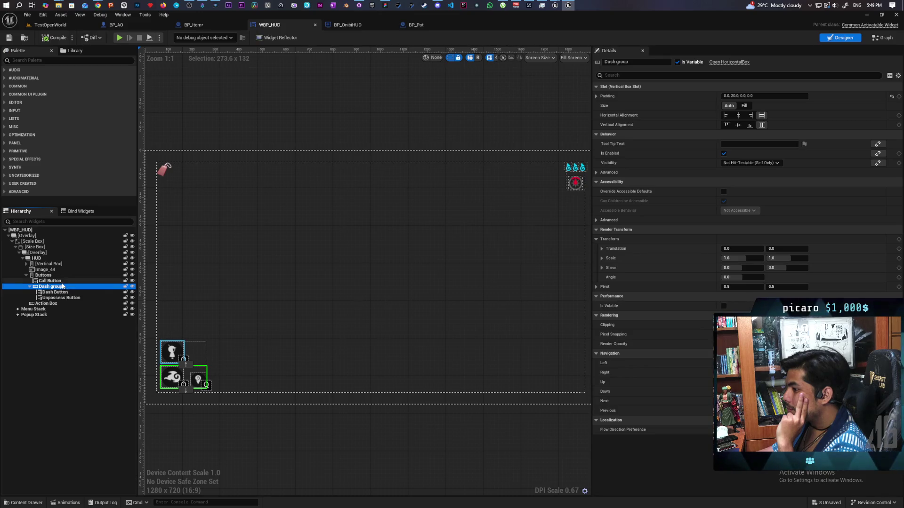
{"action": "left_click", "coordinate": [62, 281]}
{"action": "left_click", "coordinate": [61, 275]}
{"action": "left_click", "coordinate": [60, 269]}
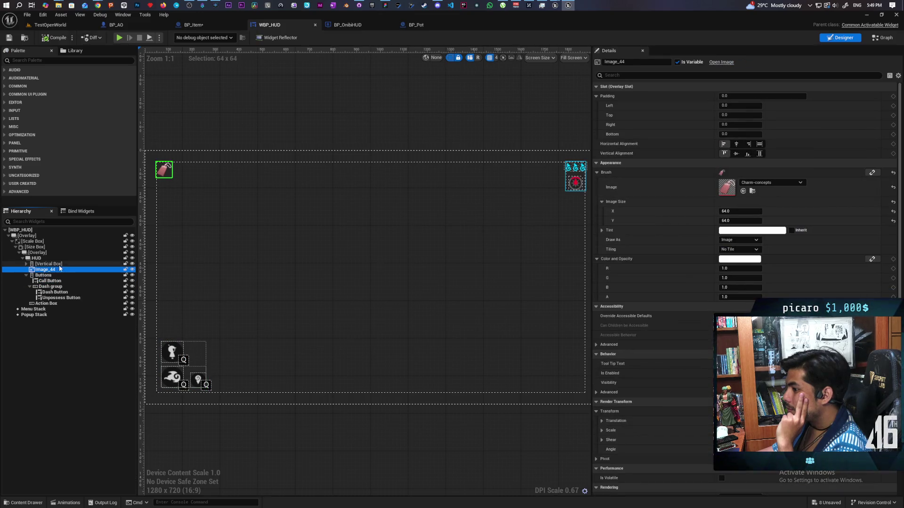
{"action": "left_click", "coordinate": [55, 263]}
Step: Inspect the HUD, Overlay, Size Box, Scale Box and root WBP_HUD widgets, then return to BP_AO
{"action": "left_click", "coordinate": [50, 259]}
{"action": "left_click", "coordinate": [53, 252]}
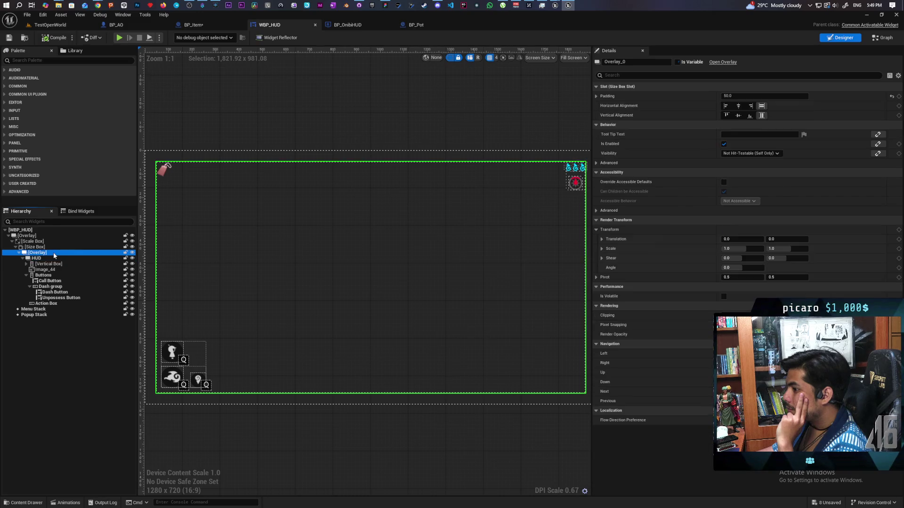
{"action": "left_click", "coordinate": [53, 247]}
{"action": "left_click", "coordinate": [55, 241]}
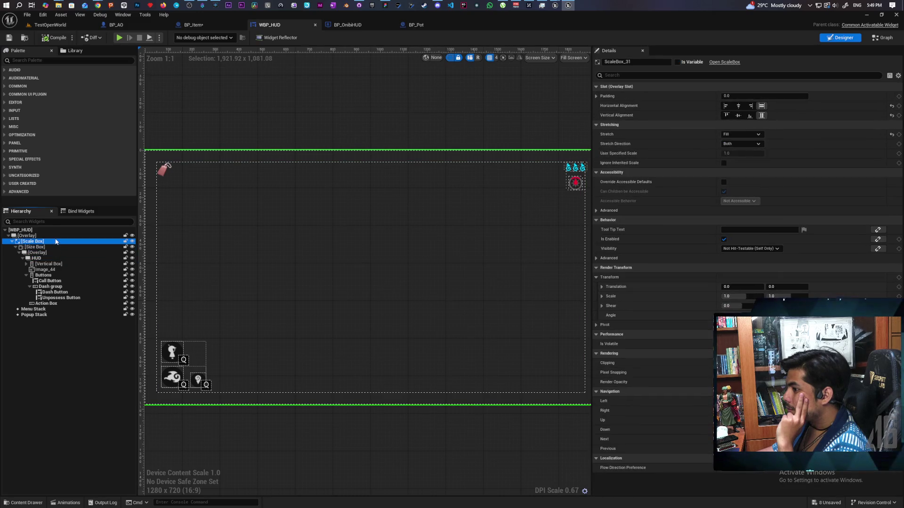
{"action": "left_click", "coordinate": [54, 236]}
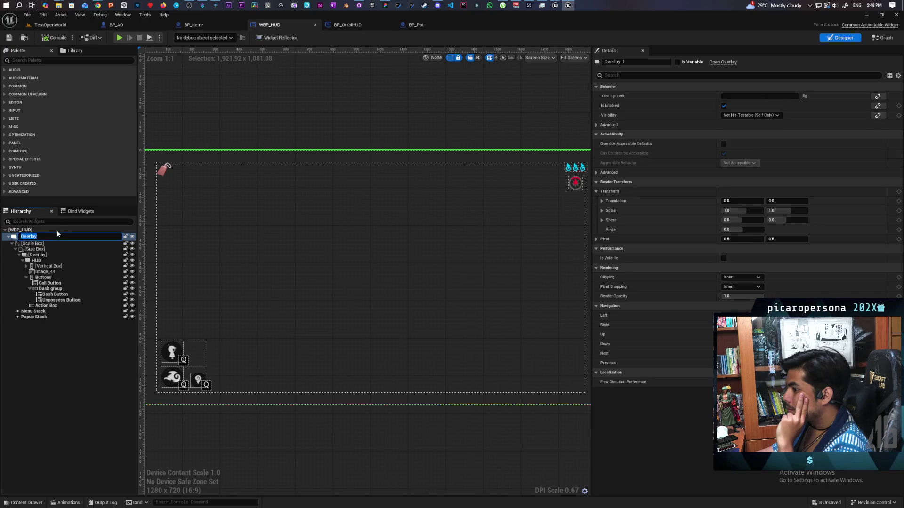
{"action": "left_click", "coordinate": [56, 230]}
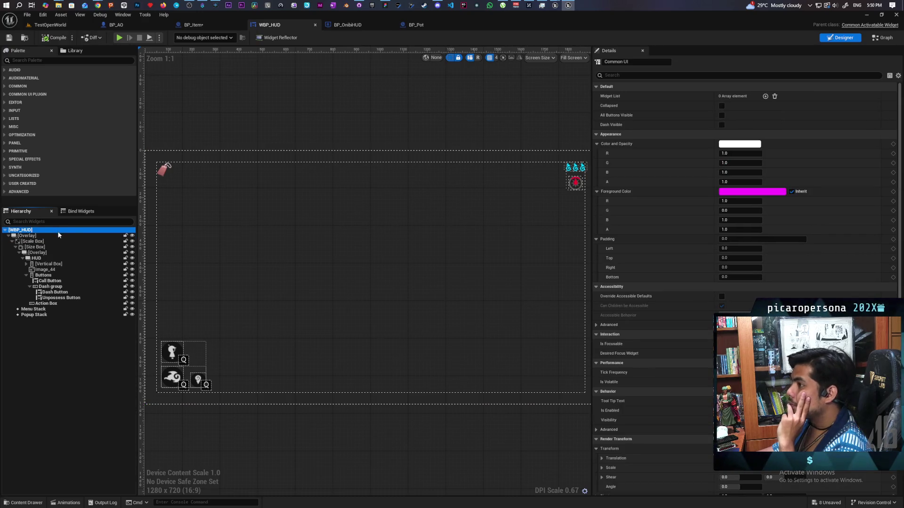
{"action": "left_click", "coordinate": [134, 22]}
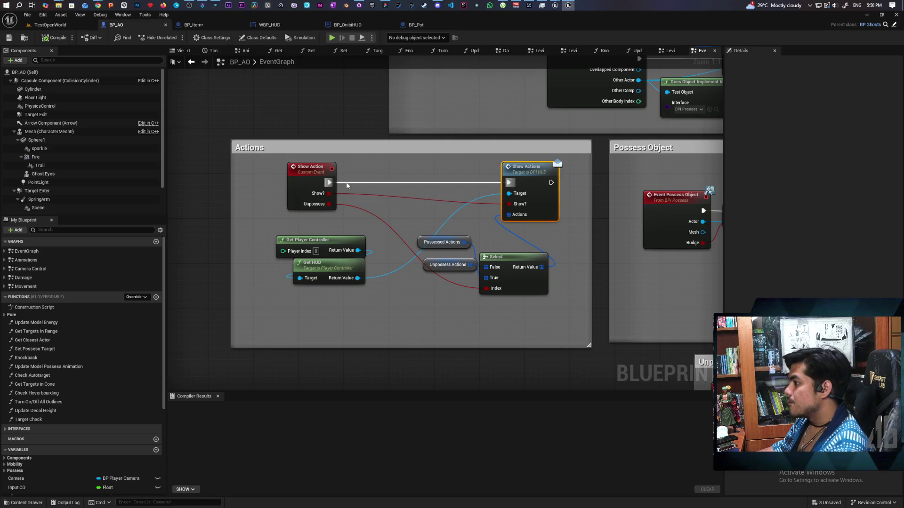
Step: Disconnect Show Action from the Show Actions call and save all modified assets
{"action": "left_click", "coordinate": [202, 113]}
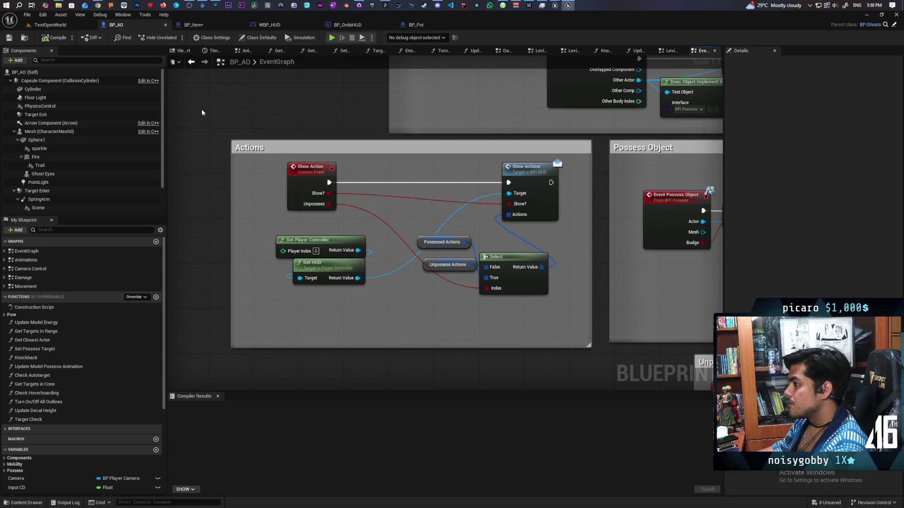
{"action": "left_click", "coordinate": [344, 183], "text": "alt"}
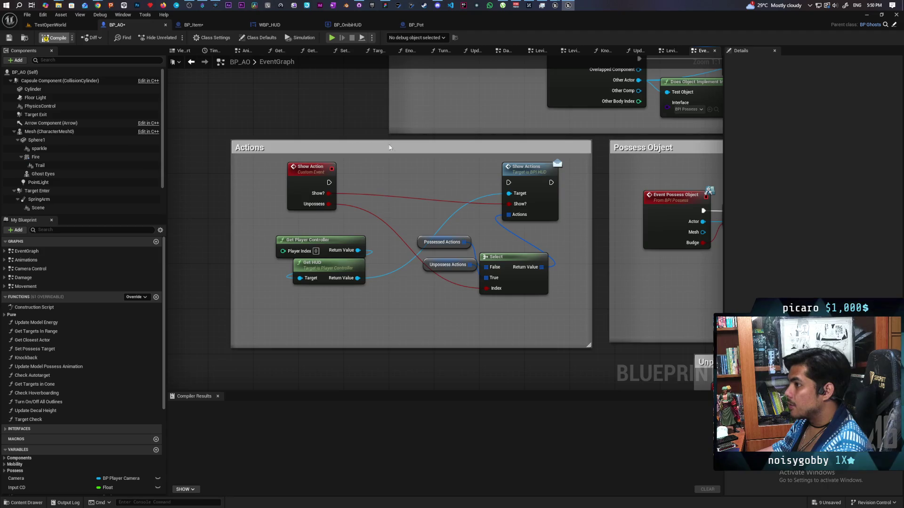
{"action": "key", "text": "ctrl+s"}
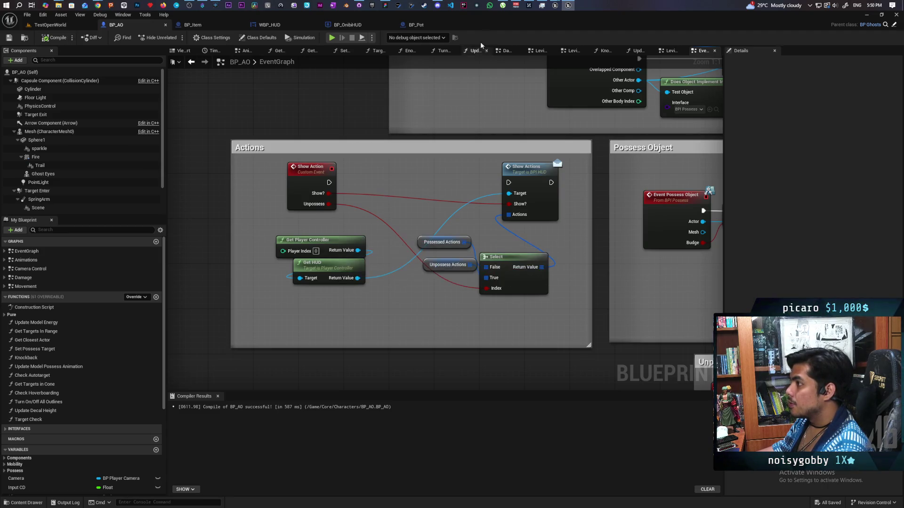
{"action": "double_click", "coordinate": [500, 26]}
{"action": "mouse_move", "coordinate": [500, 28]}
{"action": "left_mouse_down"}
{"action": "mouse_move", "coordinate": [608, 174]}
{"action": "mouse_move", "coordinate": [444, 74]}
{"action": "left_mouse_up"}
{"action": "scroll", "coordinate": [442, 215], "scroll_direction": "down", "scroll_amount": 2}
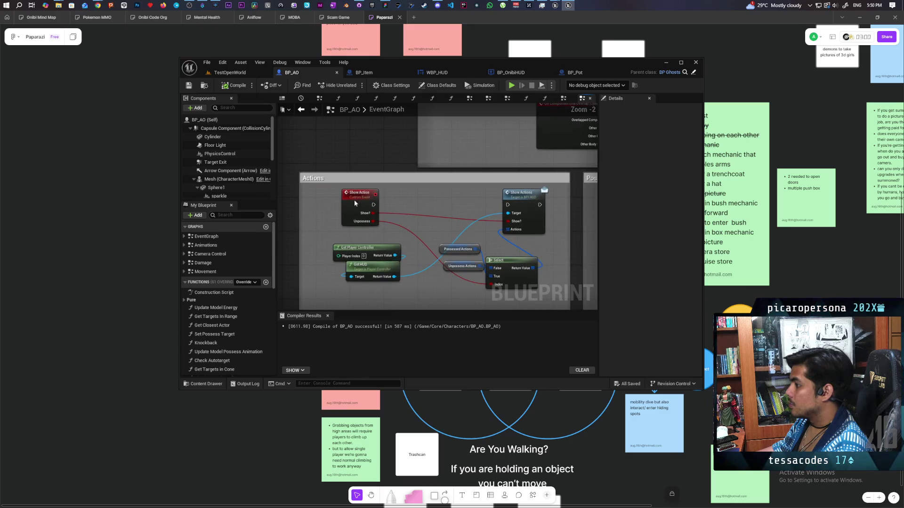
Step: Find all references to Show Action by name and visit each of its calls
{"action": "right_click", "coordinate": [355, 201]}
{"action": "mouse_move", "coordinate": [395, 275]}
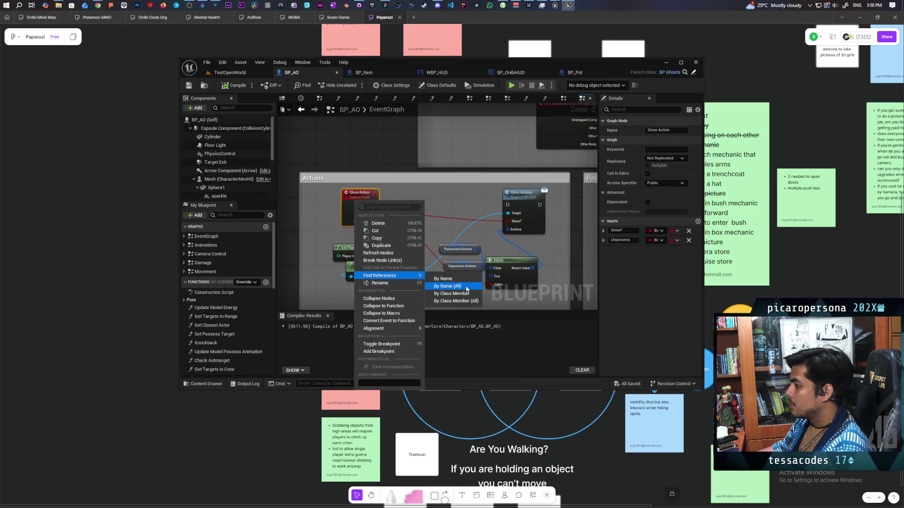
{"action": "left_click", "coordinate": [456, 301]}
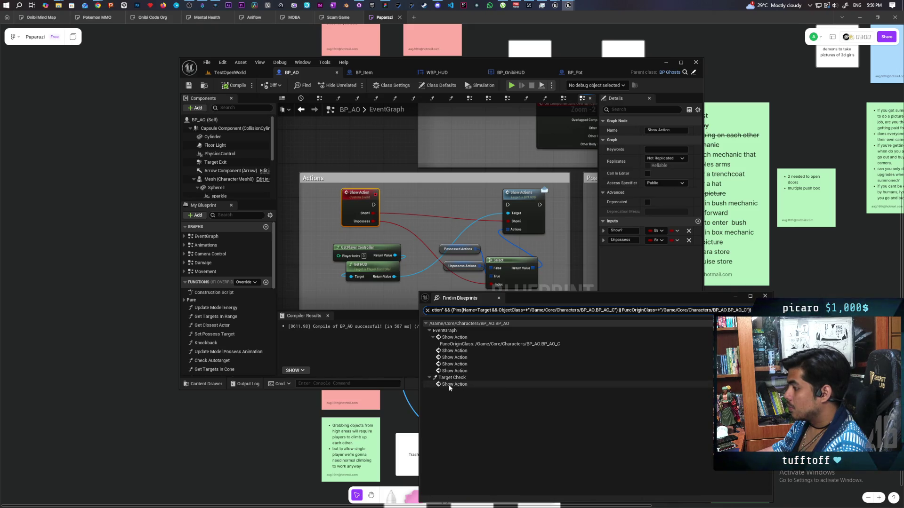
{"action": "left_click", "coordinate": [454, 371]}
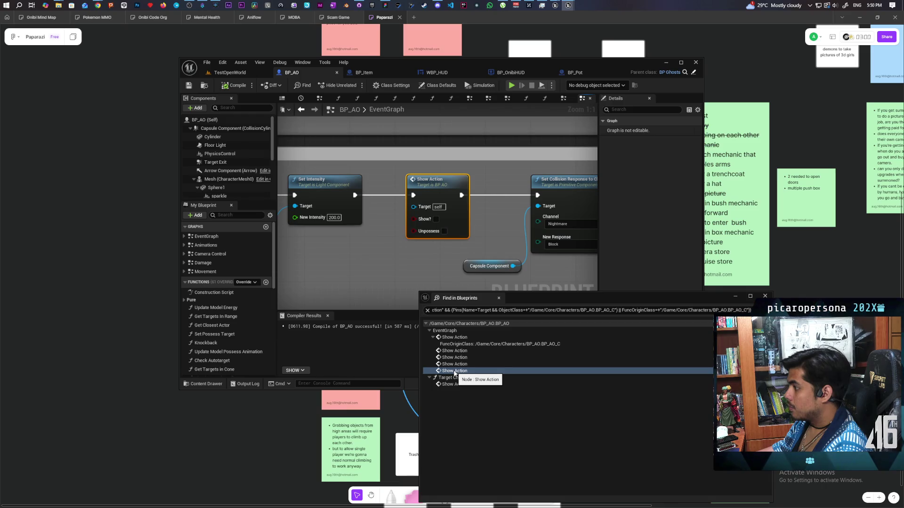
{"action": "scroll", "coordinate": [376, 277], "scroll_direction": "down", "scroll_amount": 6}
{"action": "scroll", "coordinate": [586, 228], "scroll_direction": "up", "scroll_amount": 5}
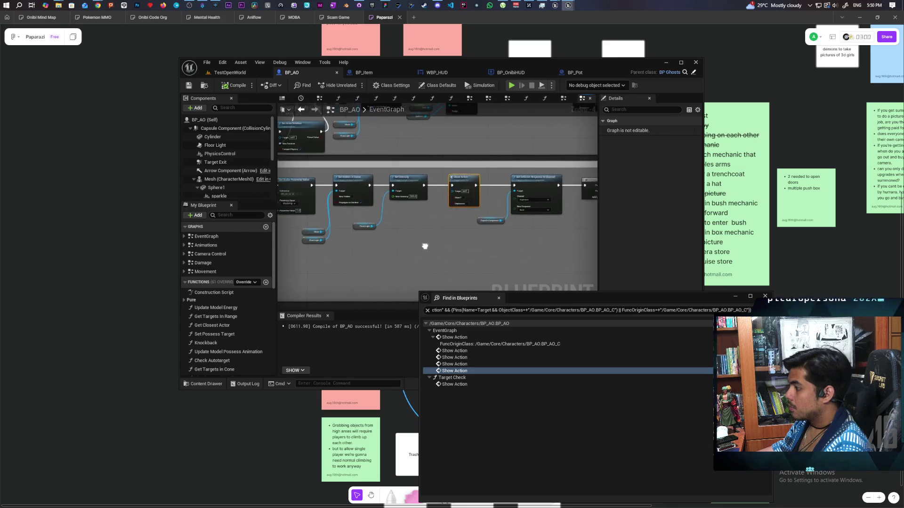
{"action": "left_click", "coordinate": [453, 364]}
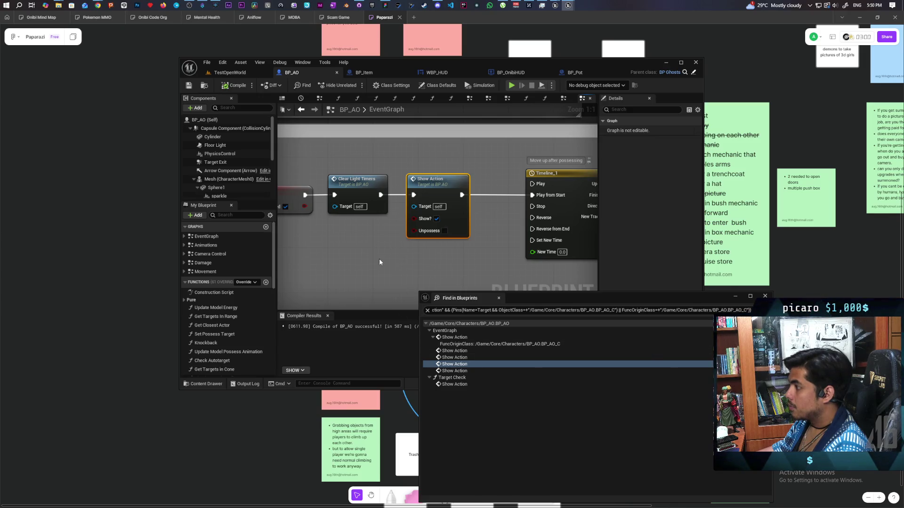
{"action": "scroll", "coordinate": [375, 256], "scroll_direction": "down", "scroll_amount": 4}
{"action": "mouse_move", "coordinate": [384, 240]}
{"action": "left_mouse_down"}
{"action": "mouse_move", "coordinate": [536, 212]}
{"action": "mouse_move", "coordinate": [470, 216]}
{"action": "left_mouse_up"}
{"action": "key", "text": "Home"}
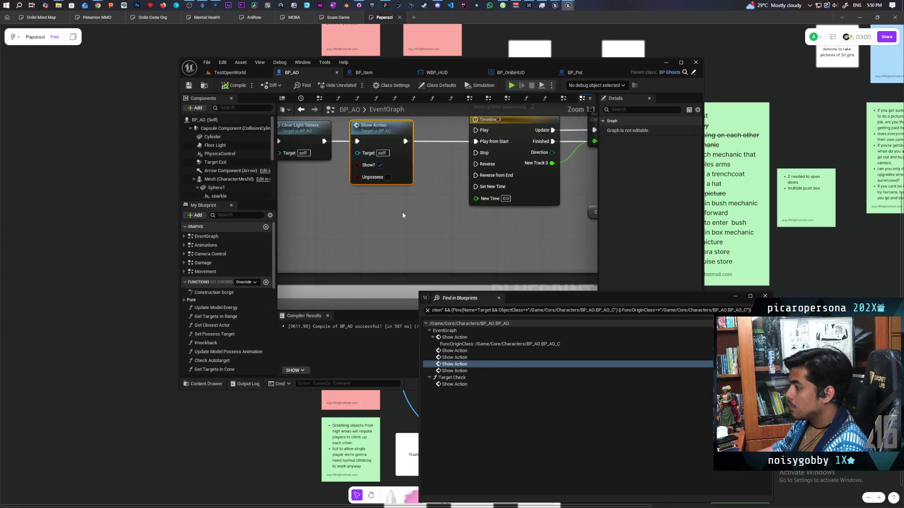
{"action": "left_click_drag", "start_coordinate": [403, 214], "coordinate": [464, 257]}
Step: Route Clear Light Timers straight into the timeline's Play from Start, bypassing Show Action
{"action": "left_click_drag", "start_coordinate": [389, 184], "coordinate": [538, 184]}
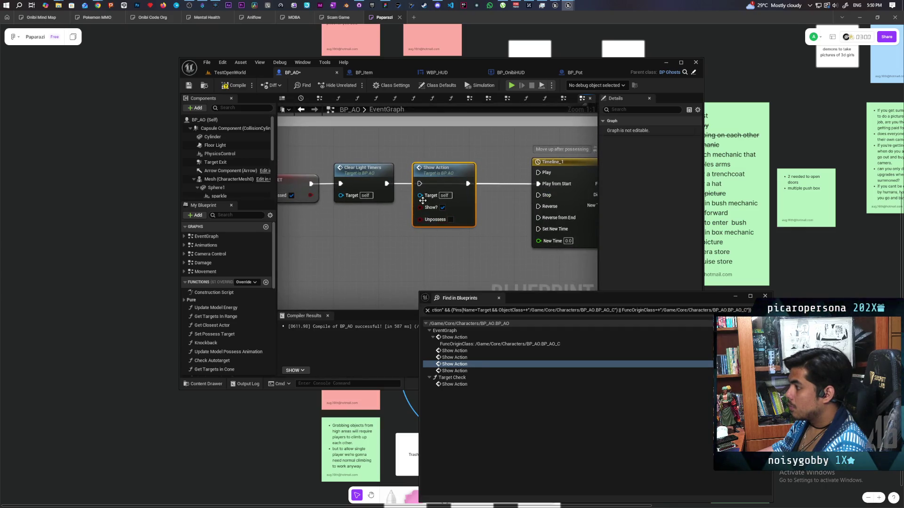
{"action": "scroll", "coordinate": [422, 202], "scroll_direction": "down", "scroll_amount": 4}
{"action": "left_click_drag", "start_coordinate": [294, 221], "coordinate": [156, 217]}
{"action": "scroll", "coordinate": [421, 208], "scroll_direction": "up", "scroll_amount": 1}
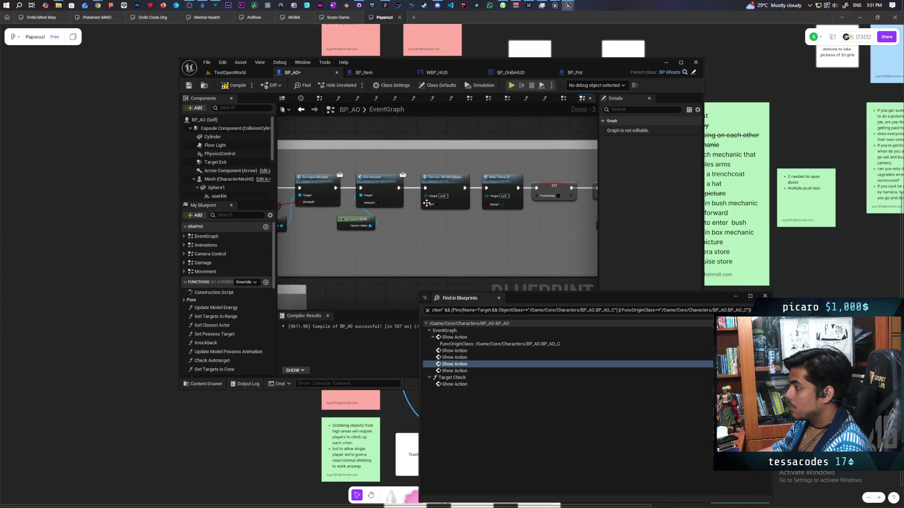
{"action": "scroll", "coordinate": [411, 234], "scroll_direction": "down", "scroll_amount": 4}
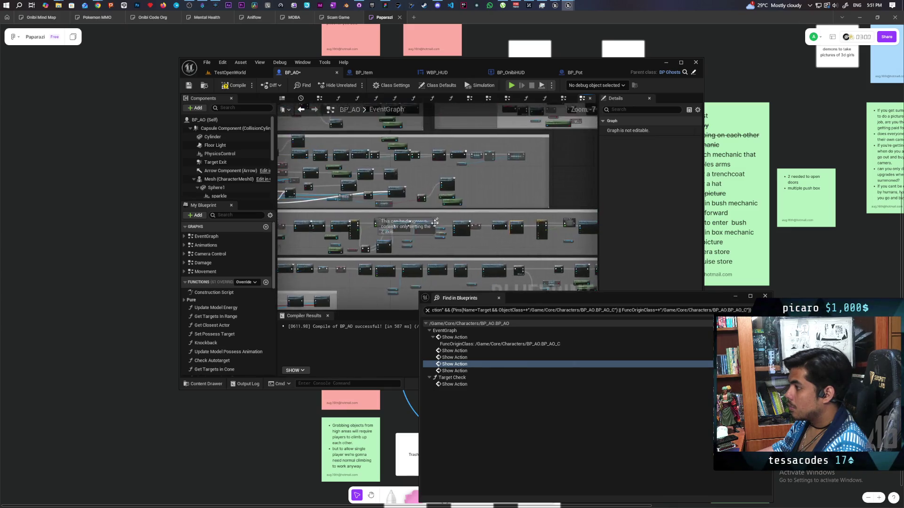
{"action": "scroll", "coordinate": [366, 237], "scroll_direction": "up", "scroll_amount": 5}
Step: Wire the Show Action event into Show Actions, then compile and save BP_AO
{"action": "left_click_drag", "start_coordinate": [365, 237], "coordinate": [508, 239]}
{"action": "left_click", "coordinate": [231, 86]}
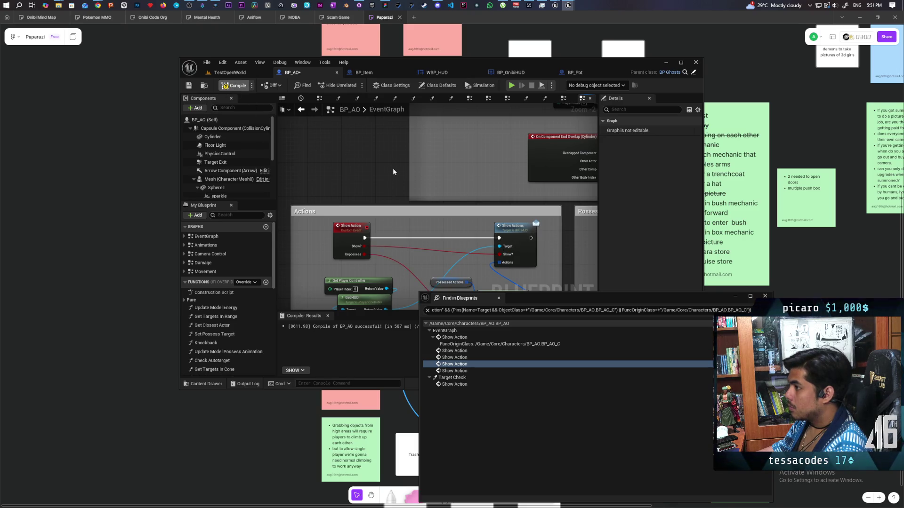
{"action": "key", "text": "ctrl+s"}
{"action": "left_click_drag", "start_coordinate": [572, 296], "coordinate": [579, 384]}
{"action": "left_click_drag", "start_coordinate": [462, 266], "coordinate": [461, 208]}
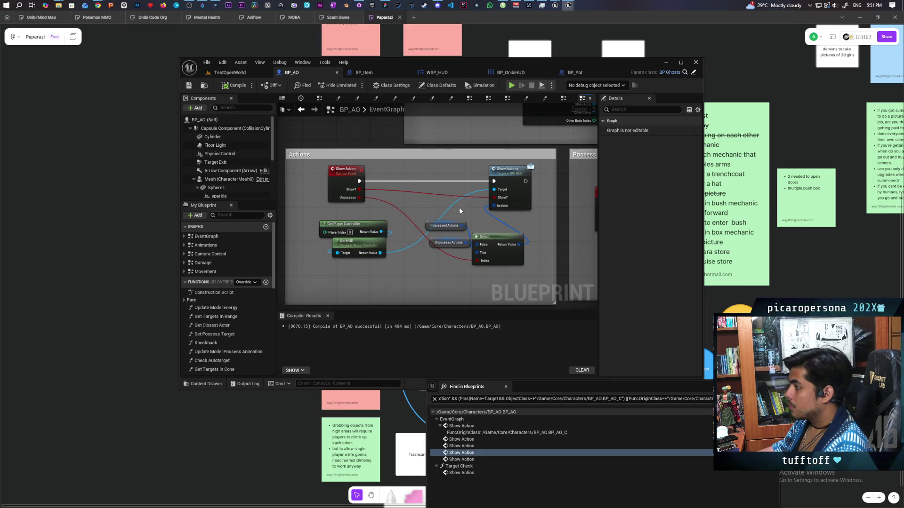
Step: Play-test the TestOpenWorld level, stop it, and maximize the editor window
{"action": "left_click", "coordinate": [226, 72]}
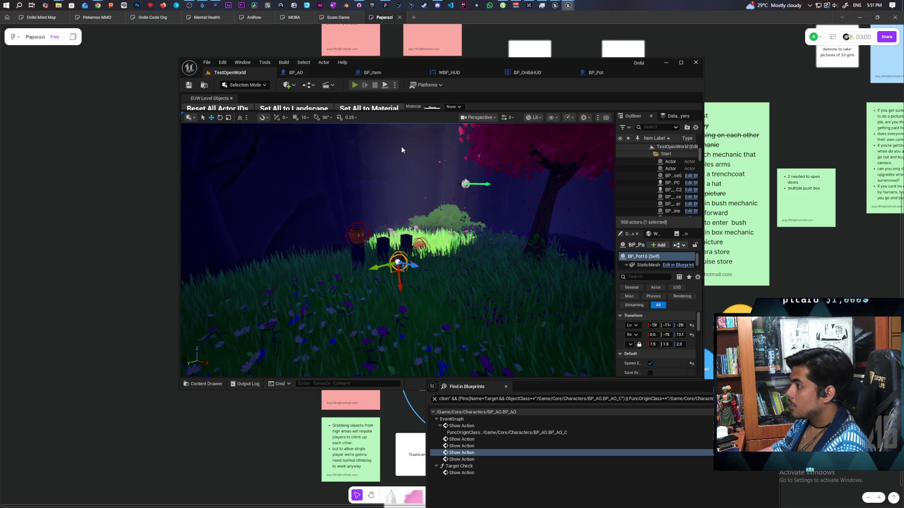
{"action": "key", "text": "alt+p"}
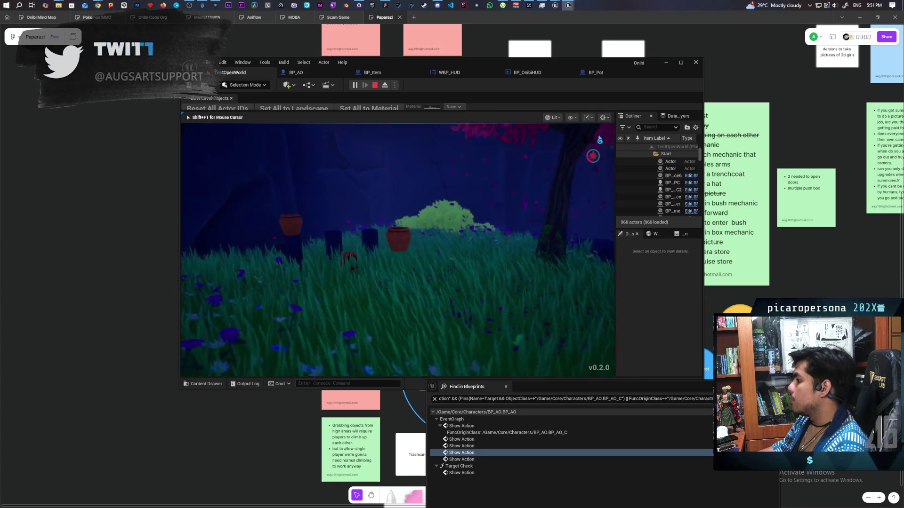
{"action": "key", "text": "Escape"}
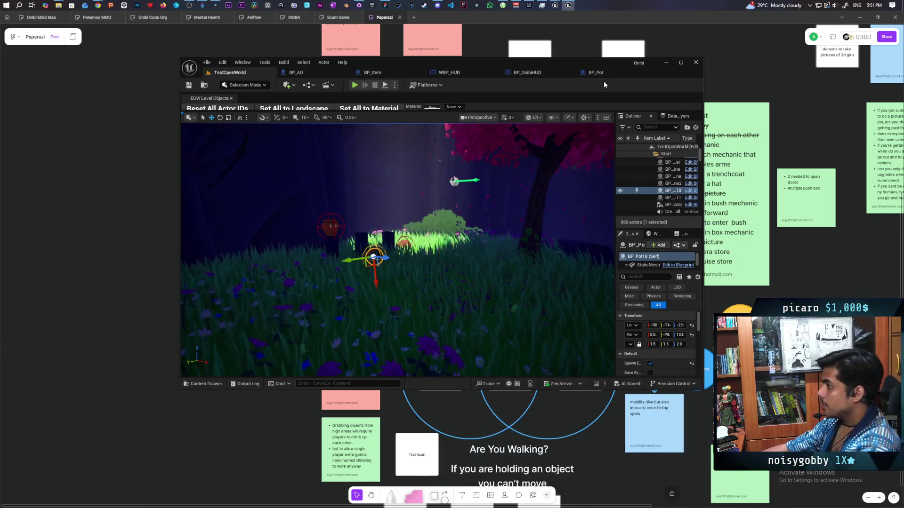
{"action": "double_click", "coordinate": [610, 61]}
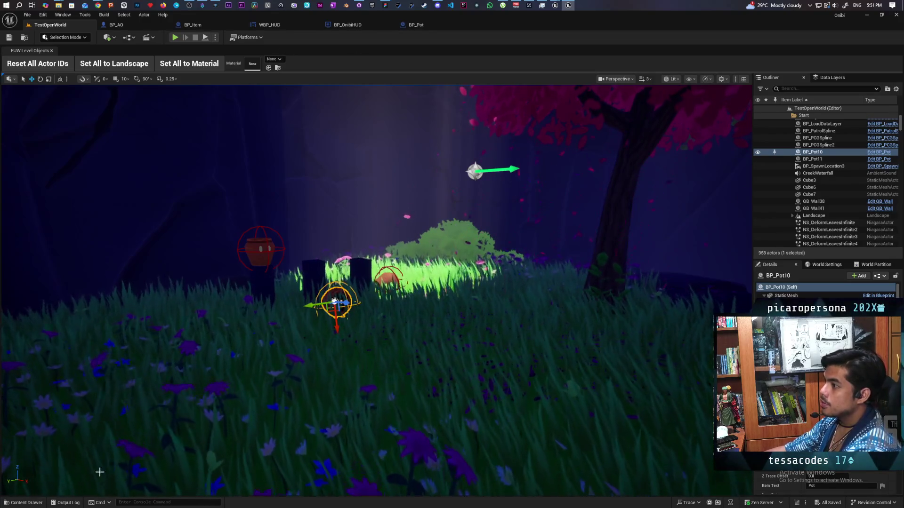
Step: Check the level's world settings and open BP_OnibiGamemode_Explore_MainMenu from GameModes
{"action": "left_click", "coordinate": [23, 502]}
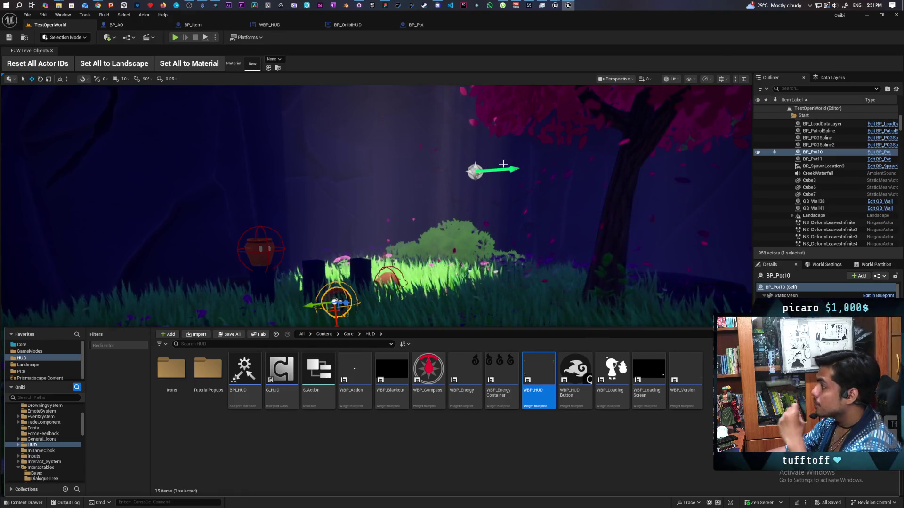
{"action": "left_click", "coordinate": [826, 265]}
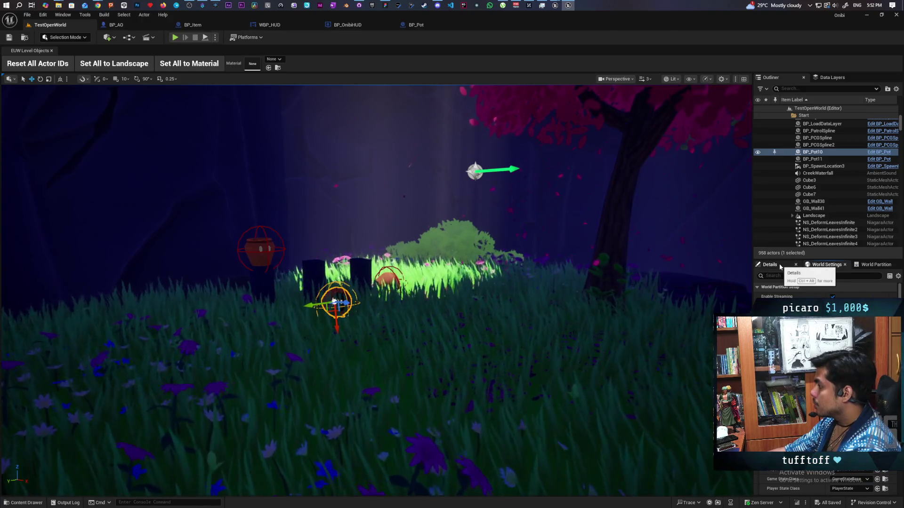
{"action": "scroll", "coordinate": [827, 388], "scroll_direction": "down", "scroll_amount": 5}
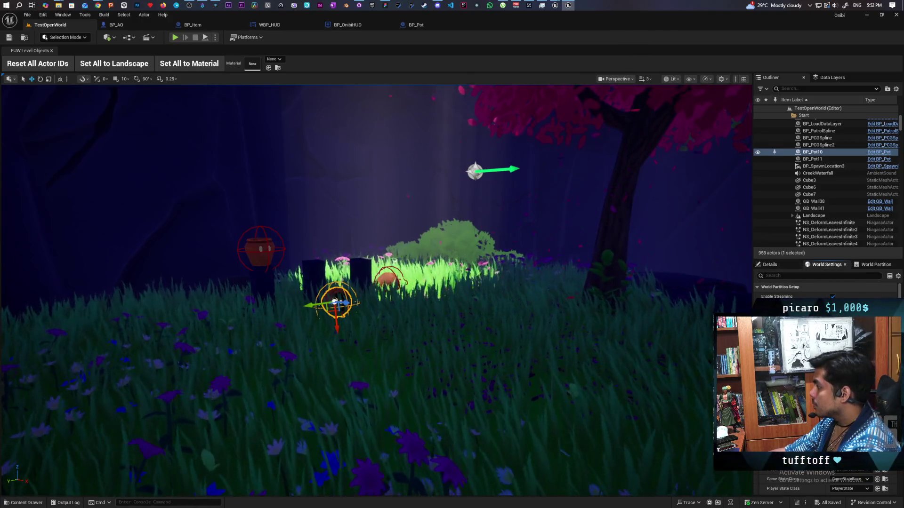
{"action": "scroll", "coordinate": [827, 388], "scroll_direction": "down", "scroll_amount": 1}
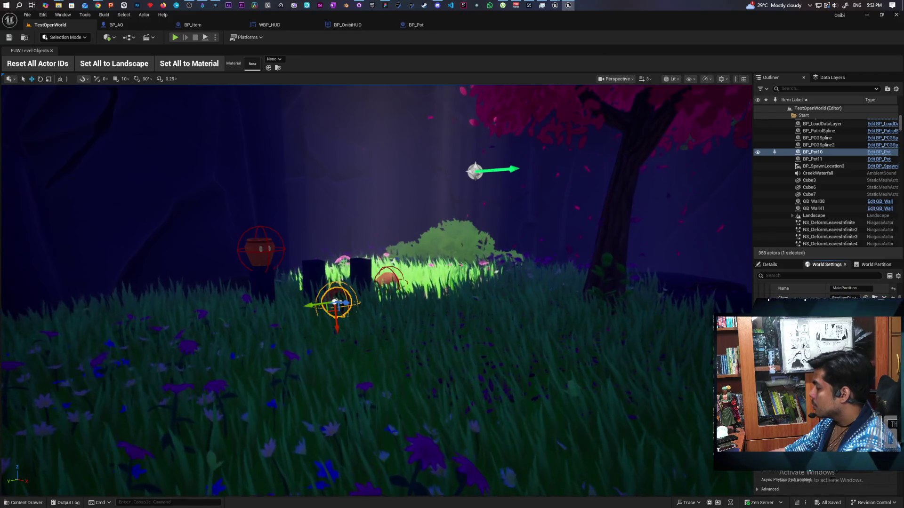
{"action": "key", "text": "ctrl+space"}
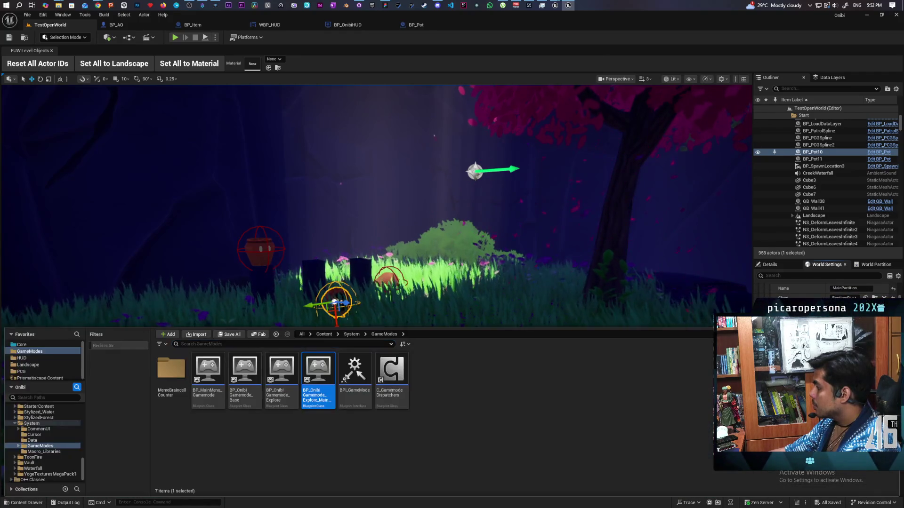
{"action": "double_click", "coordinate": [319, 372]}
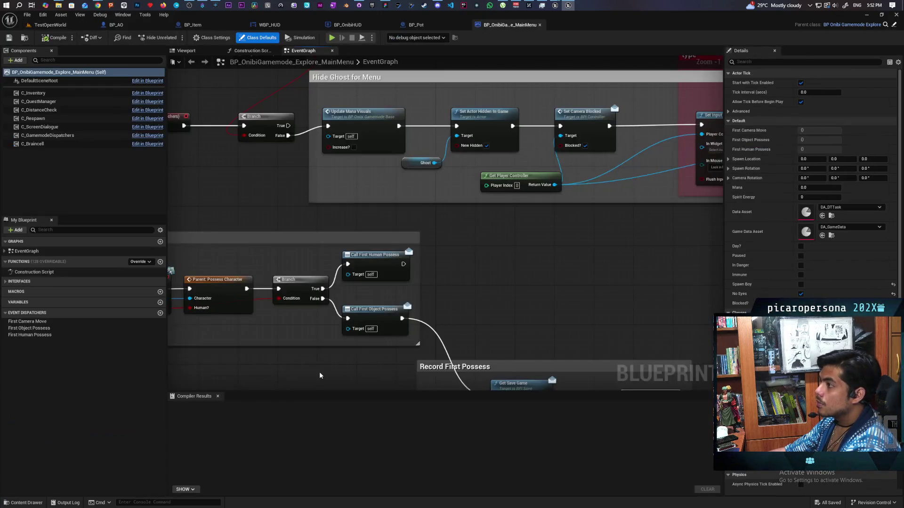
Step: Review the Listen for possession and Record First Possess logic in the game mode graph
{"action": "scroll", "coordinate": [479, 233], "scroll_direction": "down", "scroll_amount": 5}
{"action": "scroll", "coordinate": [381, 242], "scroll_direction": "up", "scroll_amount": 3}
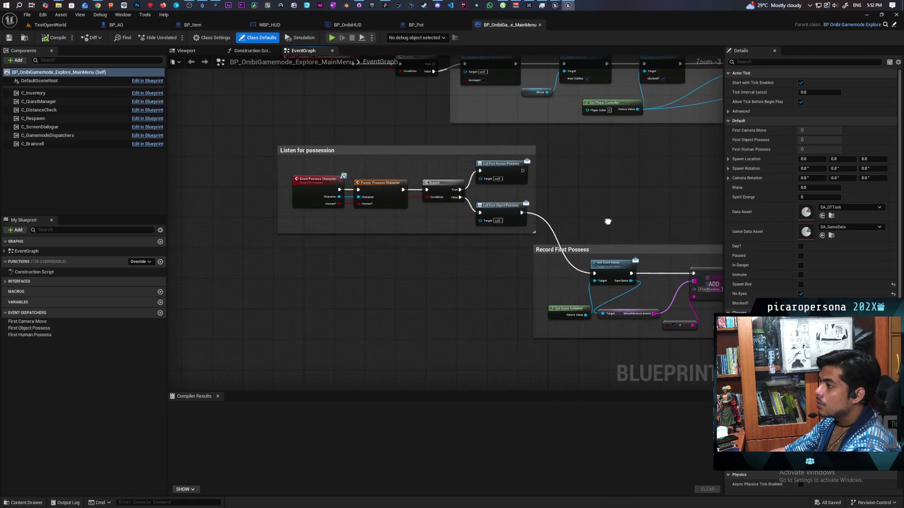
{"action": "left_click_drag", "start_coordinate": [254, 145], "coordinate": [502, 245]}
{"action": "scroll", "coordinate": [554, 204], "scroll_direction": "up", "scroll_amount": 4}
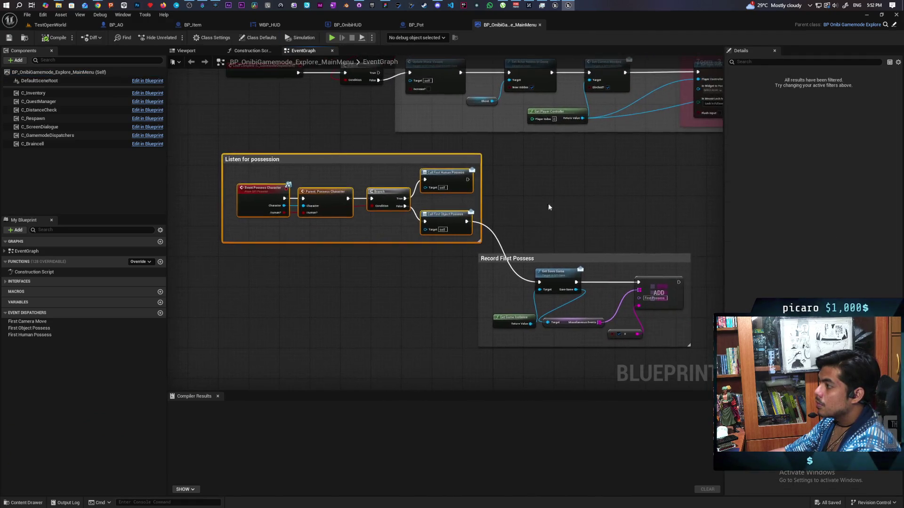
{"action": "scroll", "coordinate": [533, 200], "scroll_direction": "down", "scroll_amount": 2}
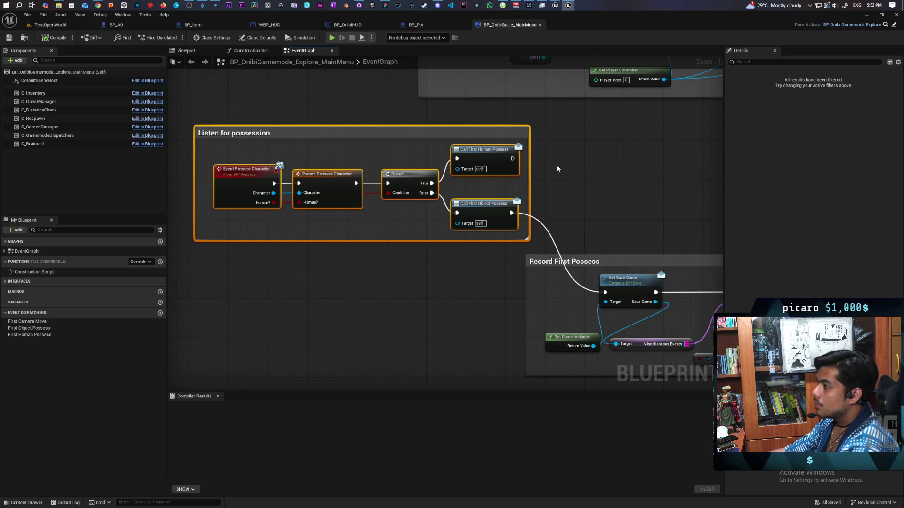
{"action": "mouse_move", "coordinate": [555, 171]}
{"action": "left_mouse_down"}
{"action": "mouse_move", "coordinate": [329, 87]}
{"action": "mouse_move", "coordinate": [474, 153]}
{"action": "left_mouse_up"}
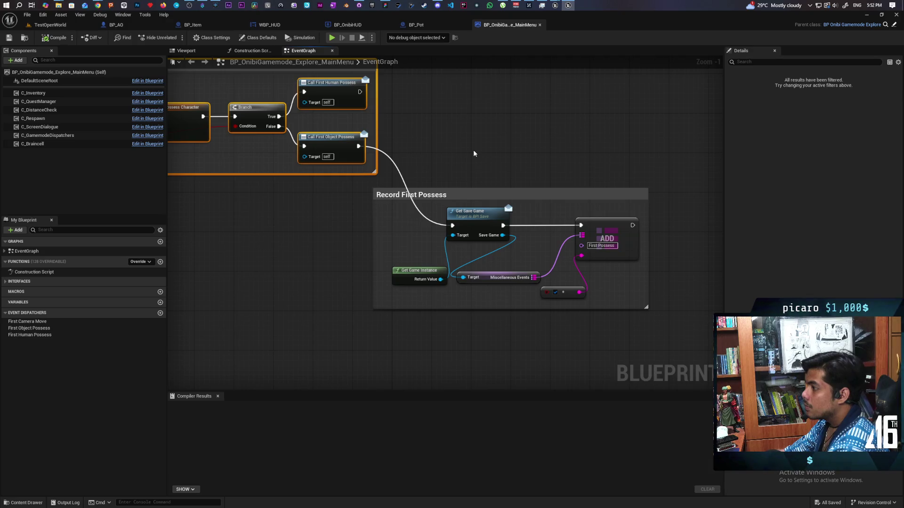
{"action": "left_click_drag", "start_coordinate": [474, 153], "coordinate": [567, 169]}
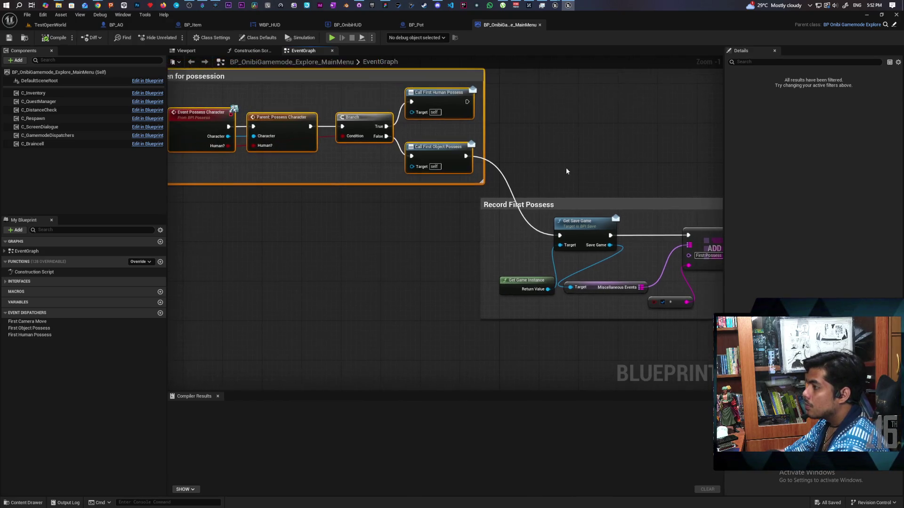
{"action": "mouse_move", "coordinate": [425, 225]}
{"action": "left_mouse_down"}
{"action": "mouse_move", "coordinate": [430, 218]}
{"action": "mouse_move", "coordinate": [382, 222]}
{"action": "mouse_move", "coordinate": [577, 169]}
{"action": "left_mouse_up"}
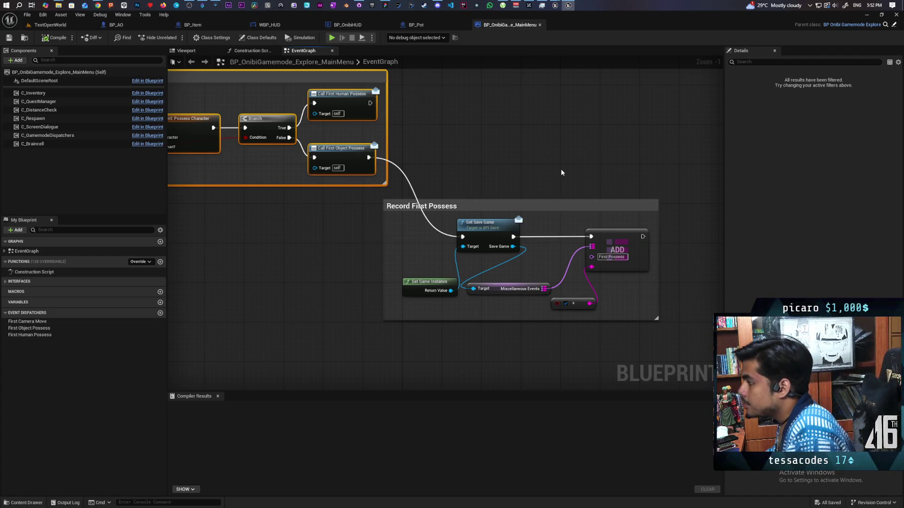
{"action": "scroll", "coordinate": [562, 173], "scroll_direction": "down", "scroll_amount": 3}
{"action": "left_click", "coordinate": [535, 174]}
Step: Look over the Hide Ghost for Menu chain, then open TestOpenWorld's Blueprints dropdown
{"action": "left_click_drag", "start_coordinate": [578, 140], "coordinate": [207, 236]}
{"action": "left_click", "coordinate": [260, 257]}
{"action": "scroll", "coordinate": [264, 286], "scroll_direction": "up", "scroll_amount": 2}
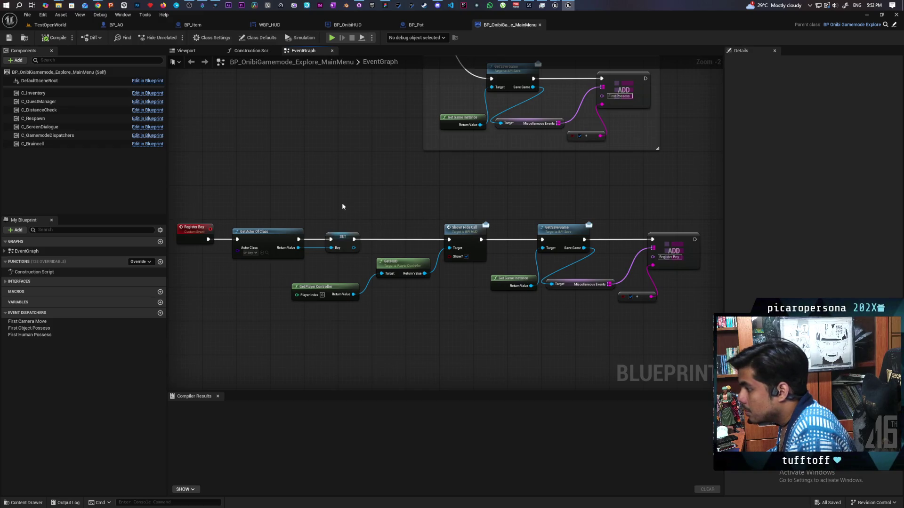
{"action": "scroll", "coordinate": [288, 314], "scroll_direction": "down", "scroll_amount": 3}
{"action": "scroll", "coordinate": [398, 268], "scroll_direction": "up", "scroll_amount": 3}
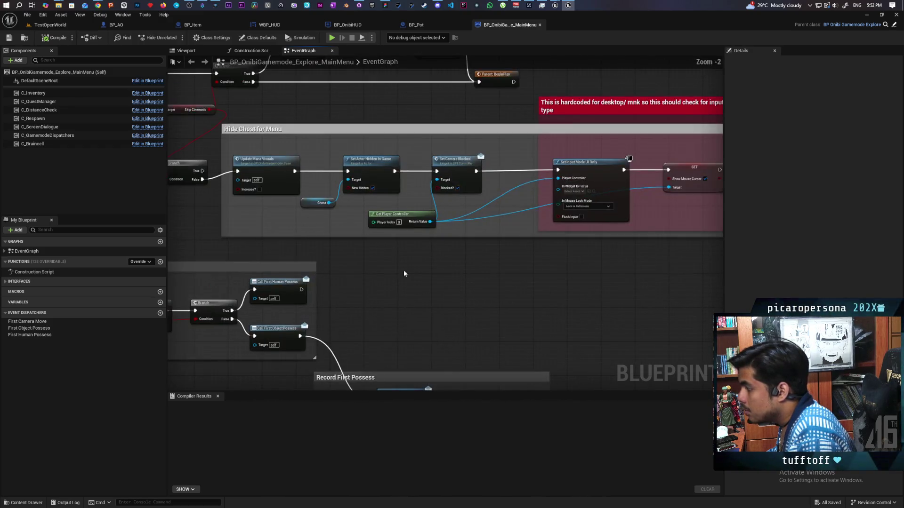
{"action": "left_click_drag", "start_coordinate": [442, 277], "coordinate": [522, 276]}
{"action": "left_click_drag", "start_coordinate": [383, 268], "coordinate": [485, 260]}
{"action": "scroll", "coordinate": [485, 261], "scroll_direction": "down", "scroll_amount": 1}
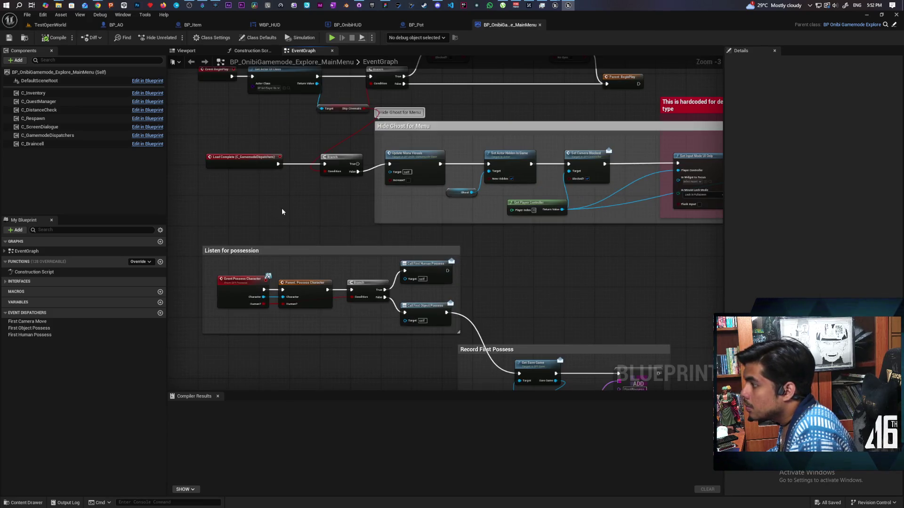
{"action": "left_click_drag", "start_coordinate": [295, 201], "coordinate": [282, 247]}
{"action": "scroll", "coordinate": [436, 205], "scroll_direction": "down", "scroll_amount": 2}
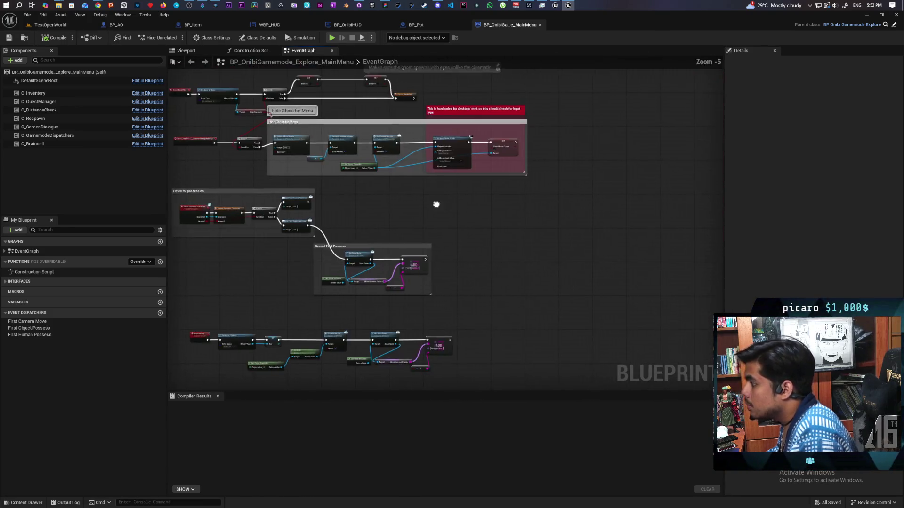
{"action": "scroll", "coordinate": [436, 205], "scroll_direction": "up", "scroll_amount": 1}
{"action": "left_click", "coordinate": [50, 24]}
{"action": "left_click", "coordinate": [128, 37]}
Step: Open TestOpenWorld's Level Blueprint and select POP Lookaround after the BP_OnibiHUD_MainMenu cast
{"action": "mouse_move", "coordinate": [168, 100]}
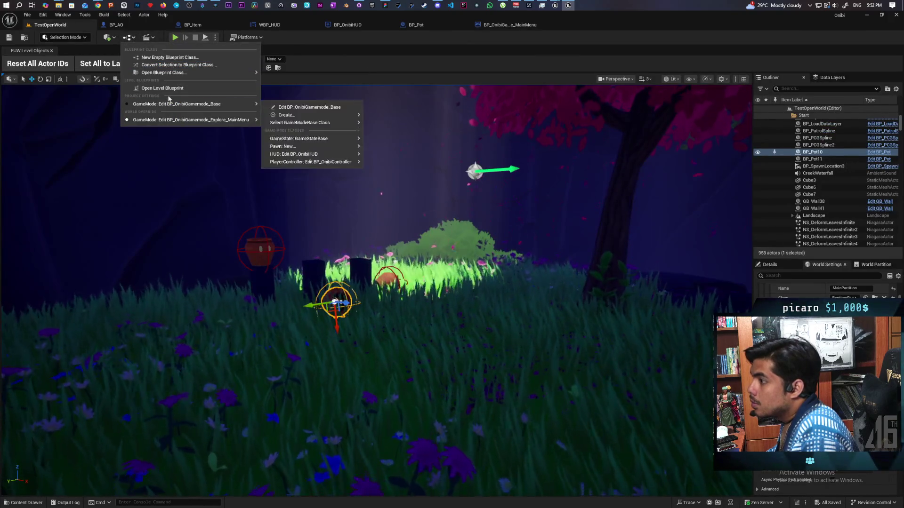
{"action": "key", "text": "Escape"}
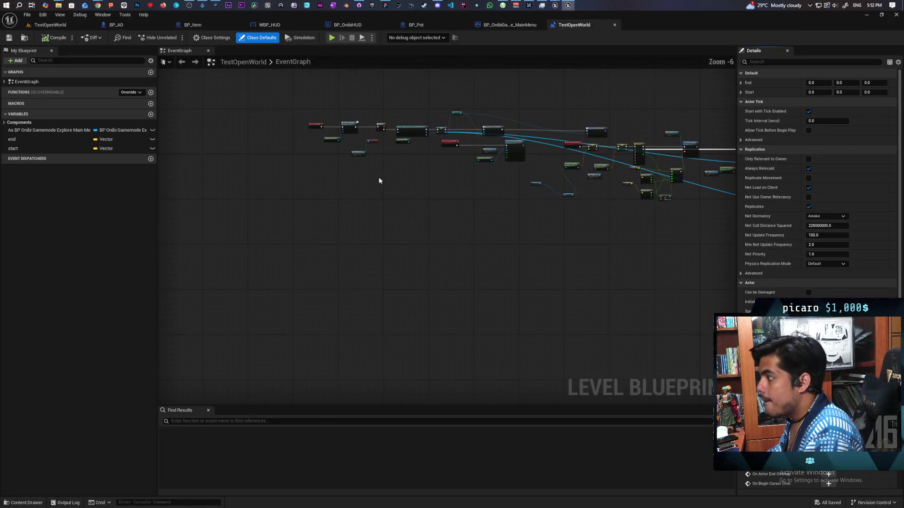
{"action": "scroll", "coordinate": [414, 216], "scroll_direction": "up", "scroll_amount": 3}
{"action": "mouse_move", "coordinate": [419, 216]}
{"action": "left_mouse_down"}
{"action": "mouse_move", "coordinate": [377, 196]}
{"action": "mouse_move", "coordinate": [311, 198]}
{"action": "left_mouse_up"}
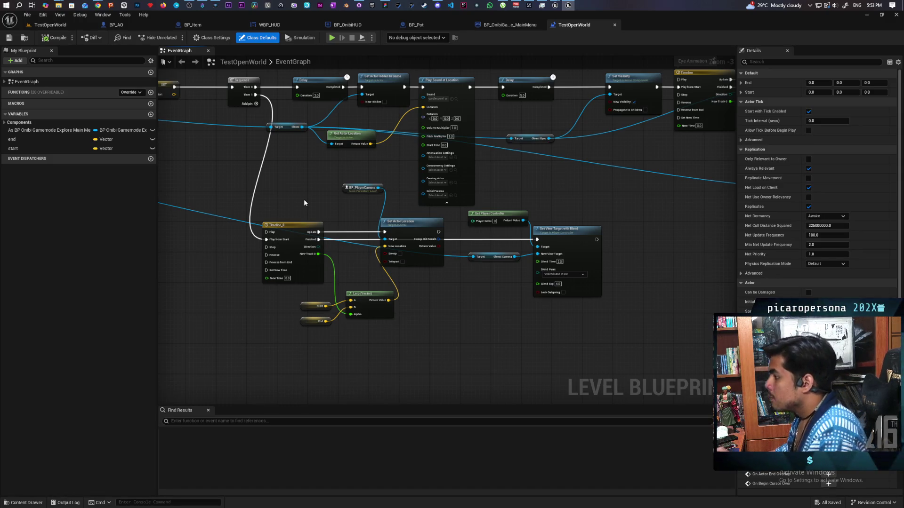
{"action": "mouse_move", "coordinate": [570, 168]}
{"action": "left_mouse_down"}
{"action": "mouse_move", "coordinate": [530, 207]}
{"action": "mouse_move", "coordinate": [576, 205]}
{"action": "mouse_move", "coordinate": [339, 200]}
{"action": "mouse_move", "coordinate": [368, 281]}
{"action": "mouse_move", "coordinate": [200, 275]}
{"action": "left_mouse_up"}
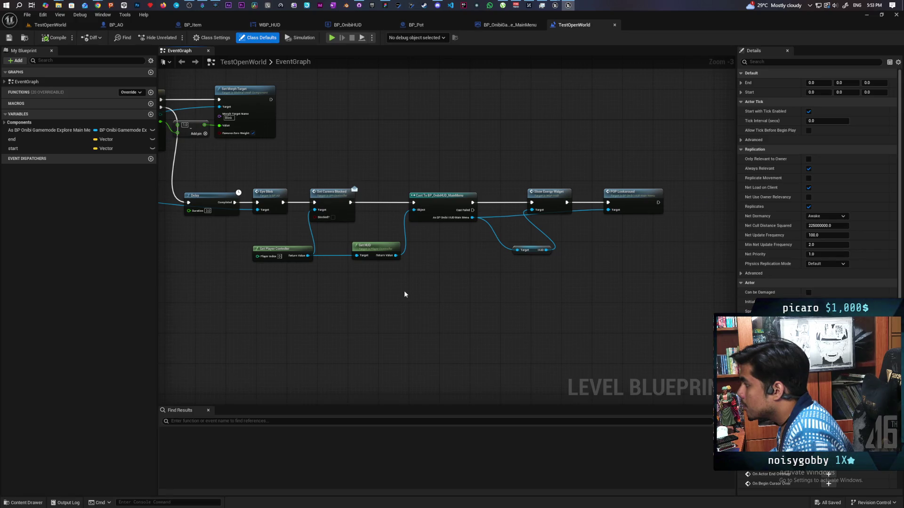
{"action": "left_click_drag", "start_coordinate": [642, 229], "coordinate": [607, 267]}
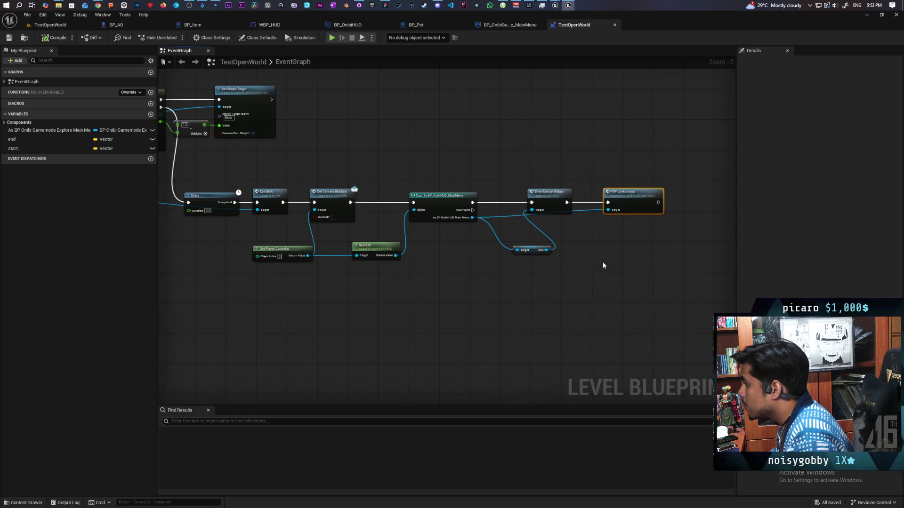
{"action": "left_click", "coordinate": [434, 193]}
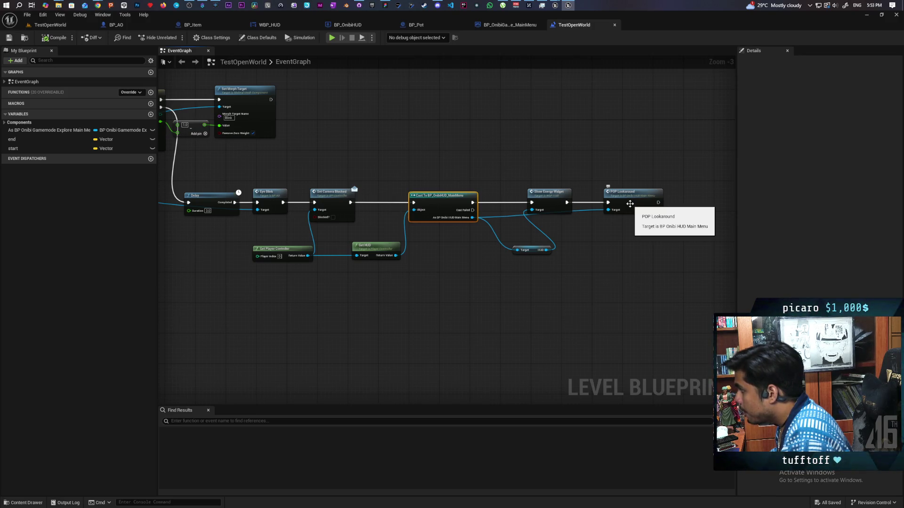
{"action": "left_click", "coordinate": [630, 203]}
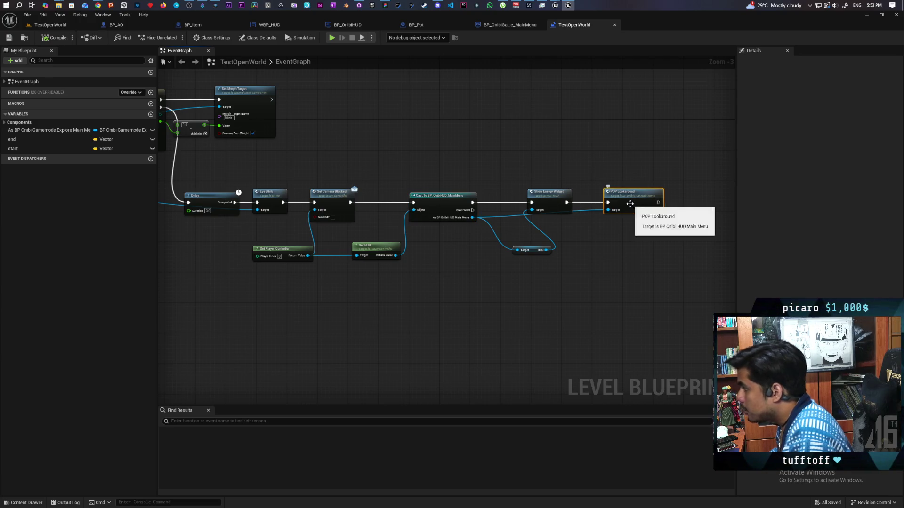
Step: Jump to POP Lookaround's definition and enlarge the POP Tutorials comment, moving POP Dash and POP Possess lower
{"action": "double_click", "coordinate": [630, 203]}
{"action": "scroll", "coordinate": [518, 247], "scroll_direction": "down", "scroll_amount": 5}
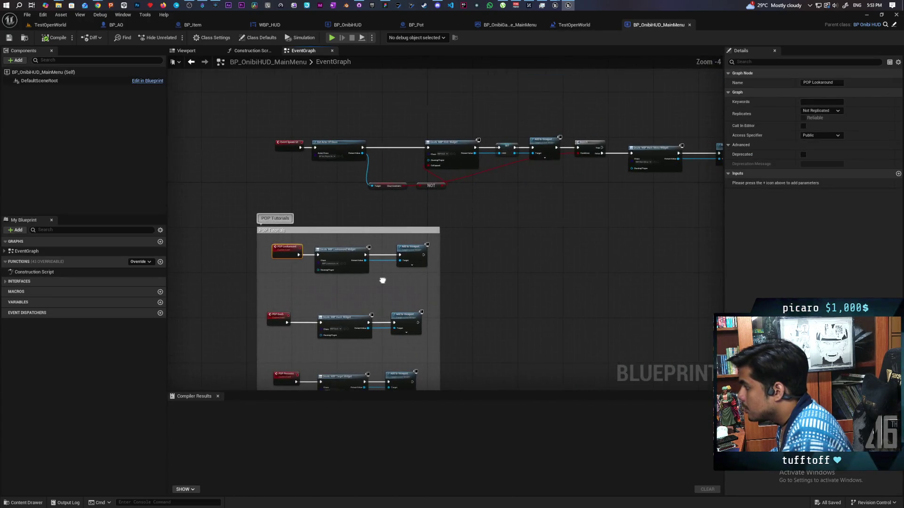
{"action": "mouse_move", "coordinate": [380, 286]}
{"action": "left_mouse_down"}
{"action": "mouse_move", "coordinate": [498, 270]}
{"action": "mouse_move", "coordinate": [504, 254]}
{"action": "left_mouse_up"}
{"action": "scroll", "coordinate": [471, 254], "scroll_direction": "up", "scroll_amount": 2}
{"action": "scroll", "coordinate": [453, 257], "scroll_direction": "up", "scroll_amount": 7}
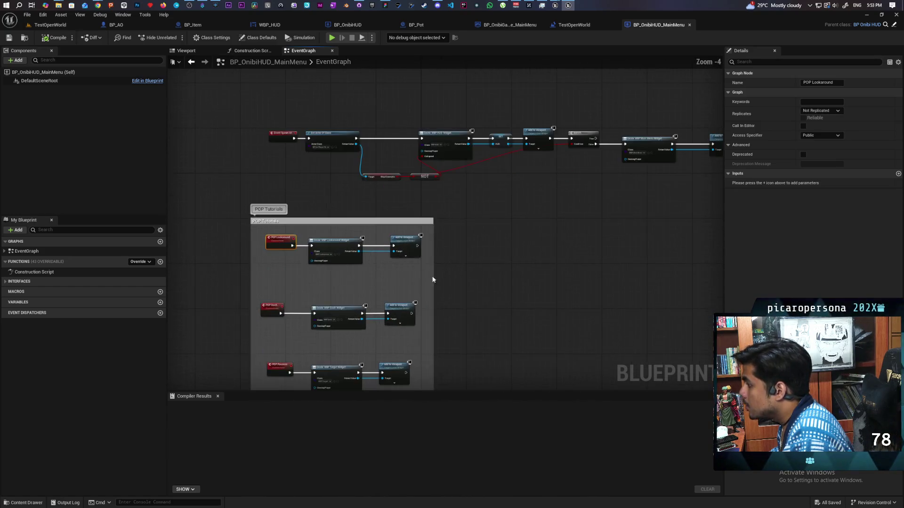
{"action": "left_click_drag", "start_coordinate": [507, 225], "coordinate": [568, 206]}
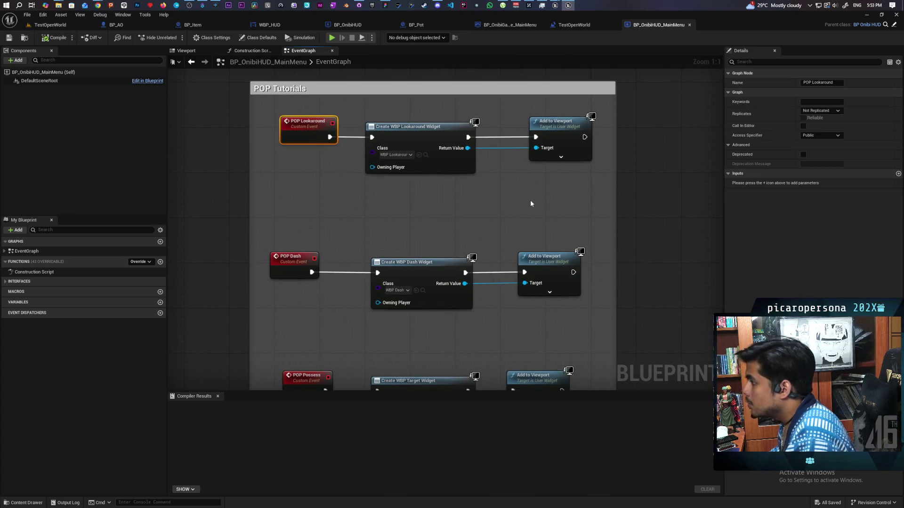
{"action": "scroll", "coordinate": [530, 203], "scroll_direction": "down", "scroll_amount": 1}
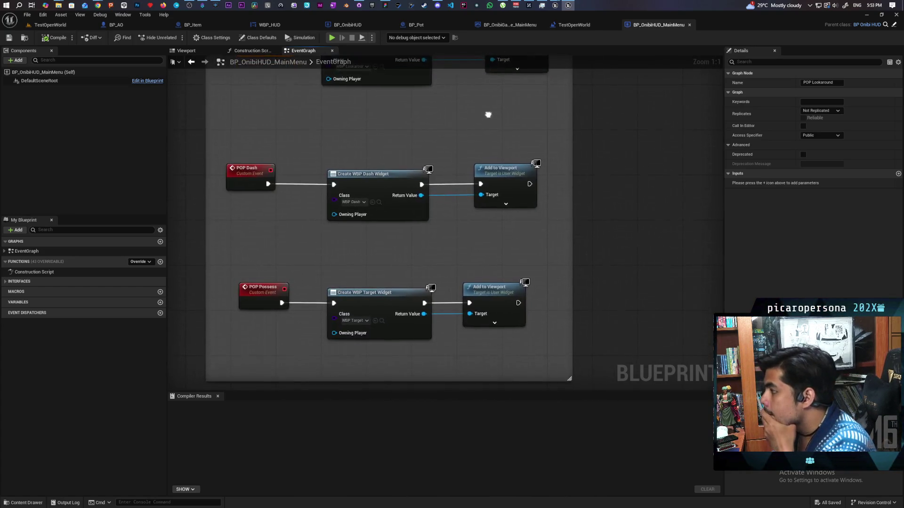
{"action": "scroll", "coordinate": [382, 204], "scroll_direction": "down", "scroll_amount": 2}
{"action": "mouse_move", "coordinate": [306, 157]}
{"action": "left_mouse_down"}
{"action": "mouse_move", "coordinate": [431, 264]}
{"action": "mouse_move", "coordinate": [418, 303]}
{"action": "mouse_move", "coordinate": [428, 388]}
{"action": "left_mouse_up"}
{"action": "left_click_drag", "start_coordinate": [287, 145], "coordinate": [473, 331]}
{"action": "left_click_drag", "start_coordinate": [393, 260], "coordinate": [388, 320]}
{"action": "left_click_drag", "start_coordinate": [377, 182], "coordinate": [376, 231]}
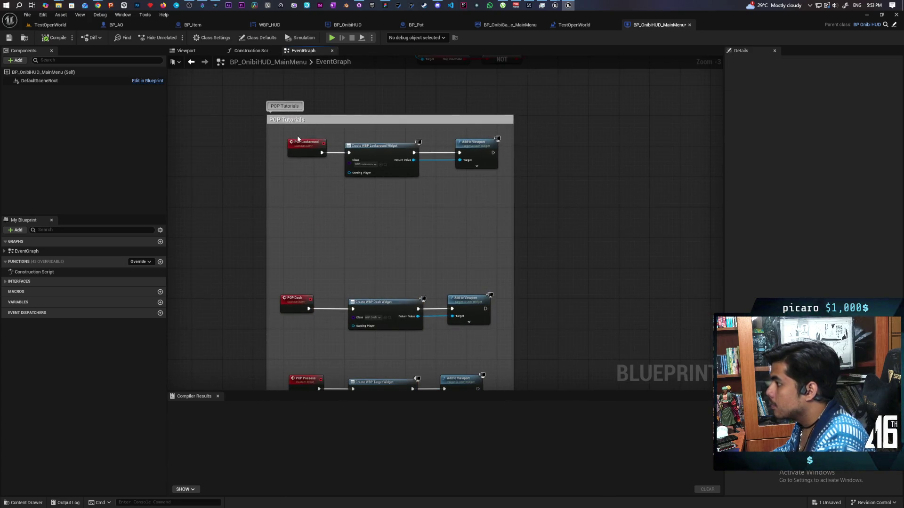
{"action": "left_click_drag", "start_coordinate": [450, 188], "coordinate": [450, 188]}
{"action": "left_click", "coordinate": [328, 223]}
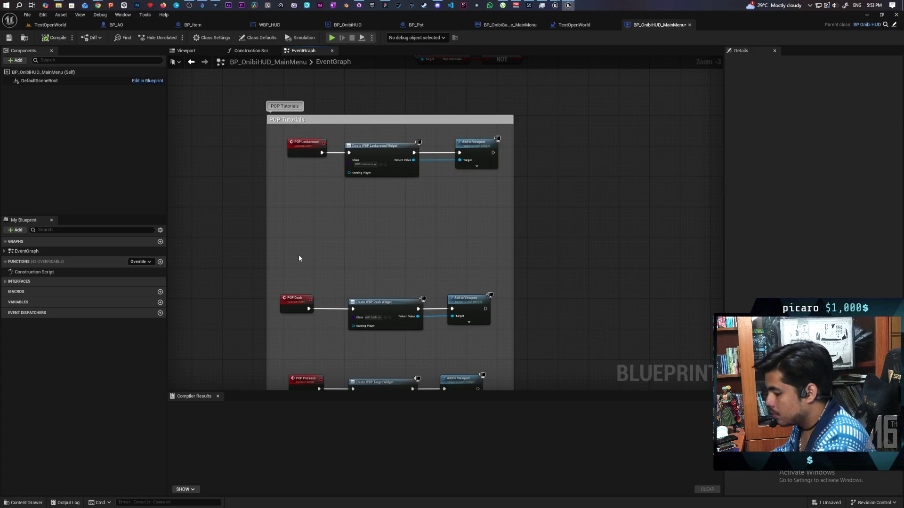
Step: Add a custom event named POP Move in the freed gap
{"action": "left_click", "coordinate": [295, 222]}
{"action": "type", "text": "POP Move"}
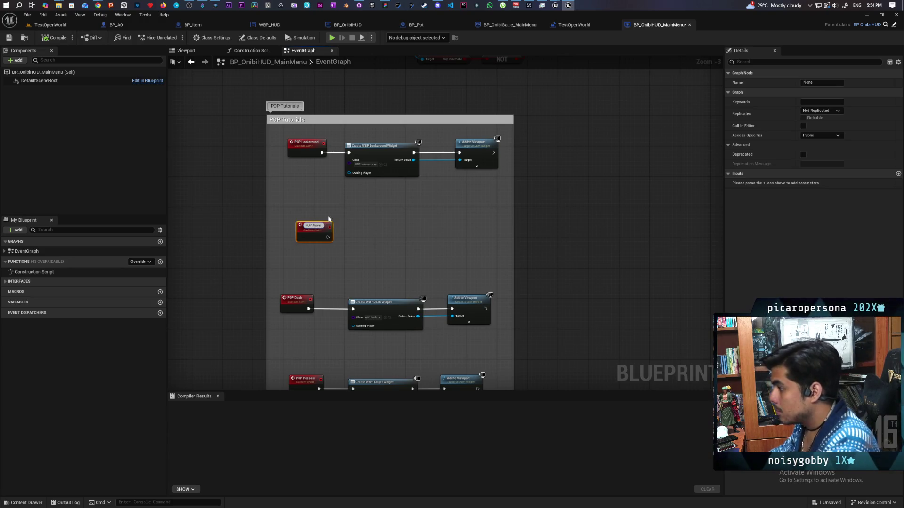
{"action": "left_click", "coordinate": [357, 229]}
{"action": "scroll", "coordinate": [357, 229], "scroll_direction": "up", "scroll_amount": 3}
{"action": "left_click_drag", "start_coordinate": [290, 235], "coordinate": [272, 237]}
Step: Copy the Lookaround Create Widget and Add to Viewport nodes, wire them to POP Move, and compile
{"action": "left_click", "coordinate": [397, 194]}
{"action": "left_click_drag", "start_coordinate": [382, 174], "coordinate": [528, 122]}
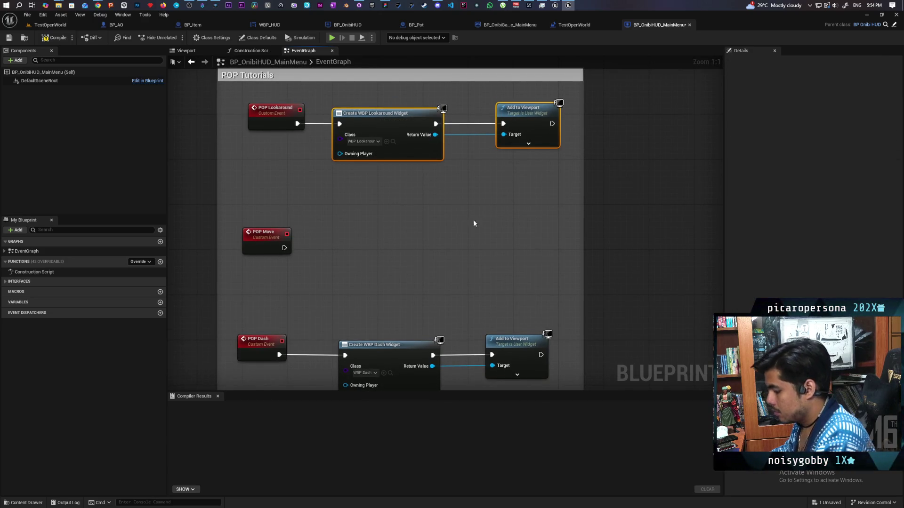
{"action": "key", "text": "ctrl+c"}
{"action": "key", "text": "ctrl+v"}
{"action": "left_click_drag", "start_coordinate": [362, 271], "coordinate": [388, 239]}
{"action": "left_click_drag", "start_coordinate": [284, 248], "coordinate": [345, 242]}
{"action": "mouse_move", "coordinate": [389, 200]}
{"action": "left_mouse_down"}
{"action": "mouse_move", "coordinate": [424, 221]}
{"action": "mouse_move", "coordinate": [513, 235]}
{"action": "left_mouse_up"}
{"action": "mouse_move", "coordinate": [397, 240]}
{"action": "left_mouse_down"}
{"action": "mouse_move", "coordinate": [374, 246]}
{"action": "mouse_move", "coordinate": [385, 247]}
{"action": "left_mouse_up"}
{"action": "left_click", "coordinate": [369, 214]}
{"action": "key", "text": "F7"}
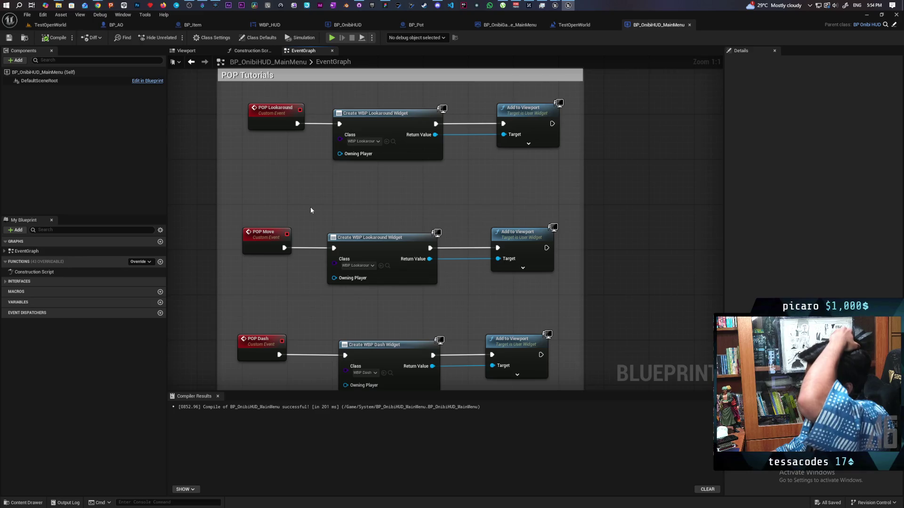
{"action": "left_click", "coordinate": [393, 141]}
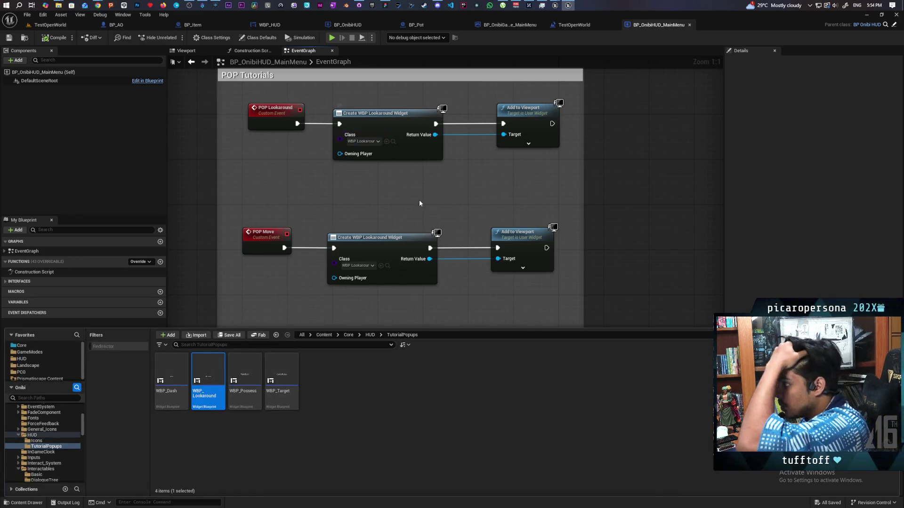
Step: Open the WBP_Lookaround widget blueprint, then WBP_Possess from the content browser
{"action": "double_click", "coordinate": [209, 377]}
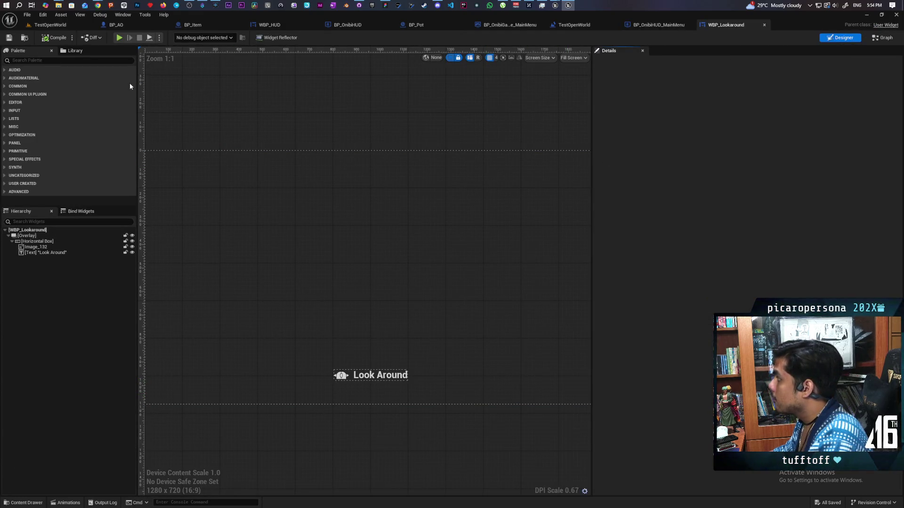
{"action": "key", "text": "ctrl+space"}
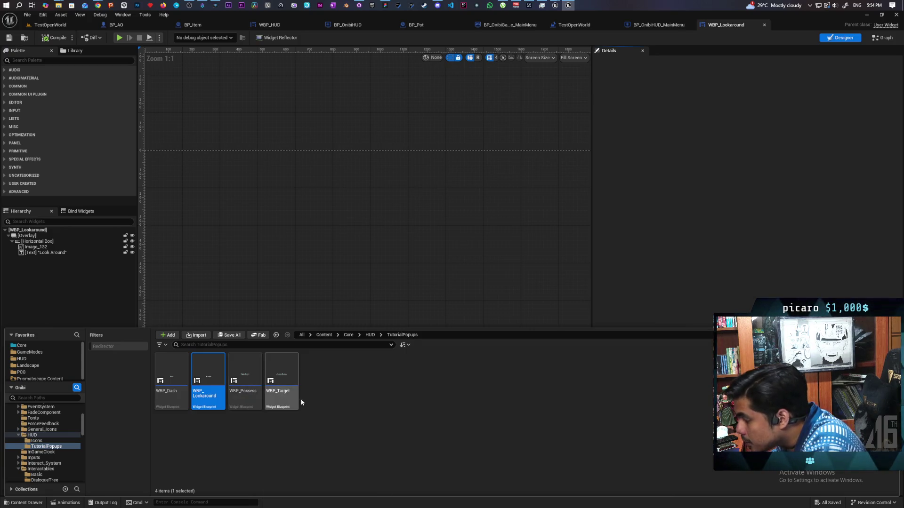
{"action": "double_click", "coordinate": [252, 379]}
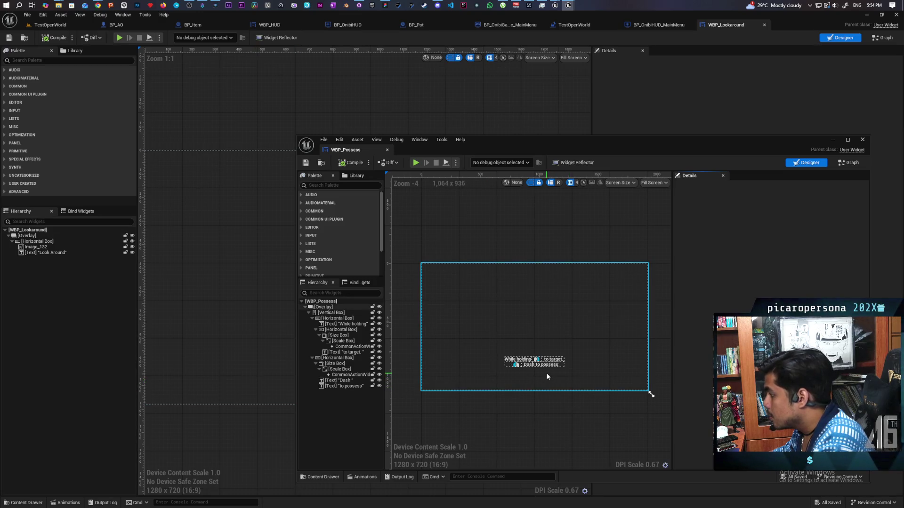
Step: Dock the WBP_Possess editor full-screen and select its popup's Vertical Box
{"action": "scroll", "coordinate": [547, 377], "scroll_direction": "up", "scroll_amount": 4}
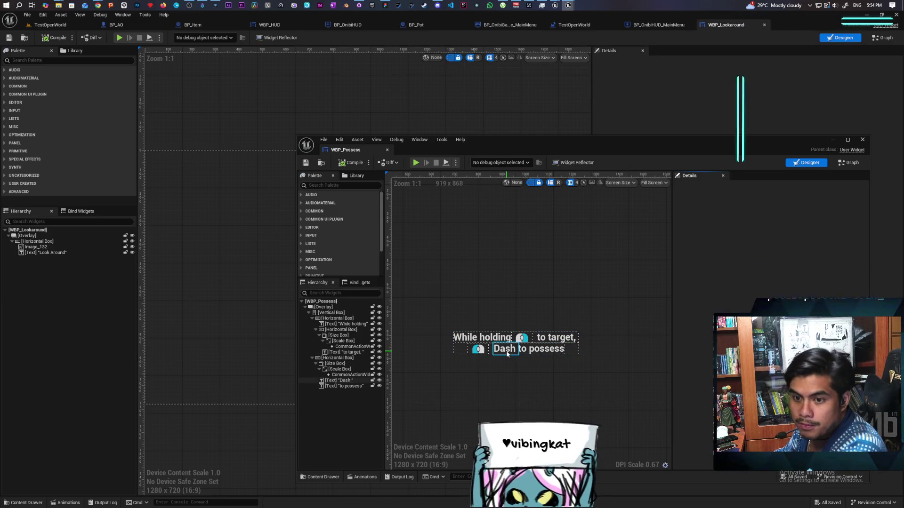
{"action": "scroll", "coordinate": [507, 353], "scroll_direction": "down", "scroll_amount": 3}
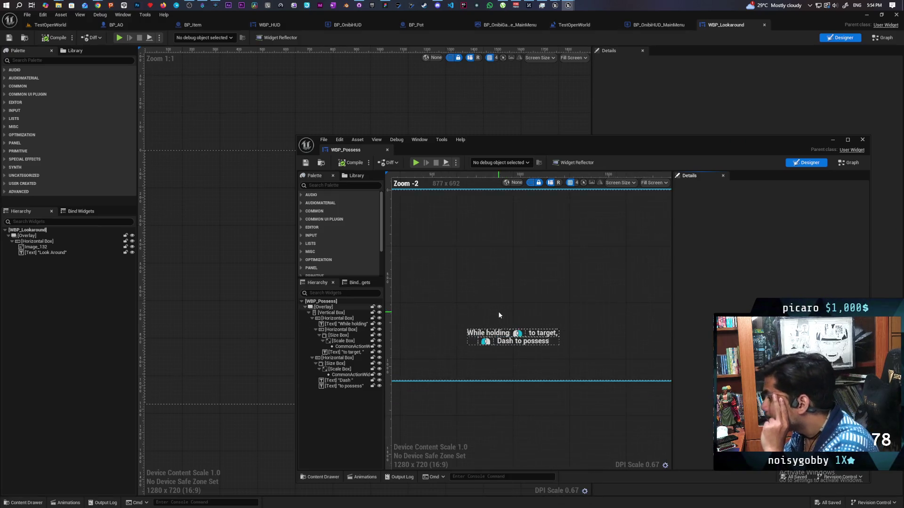
{"action": "double_click", "coordinate": [502, 140]}
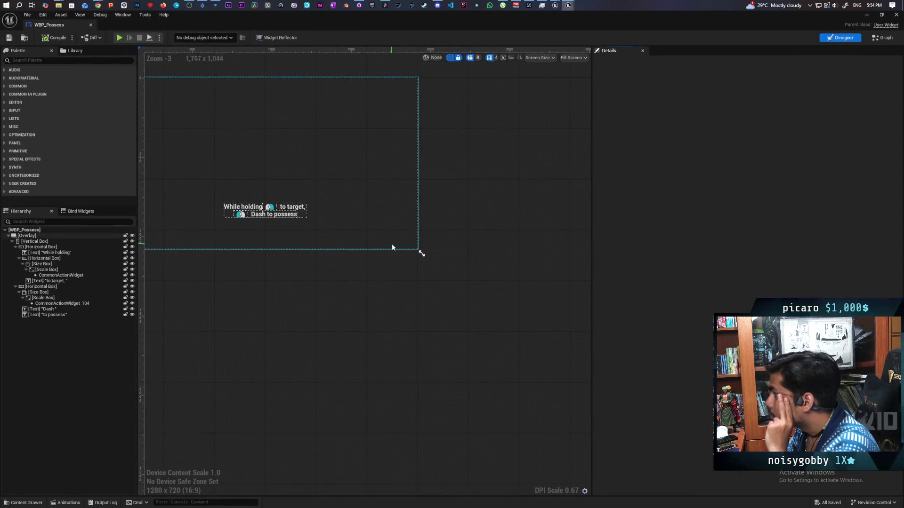
{"action": "mouse_move", "coordinate": [76, 17]}
{"action": "left_mouse_down"}
{"action": "mouse_move", "coordinate": [92, 84]}
{"action": "mouse_move", "coordinate": [540, 24]}
{"action": "mouse_move", "coordinate": [282, 90]}
{"action": "mouse_move", "coordinate": [288, 121]}
{"action": "left_mouse_up"}
{"action": "double_click", "coordinate": [420, 121]}
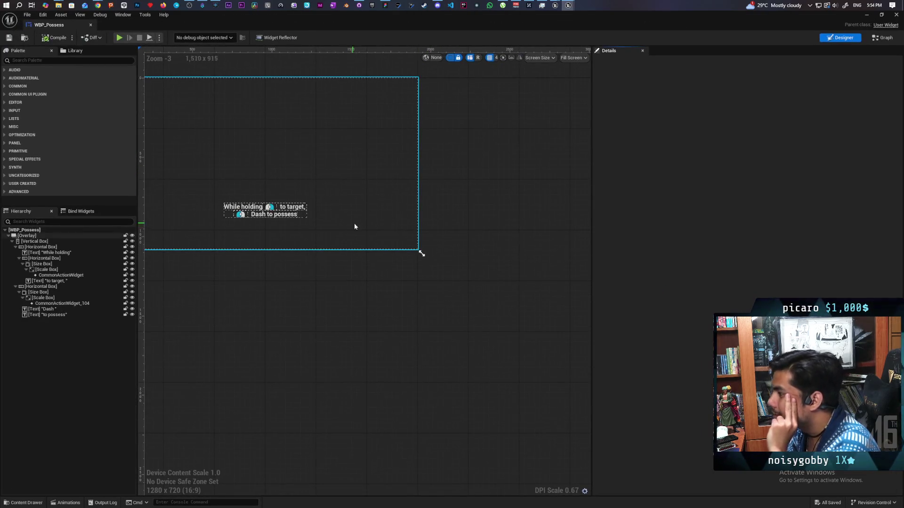
{"action": "scroll", "coordinate": [351, 222], "scroll_direction": "up", "scroll_amount": 2}
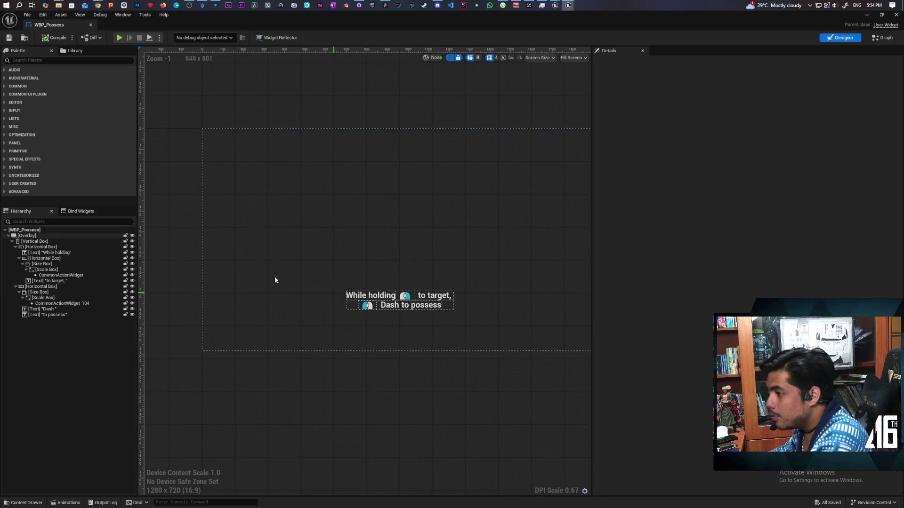
{"action": "left_click", "coordinate": [55, 241]}
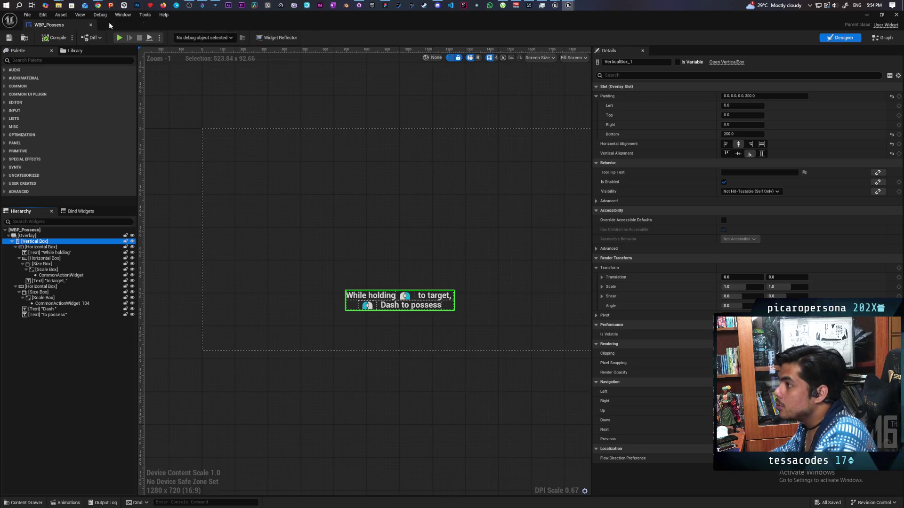
Step: Open WBP_Lookaround from the tutorial popups and detach its editor into its own window
{"action": "left_click", "coordinate": [26, 39]}
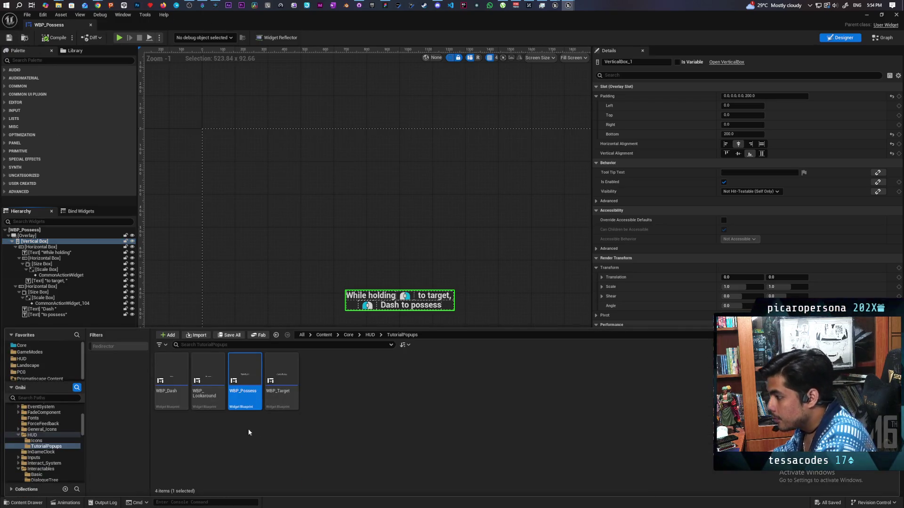
{"action": "left_click", "coordinate": [213, 370]}
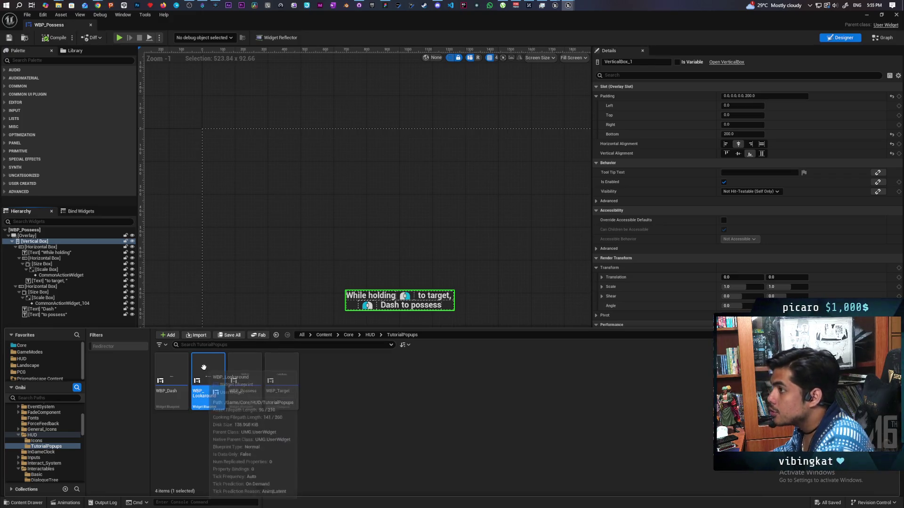
{"action": "double_click", "coordinate": [208, 398]}
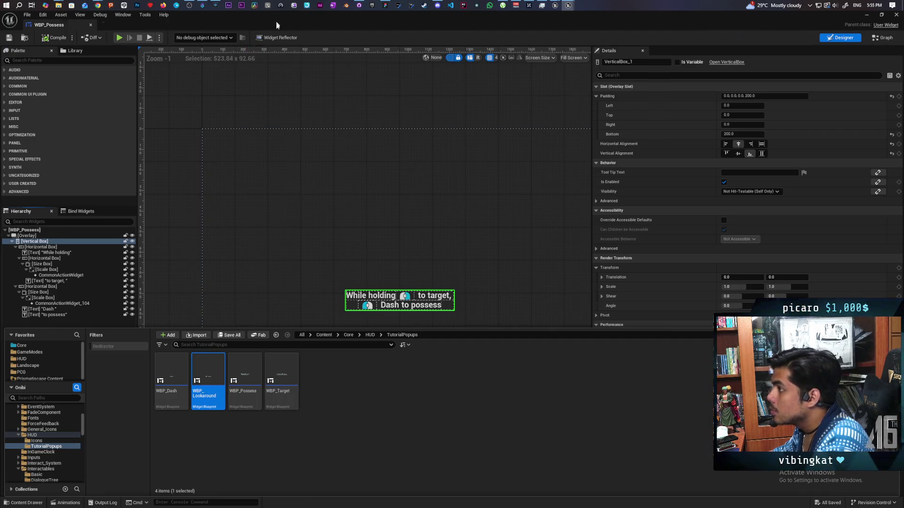
{"action": "mouse_move", "coordinate": [730, 26]}
{"action": "left_mouse_down"}
{"action": "mouse_move", "coordinate": [231, 105]}
{"action": "mouse_move", "coordinate": [312, 103]}
{"action": "left_mouse_up"}
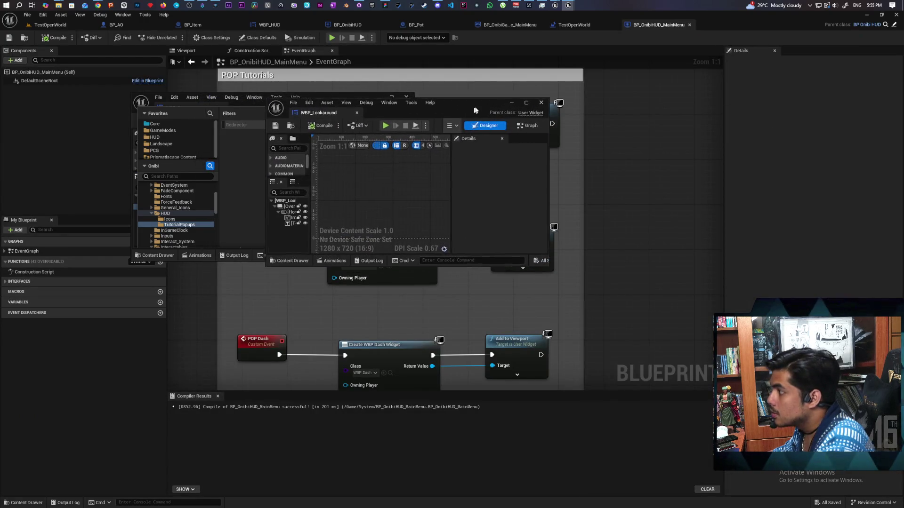